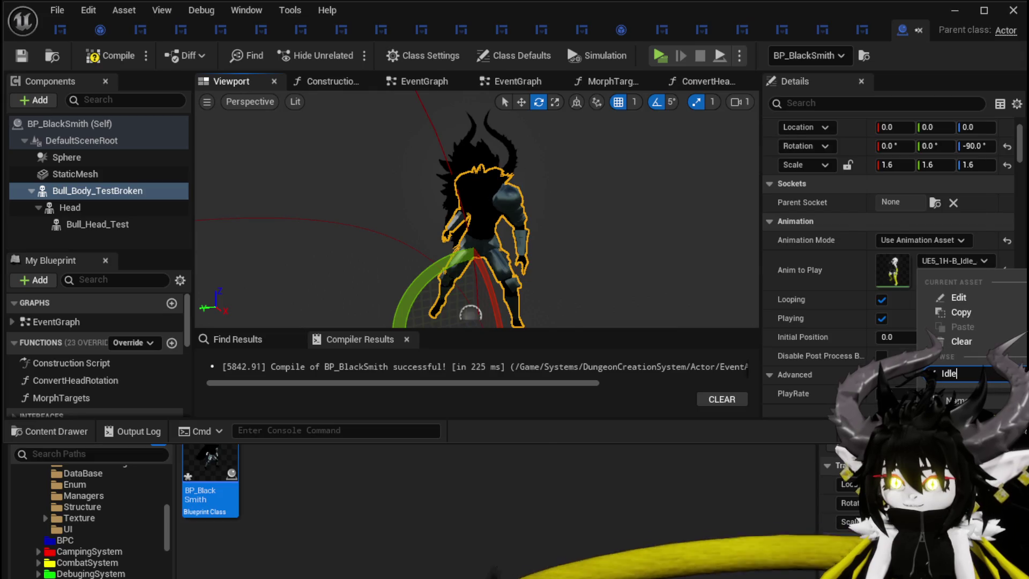
# - Confirm Idle_Combat_Seq1 as the bull body's Anim to Play and compile BP_BlackSmith
pyautogui.press('Escape')
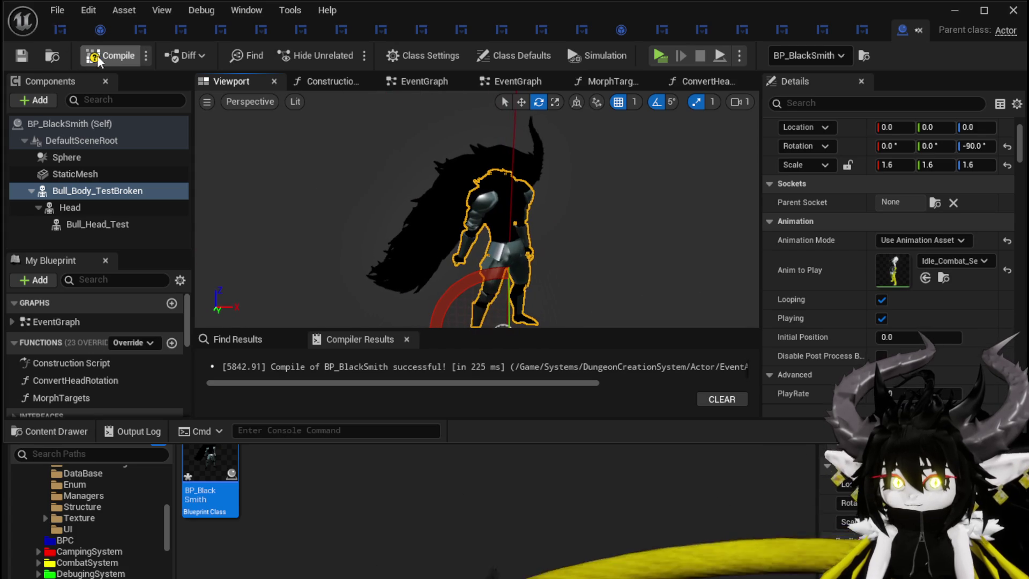
pyautogui.press('F7')
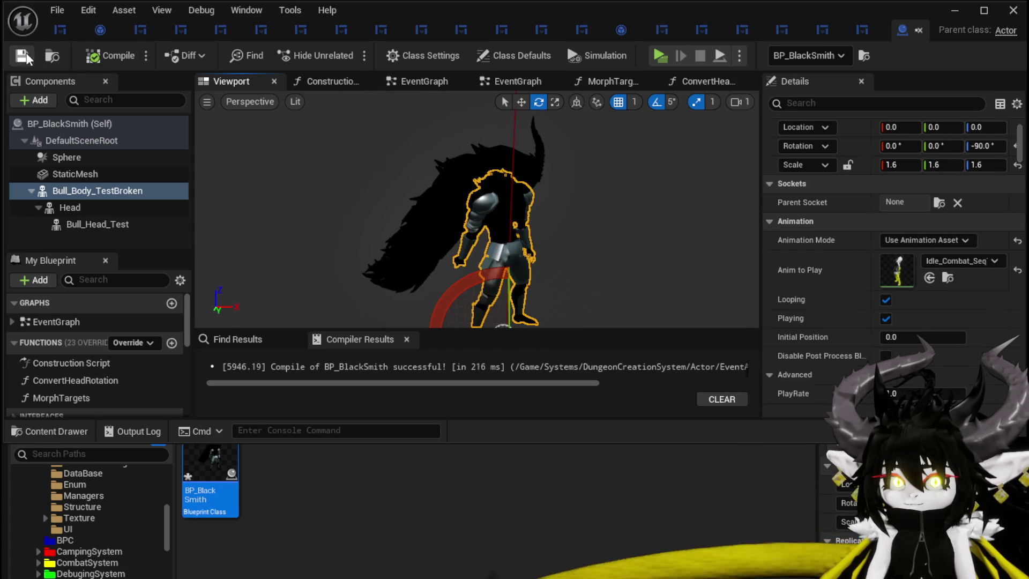
pyautogui.click(955, 10)
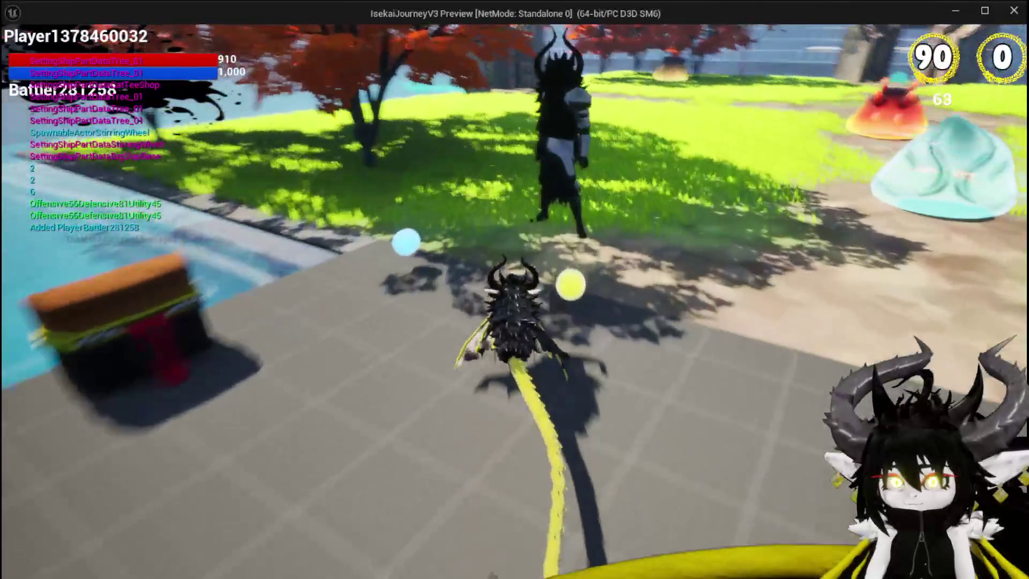
pyautogui.press('w')
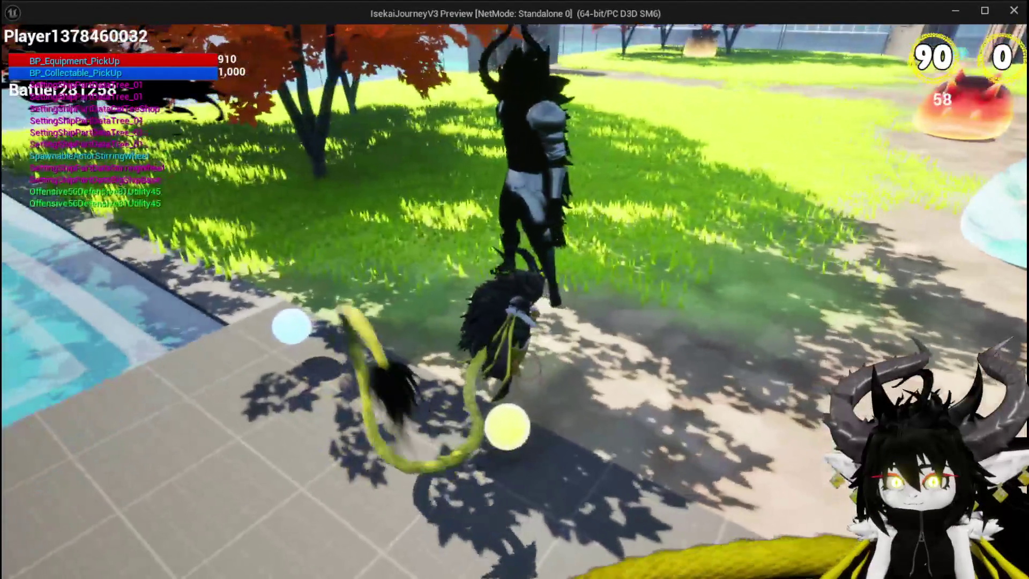
pyautogui.press('w')
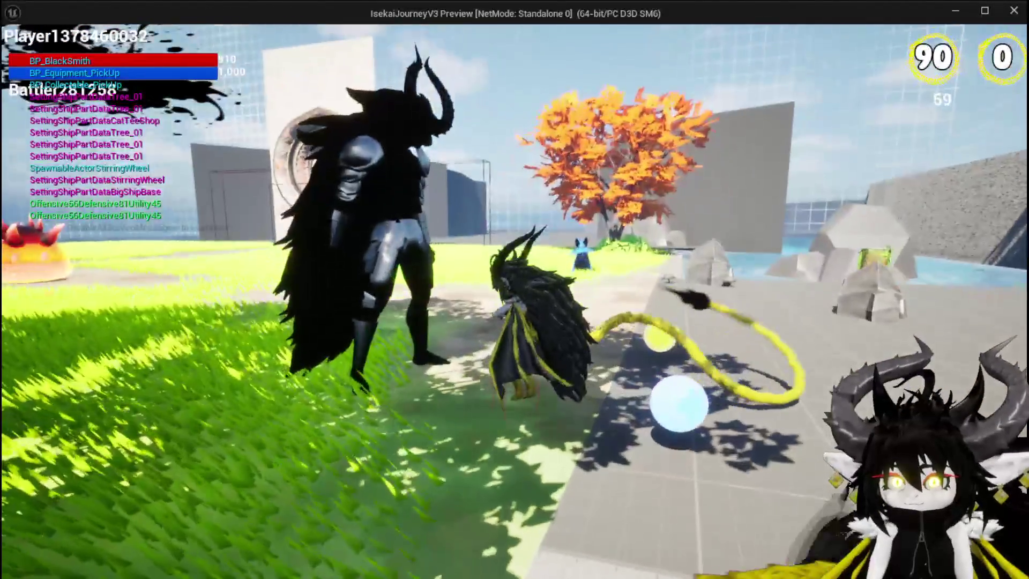
pyautogui.press('w')
pyautogui.press('space')
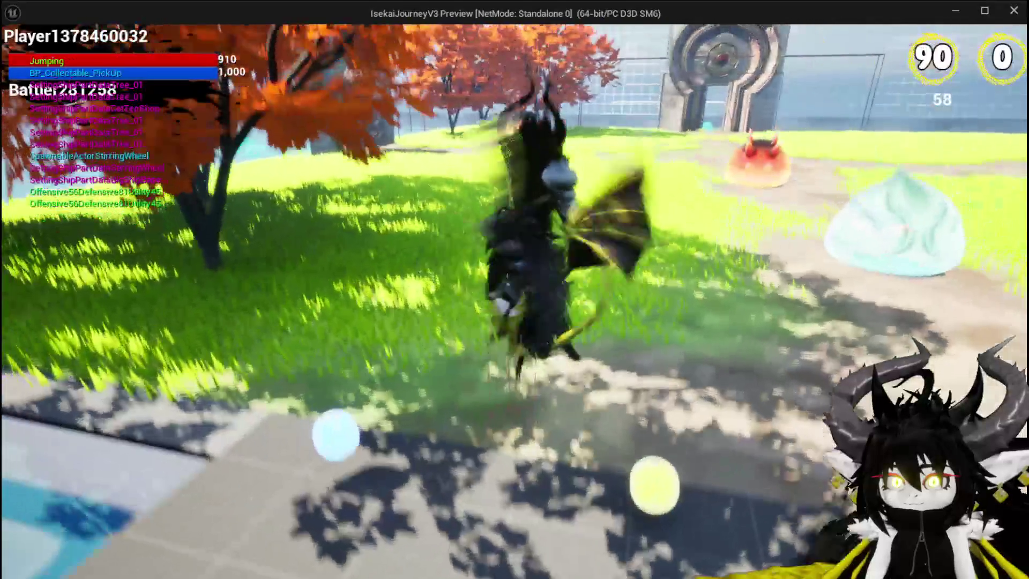
pyautogui.press('w')
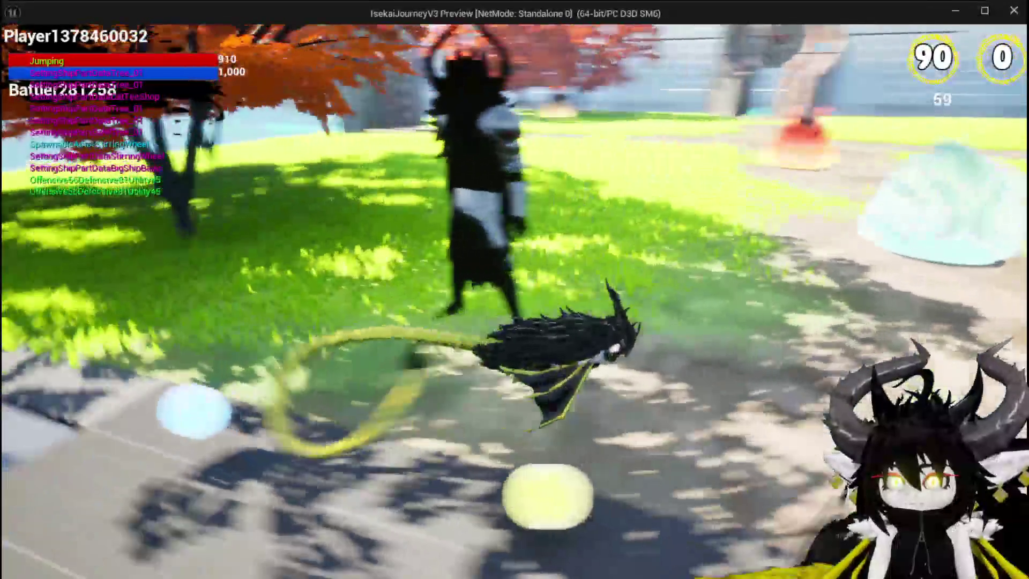
pyautogui.press('w')
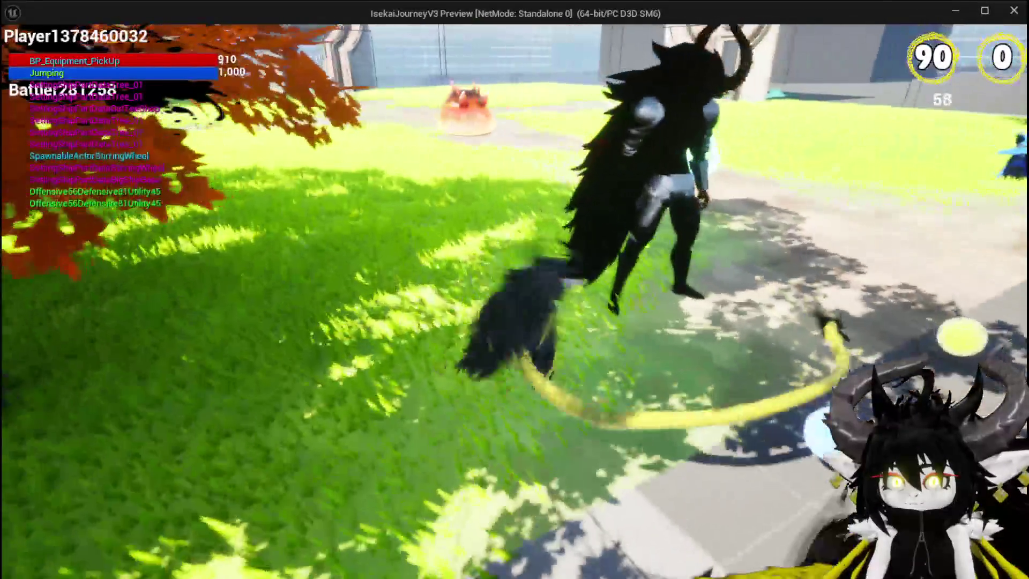
pyautogui.press('w')
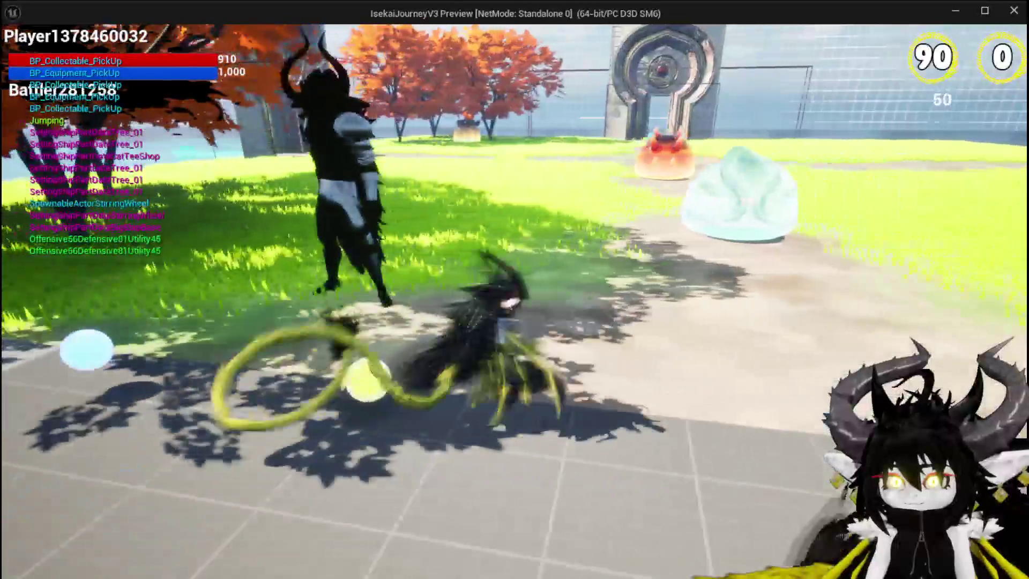
pyautogui.press('w')
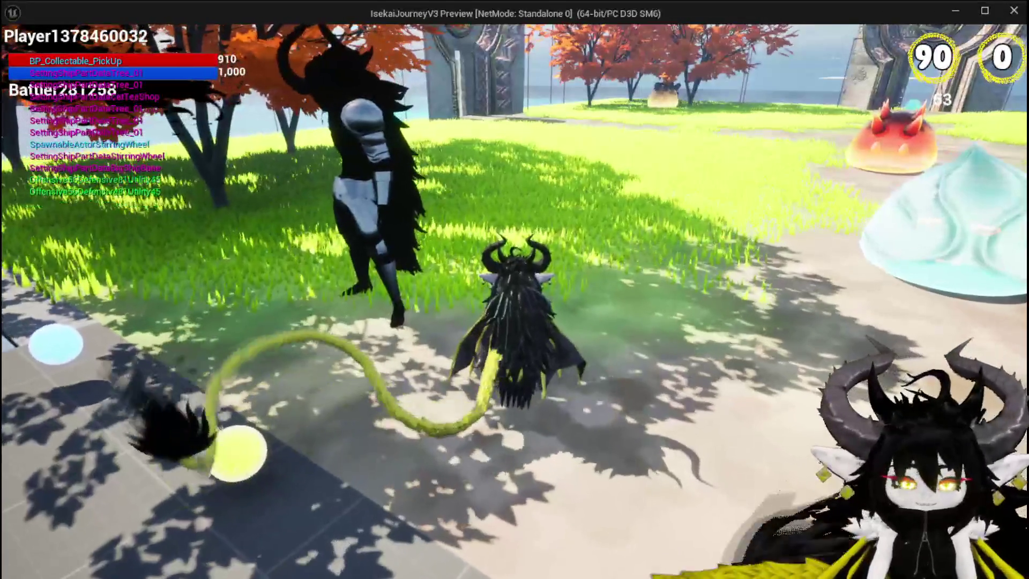
pyautogui.hotkey('alt', 'Tab')
pyautogui.press('Escape')
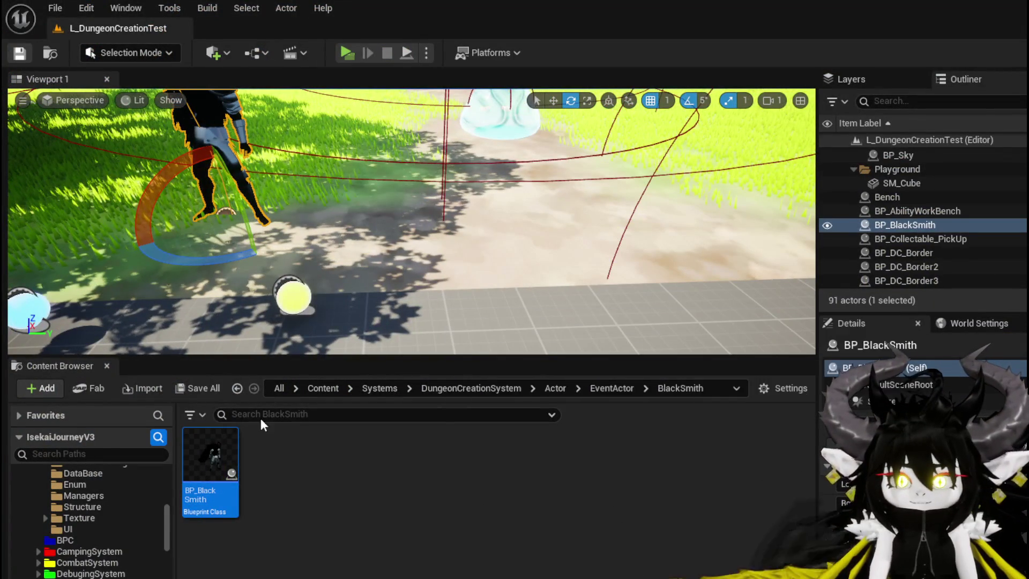
# - Add a root-level SkeletalMesh component to BP_BlackSmith using the SKM_GS_HQ sword mesh
pyautogui.doubleClick(212, 445)
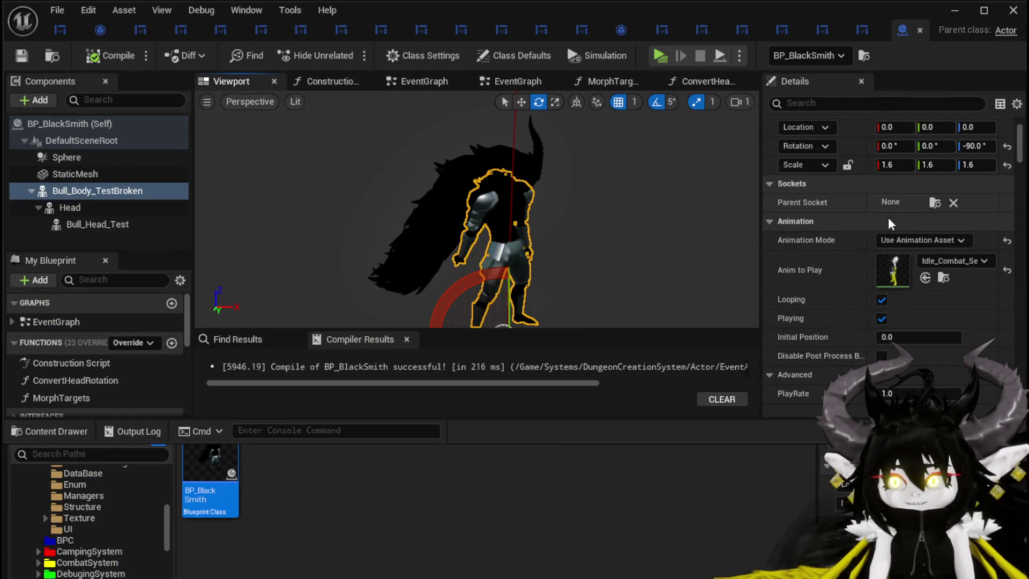
pyautogui.click(40, 100)
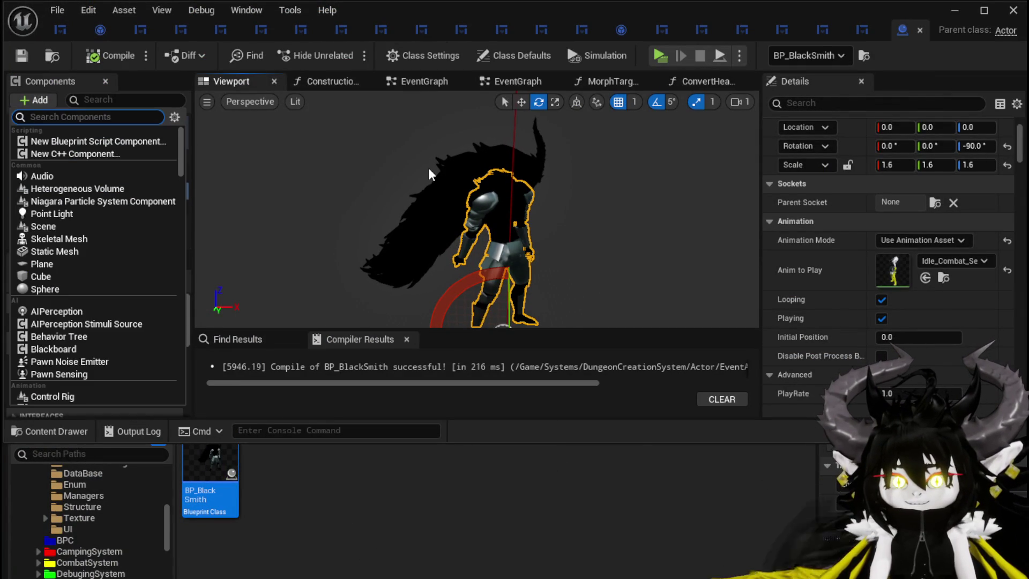
pyautogui.click(73, 239)
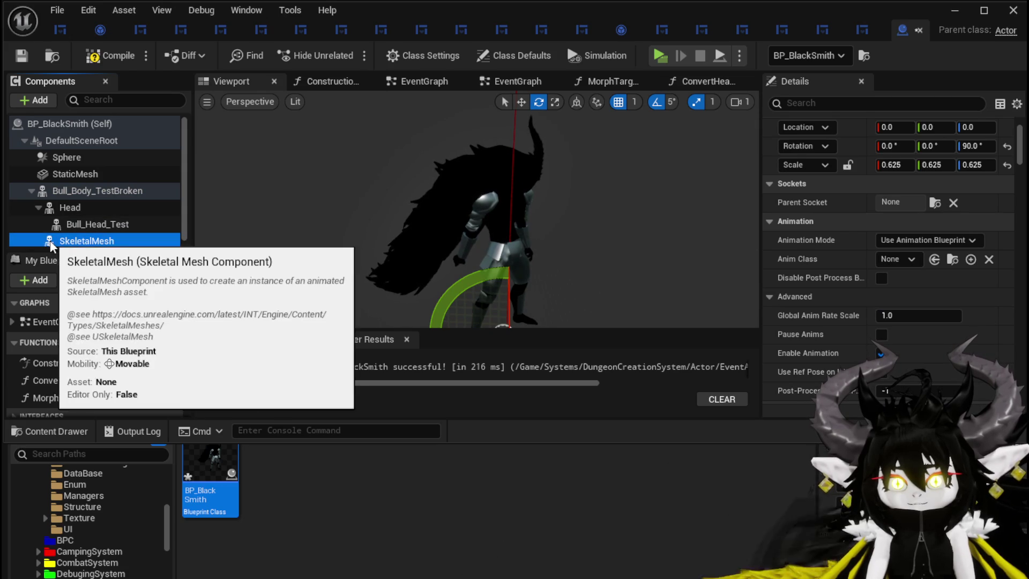
pyautogui.moveTo(50, 240); pyautogui.dragTo(59, 188)
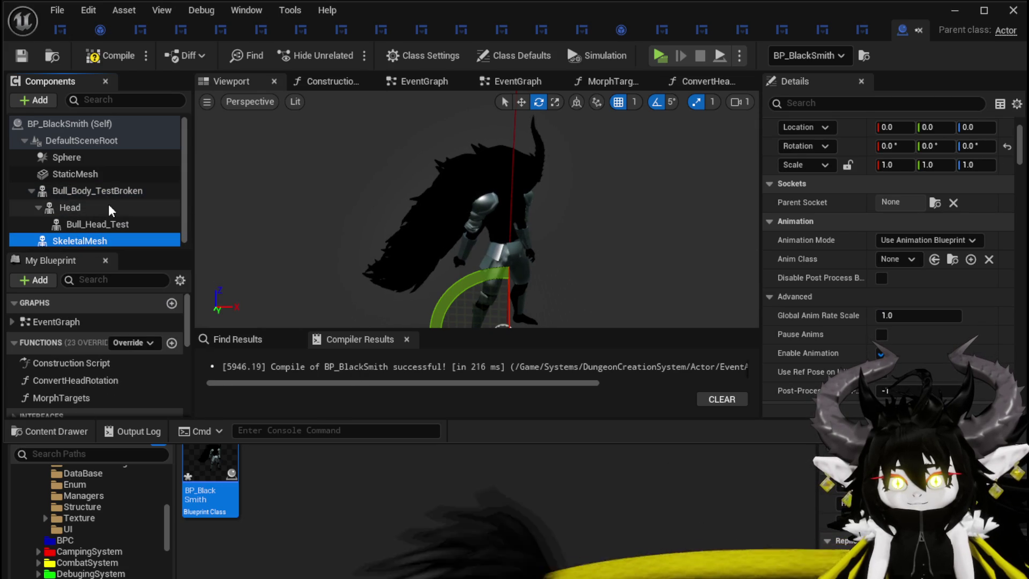
pyautogui.scroll(-5, 890, 286)
pyautogui.click(941, 235)
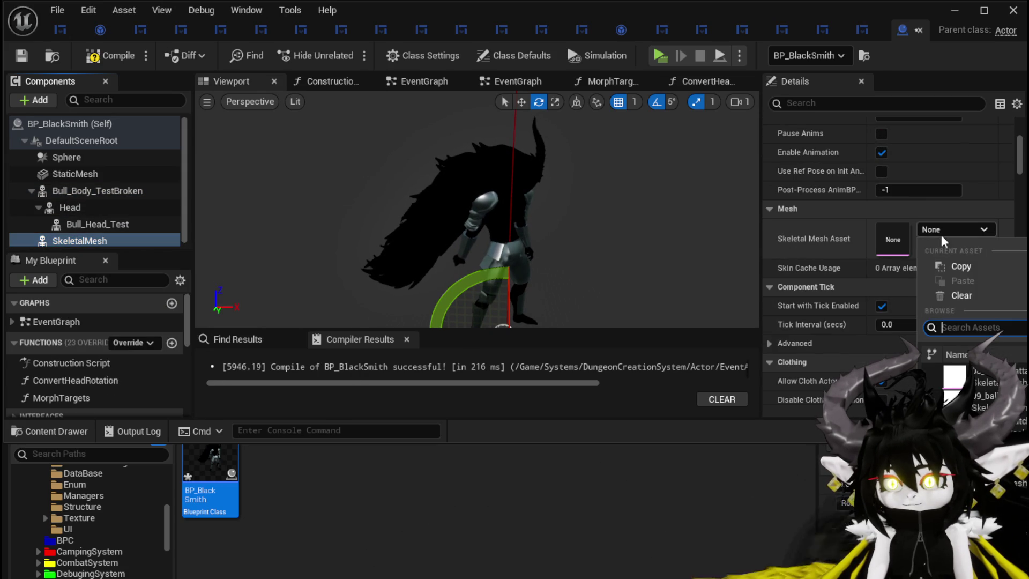
pyautogui.write('GS')
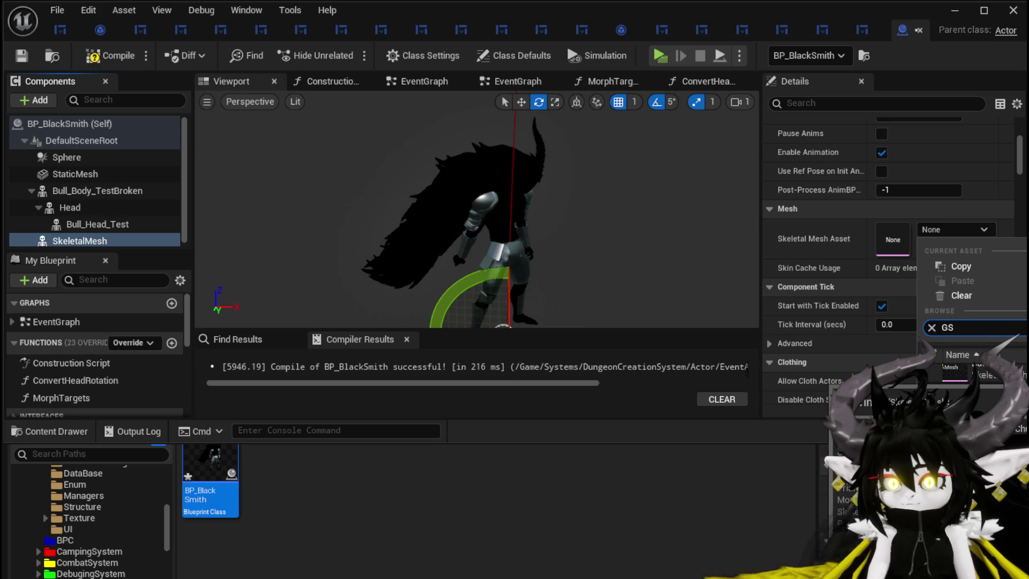
pyautogui.click(981, 375)
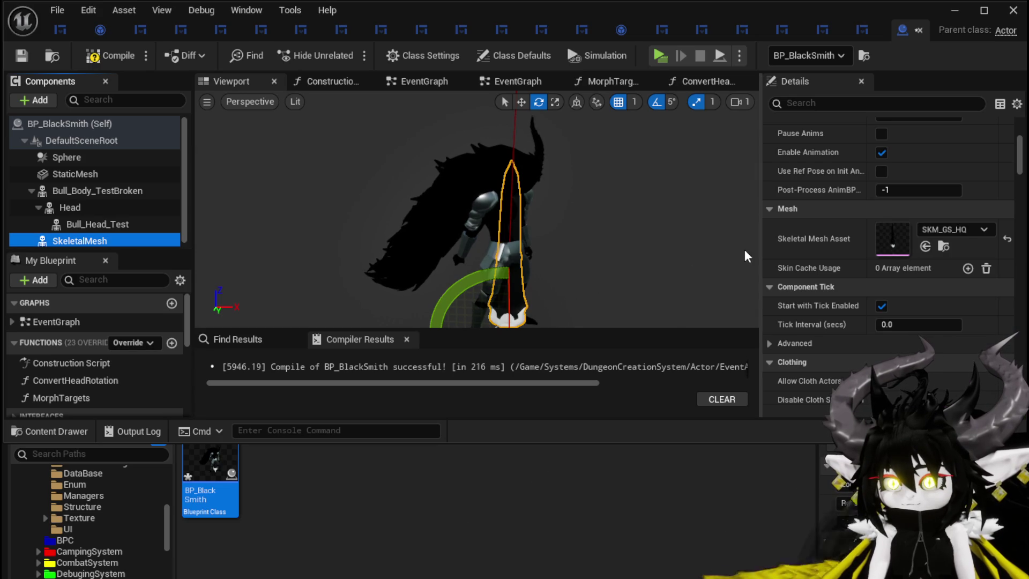
pyautogui.scroll(5, 909, 196)
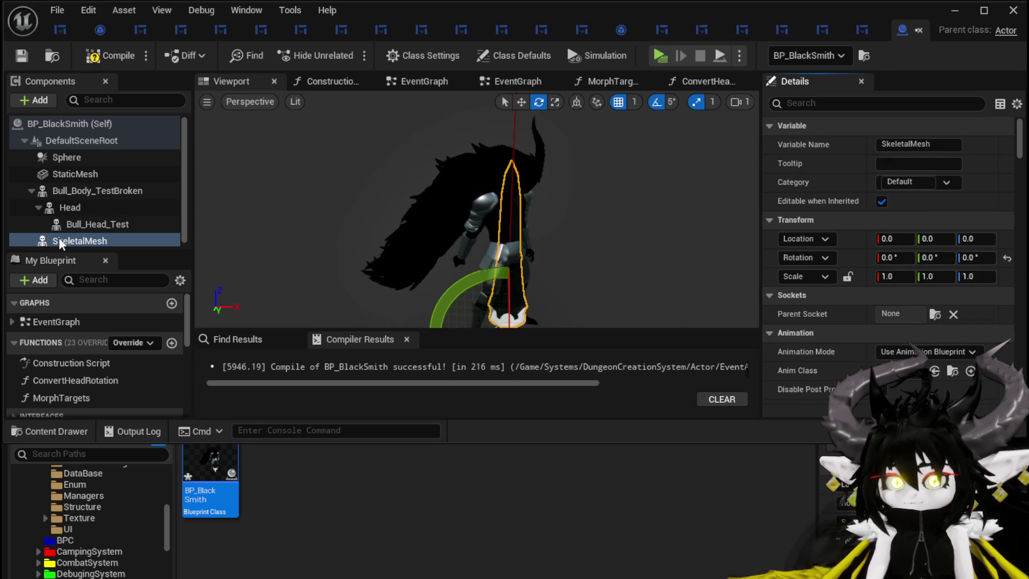
# - Attach the SKM_GS_HQ sword to Bull_Body_TestBroken's hand_rSocket and tilt it in the hand
pyautogui.moveTo(58, 194); pyautogui.dragTo(58, 194)
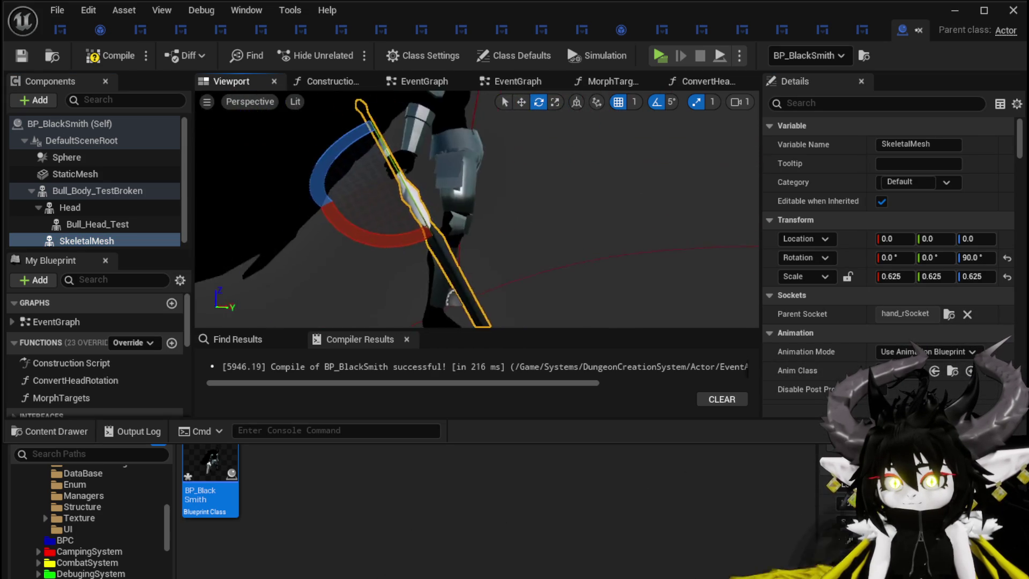
pyautogui.moveTo(455, 204); pyautogui.dragTo(454, 203)
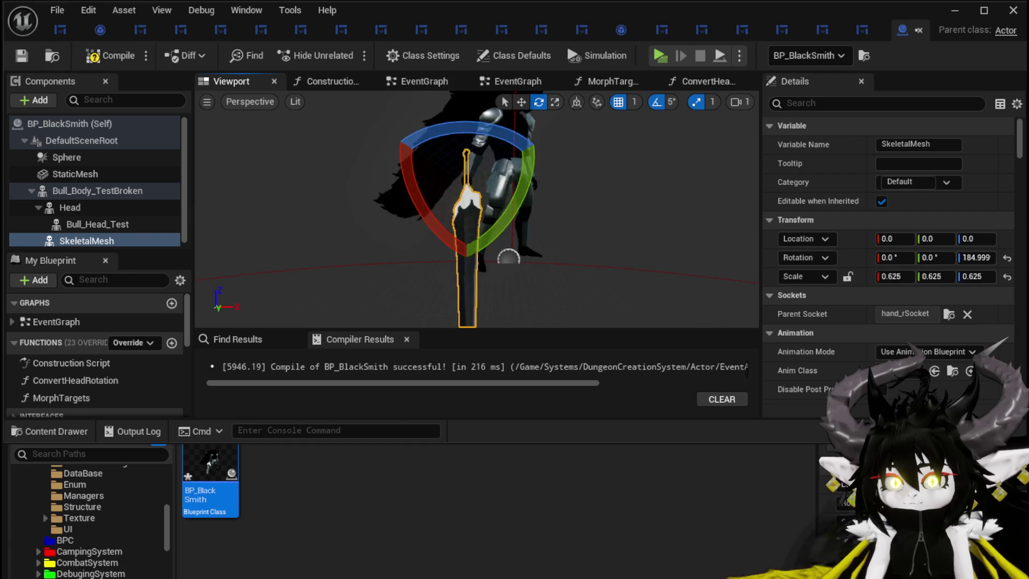
pyautogui.moveTo(353, 167); pyautogui.dragTo(353, 166)
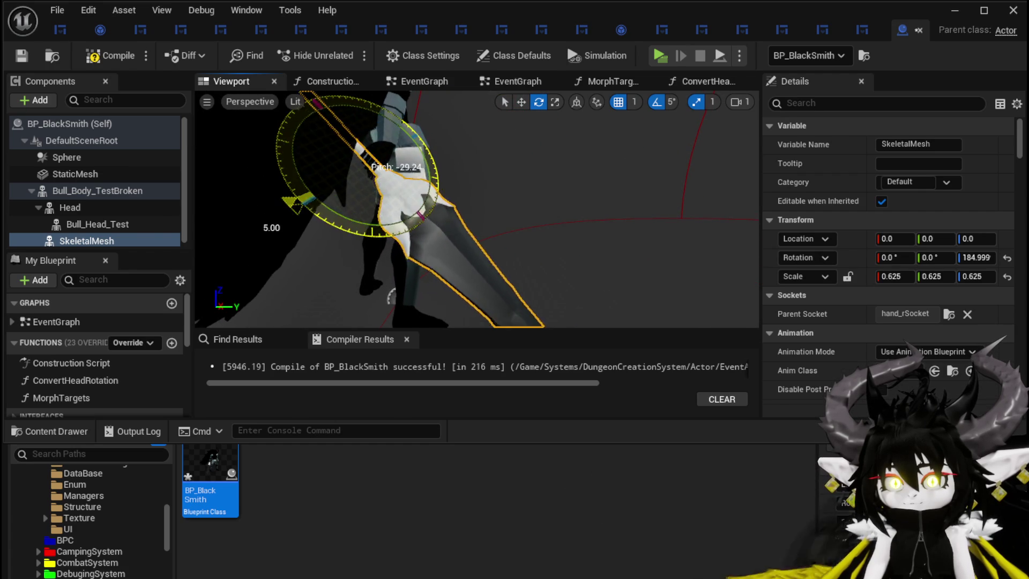
pyautogui.moveTo(363, 241); pyautogui.dragTo(402, 244)
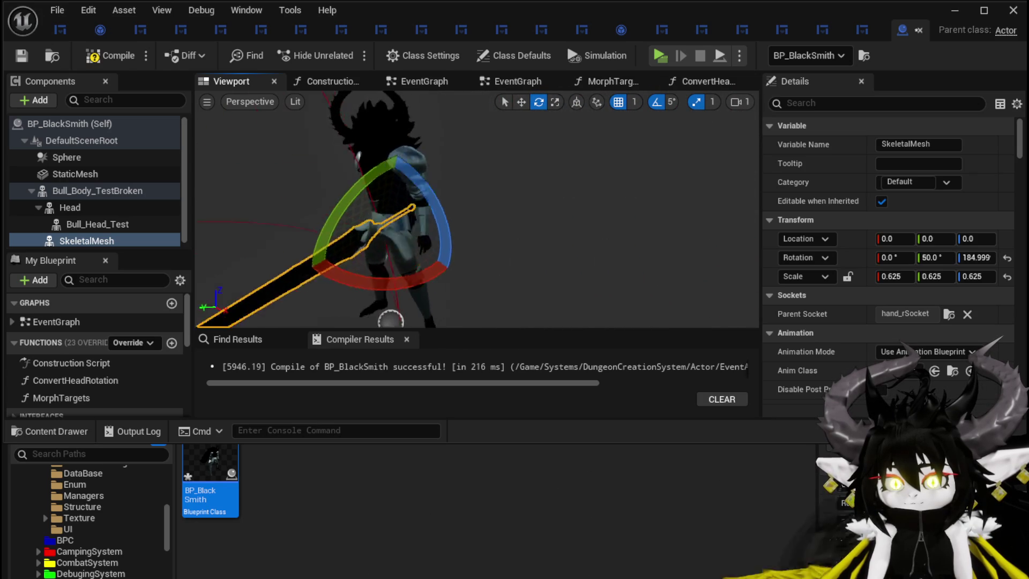
pyautogui.moveTo(401, 244); pyautogui.dragTo(401, 244)
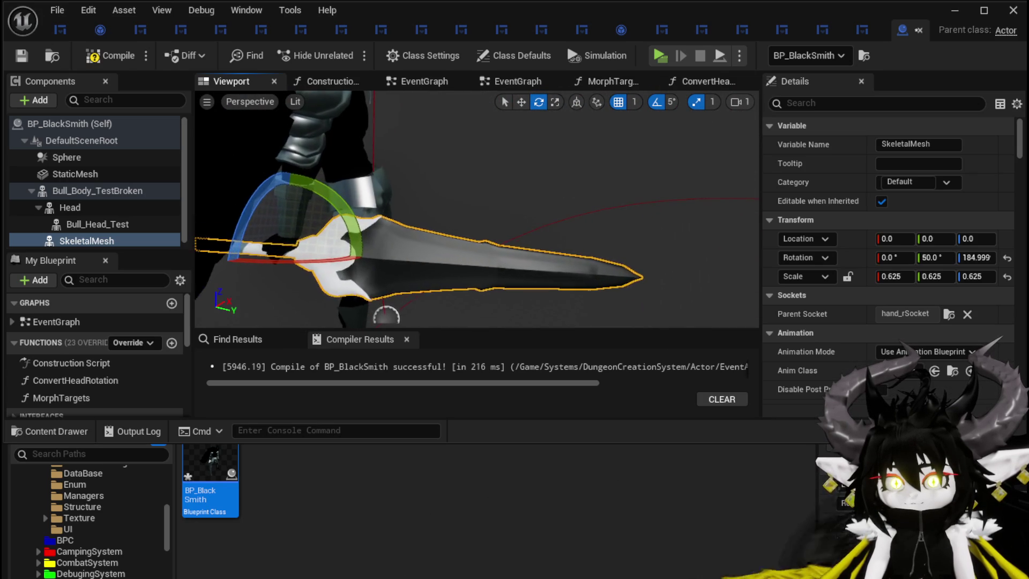
pyautogui.moveTo(264, 262); pyautogui.dragTo(265, 262)
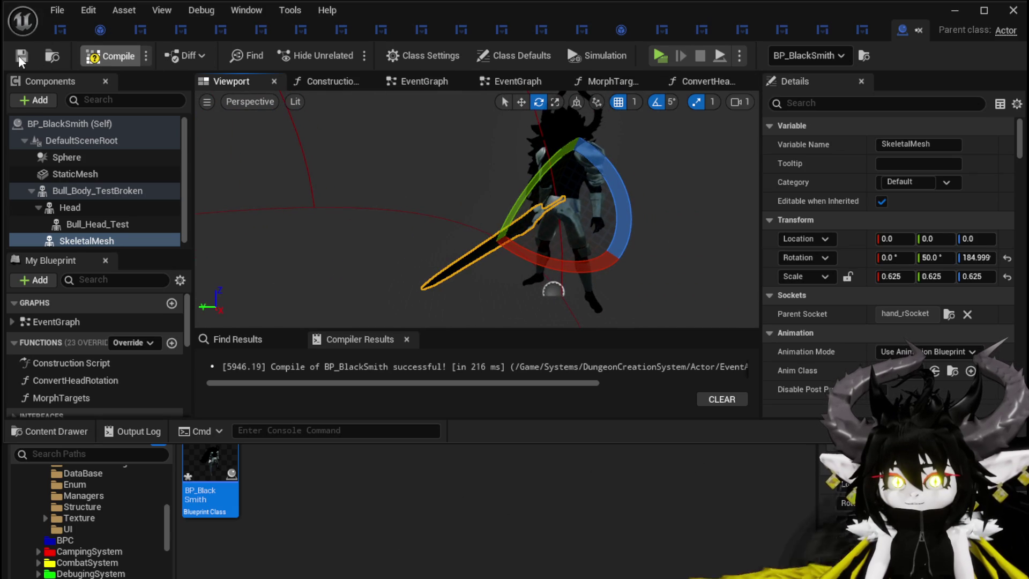
# - Check the armed blacksmith in the level, then re-angle the sword to -16.012, 37.1585, 159.586 and recompile
pyautogui.click(955, 11)
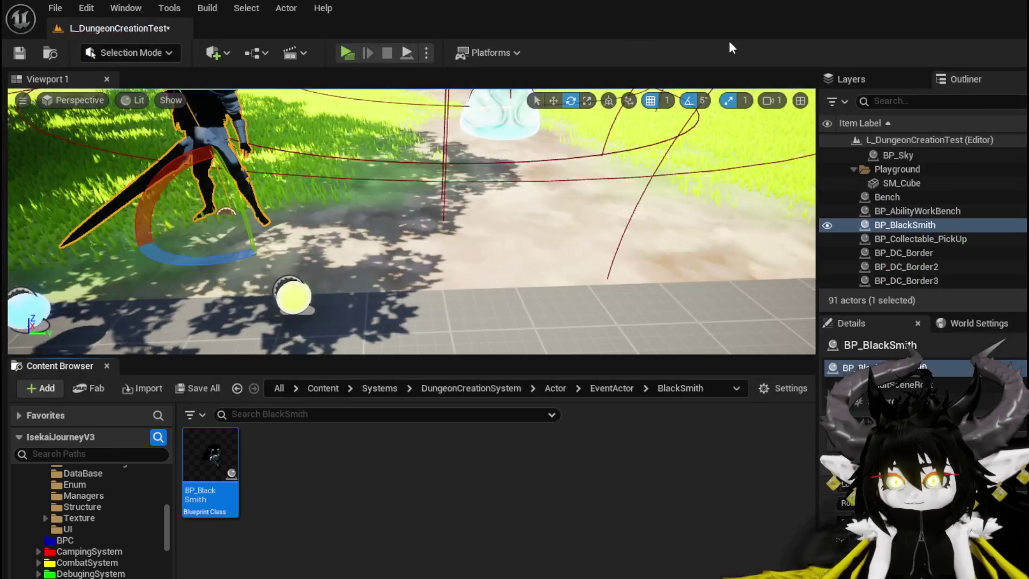
pyautogui.moveTo(290, 215); pyautogui.dragTo(289, 214)
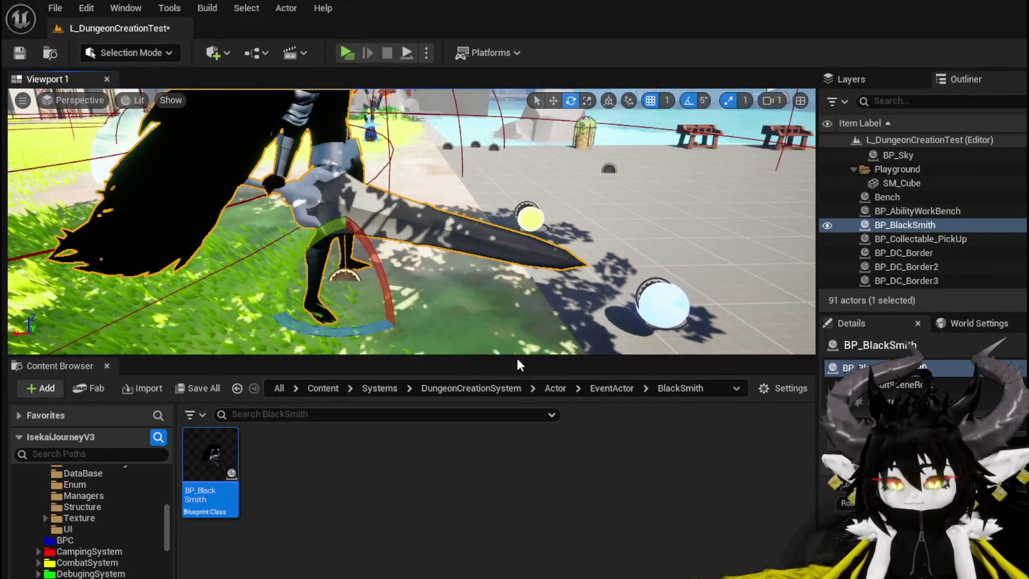
pyautogui.doubleClick(210, 456)
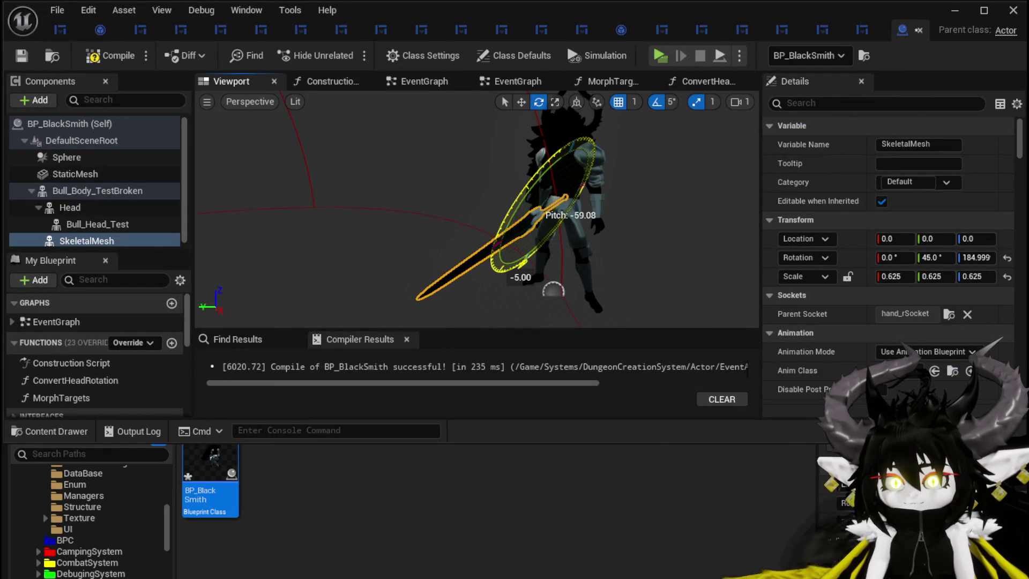
pyautogui.click(109, 56)
pyautogui.moveTo(615, 196); pyautogui.dragTo(534, 261)
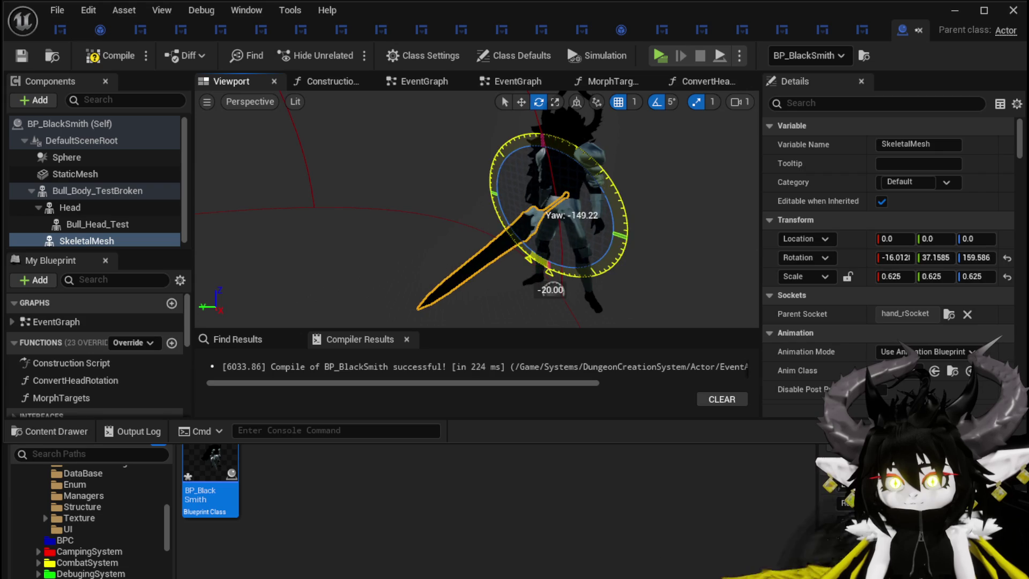
pyautogui.click(25, 56)
pyautogui.click(919, 29)
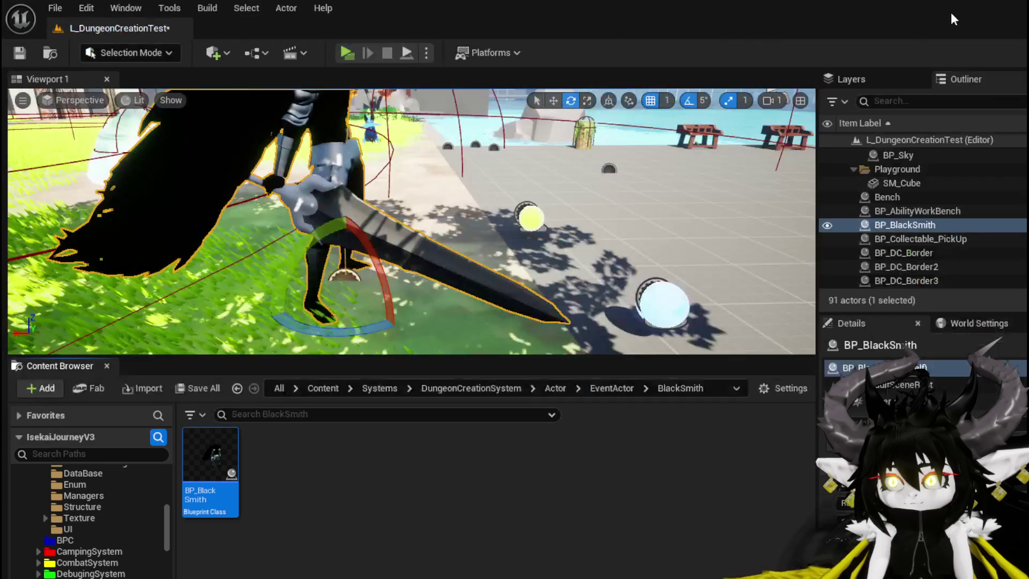
pyautogui.moveTo(392, 183); pyautogui.dragTo(536, 187)
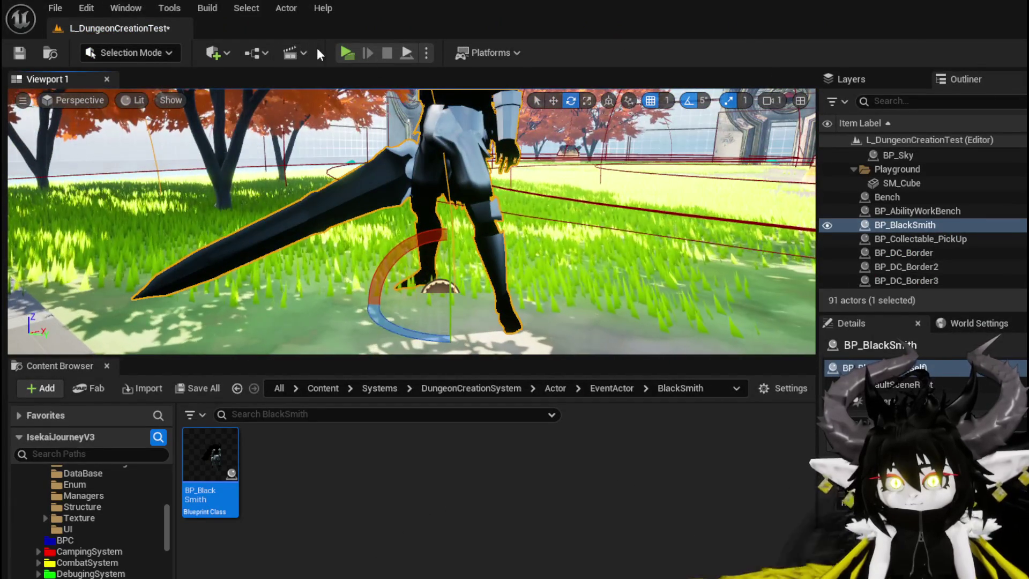
pyautogui.click(343, 52)
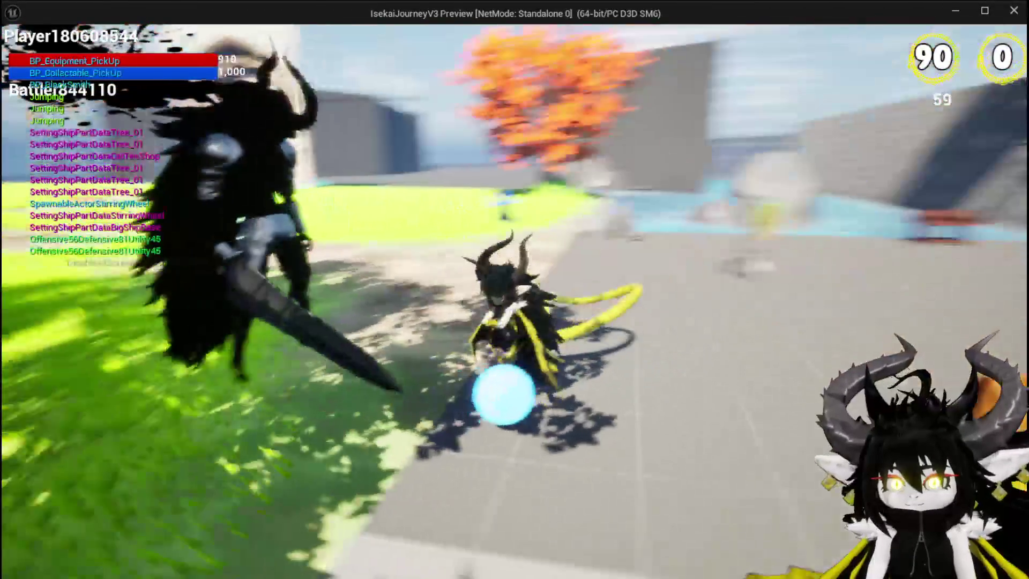
pyautogui.press('e')
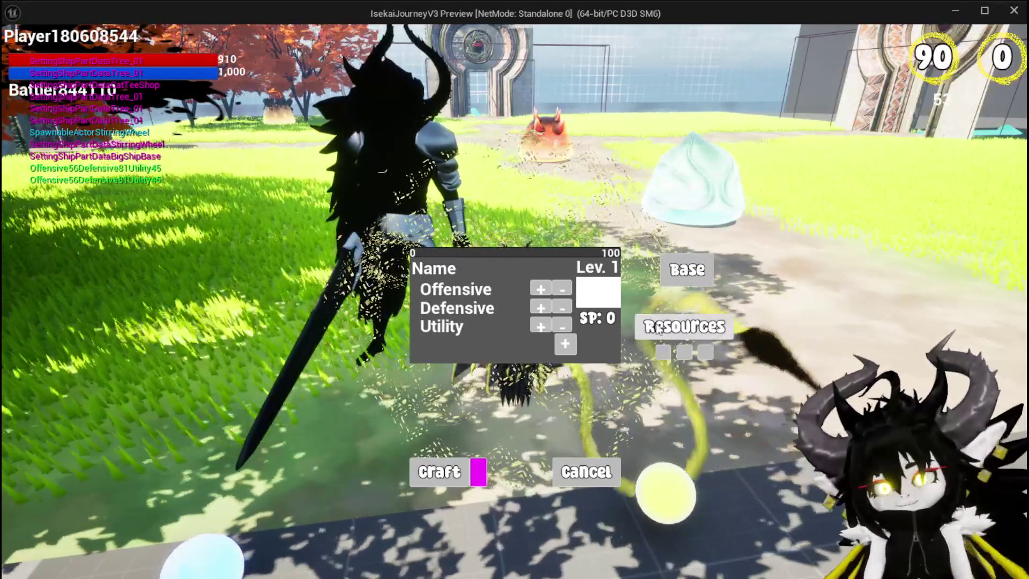
pyautogui.press('Escape')
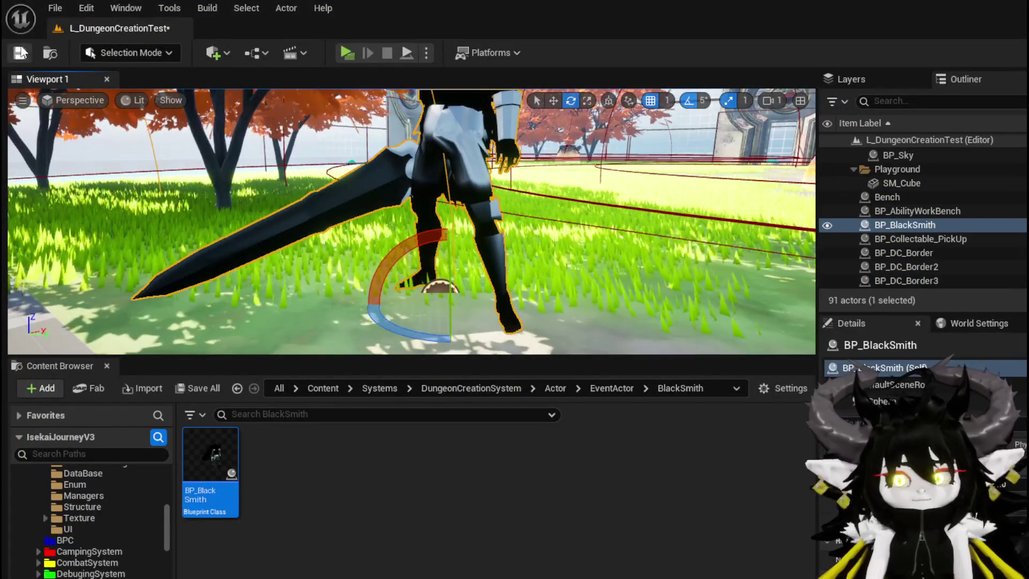
# - Save the level, tilt the blacksmith's sword about 5 degrees, and compile and save BP_BlackSmith
pyautogui.click(20, 52)
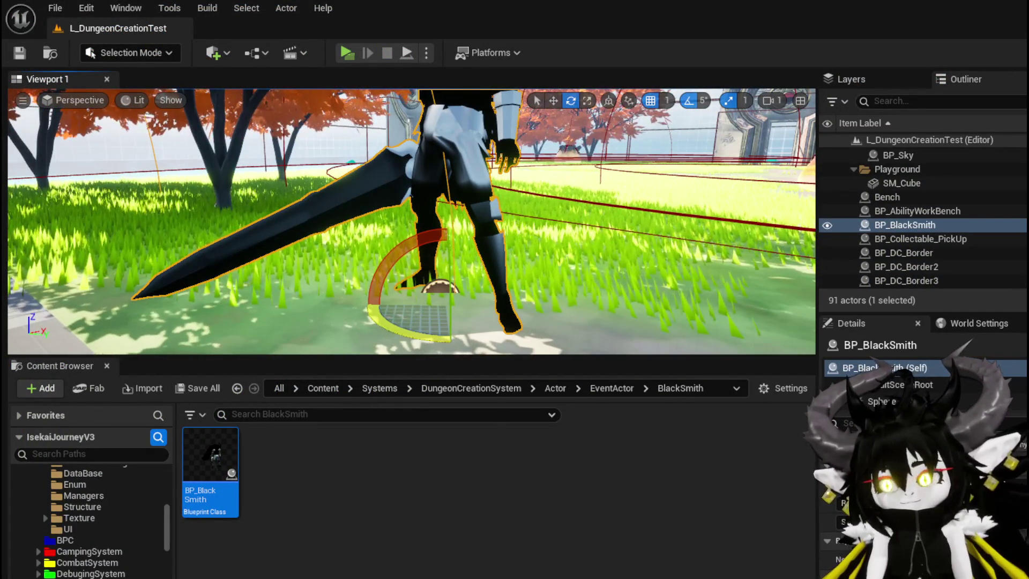
pyautogui.doubleClick(196, 456)
pyautogui.moveTo(523, 156); pyautogui.dragTo(516, 171)
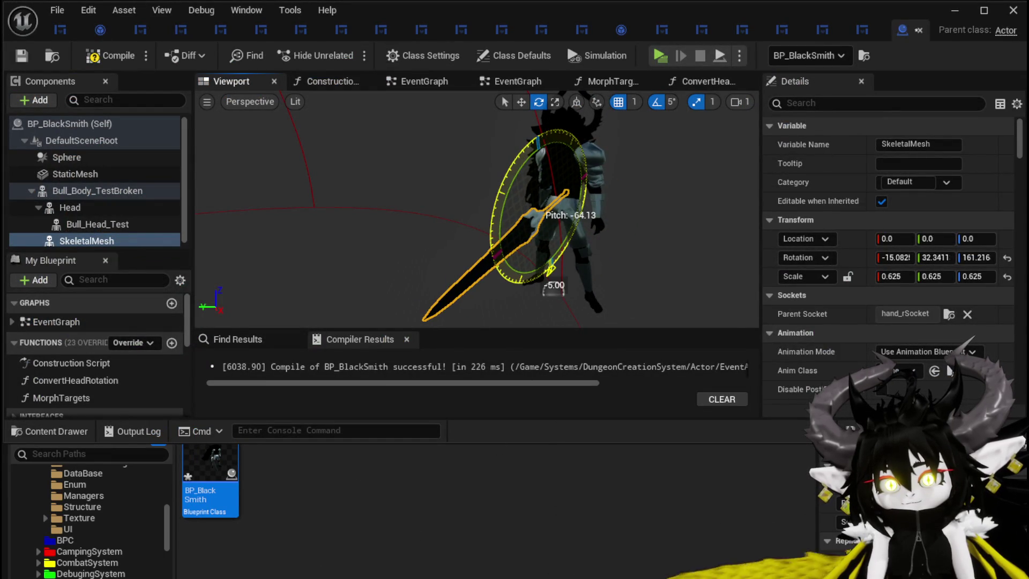
pyautogui.click(21, 55)
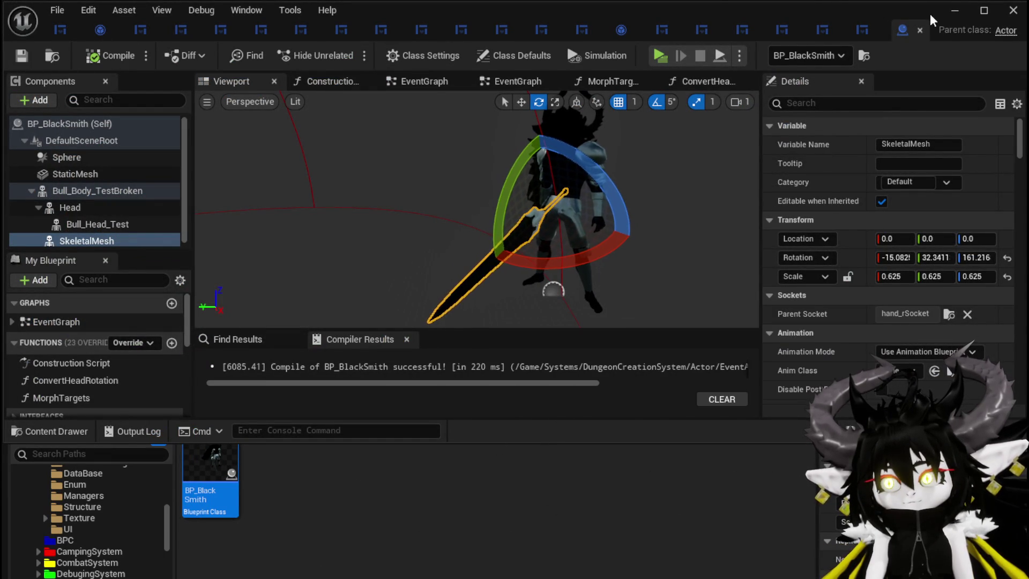
pyautogui.click(951, 12)
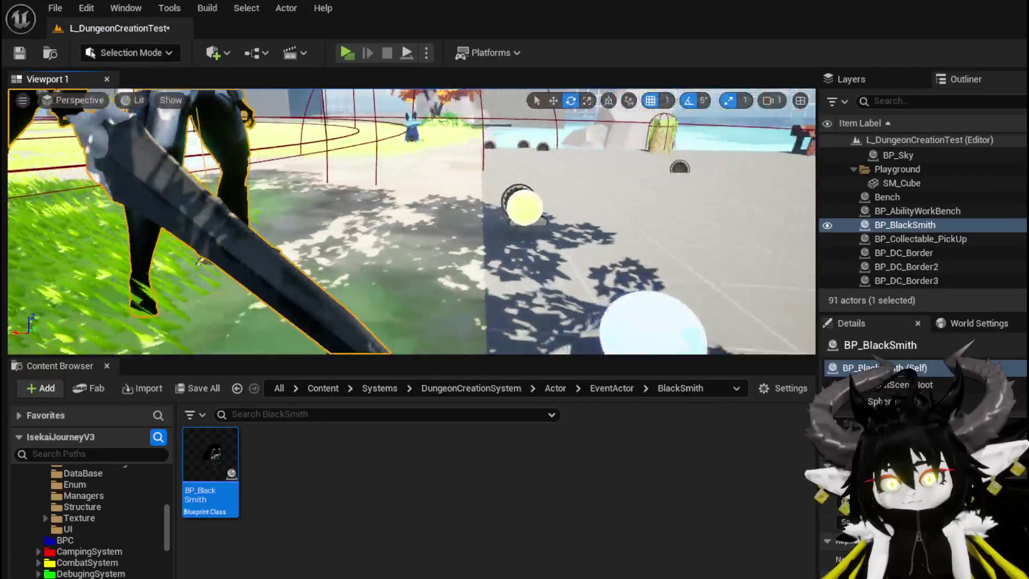
# - Frame the blacksmith in the level and playtest the new sword angle
pyautogui.press('f')
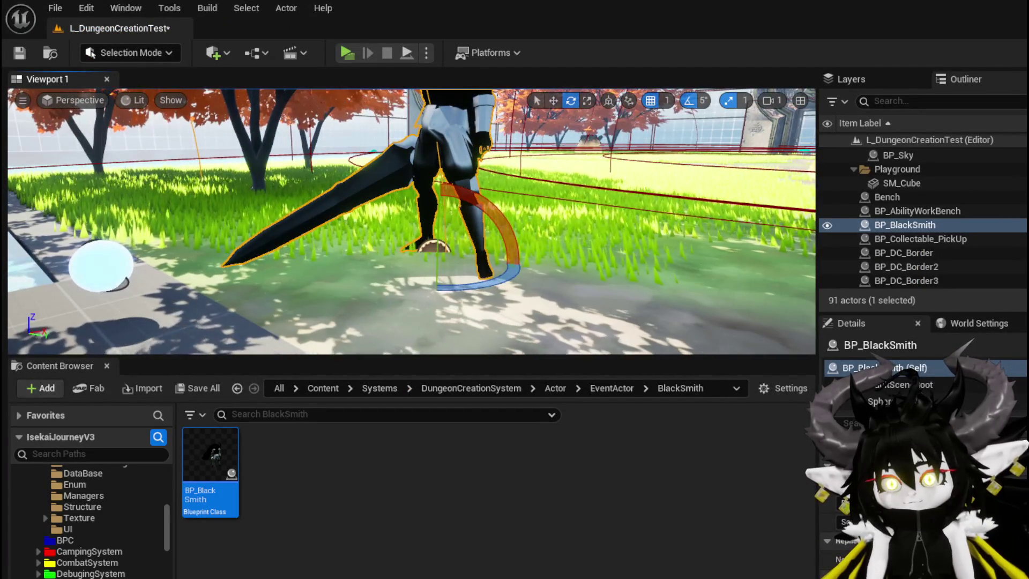
pyautogui.hotkey('alt', 'Tab')
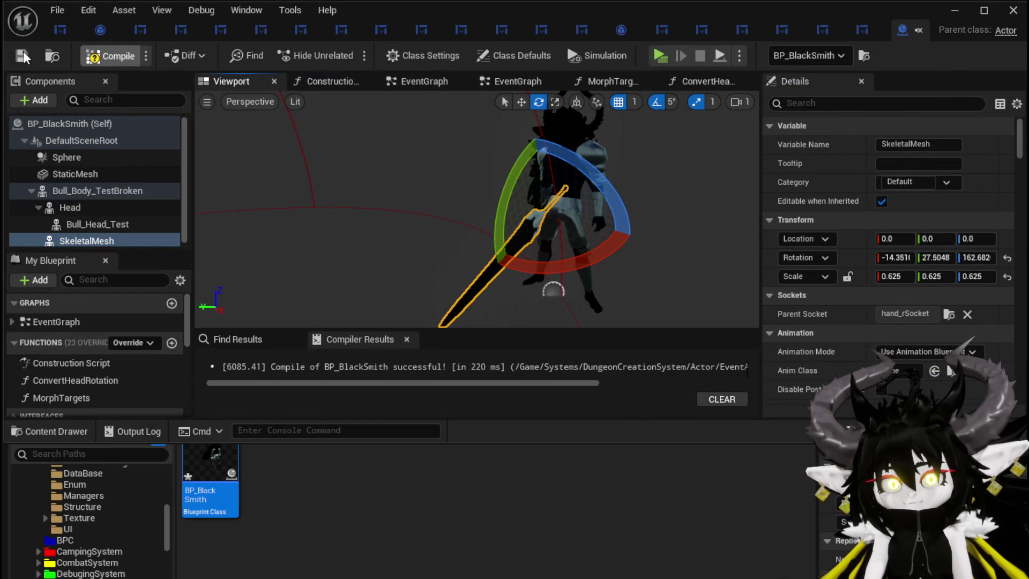
pyautogui.click(953, 11)
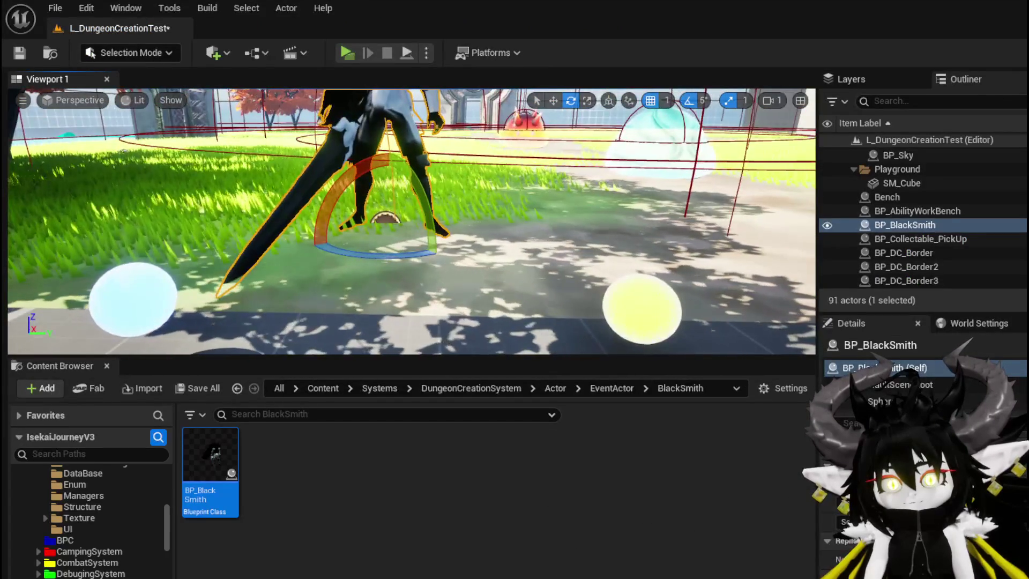
pyautogui.moveTo(407, 161); pyautogui.dragTo(358, 118)
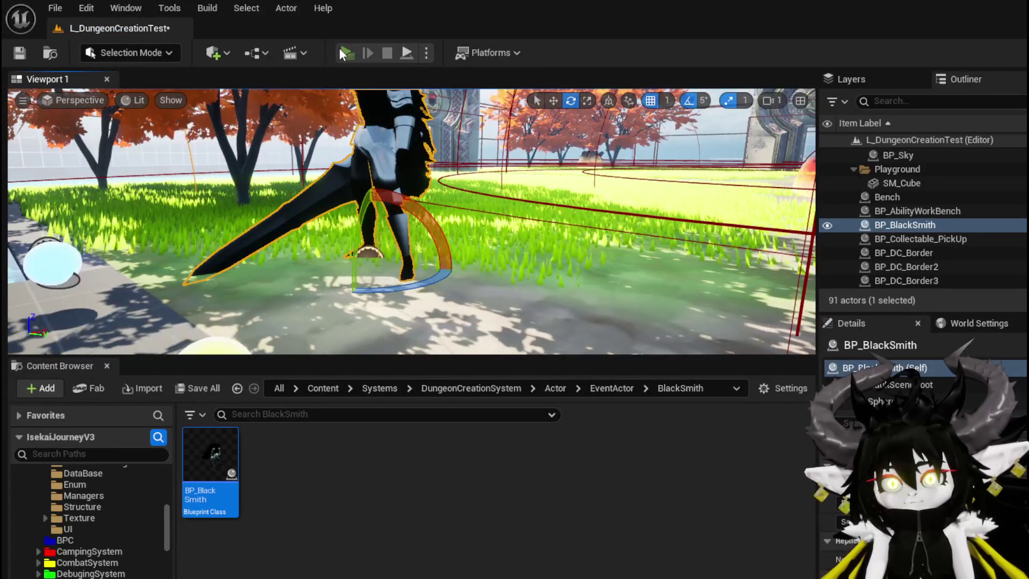
pyautogui.click(343, 52)
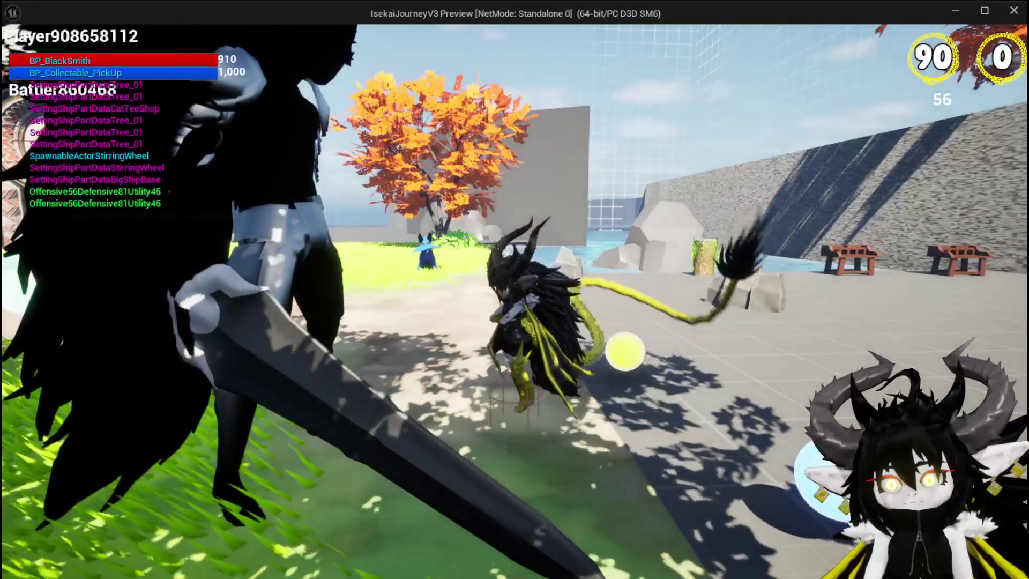
pyautogui.press('Escape')
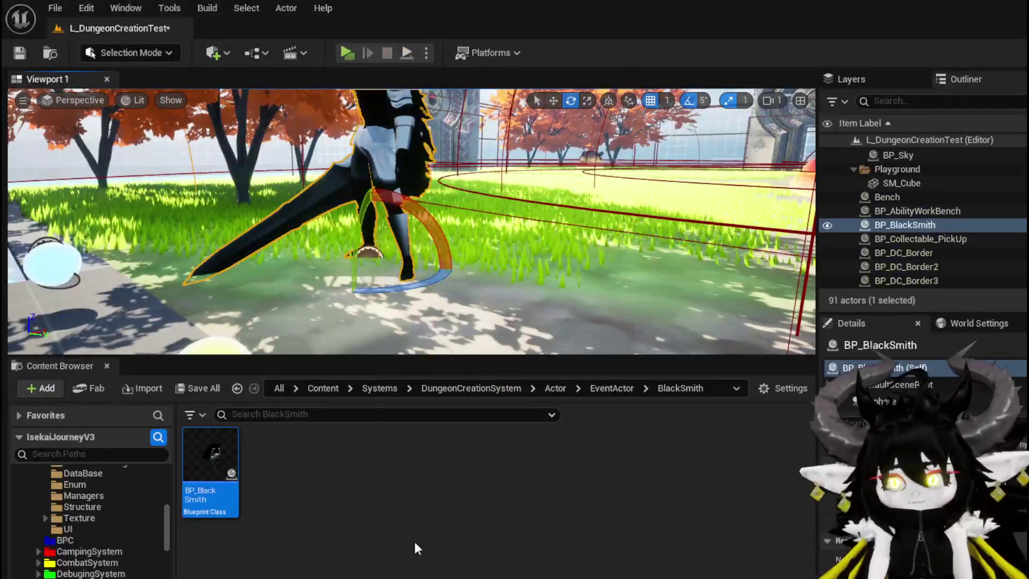
# - Recompile BP_BlackSmith and switch to the WP_EquipmentWorkbenchUI widget designer
pyautogui.doubleClick(212, 461)
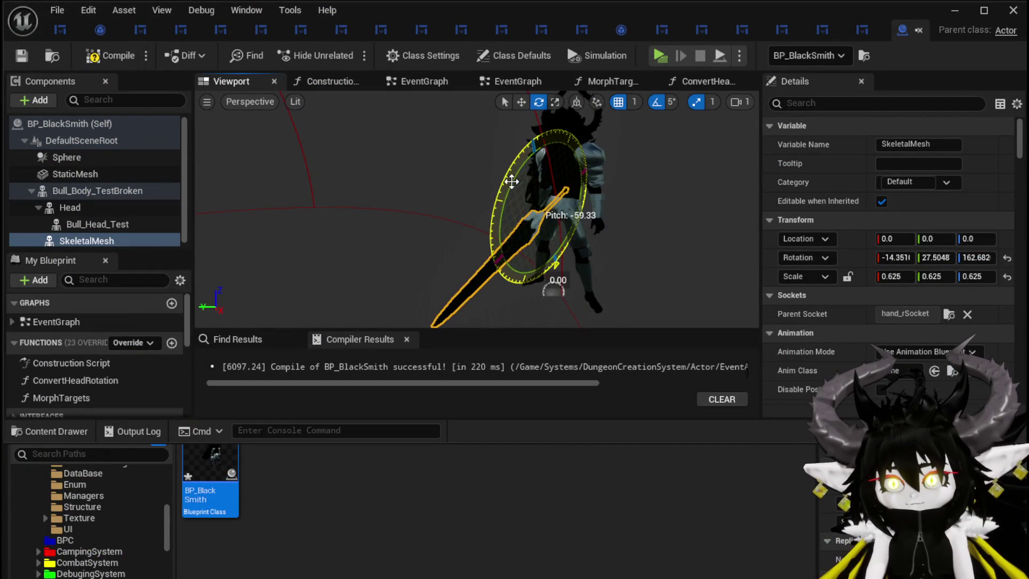
pyautogui.click(15, 59)
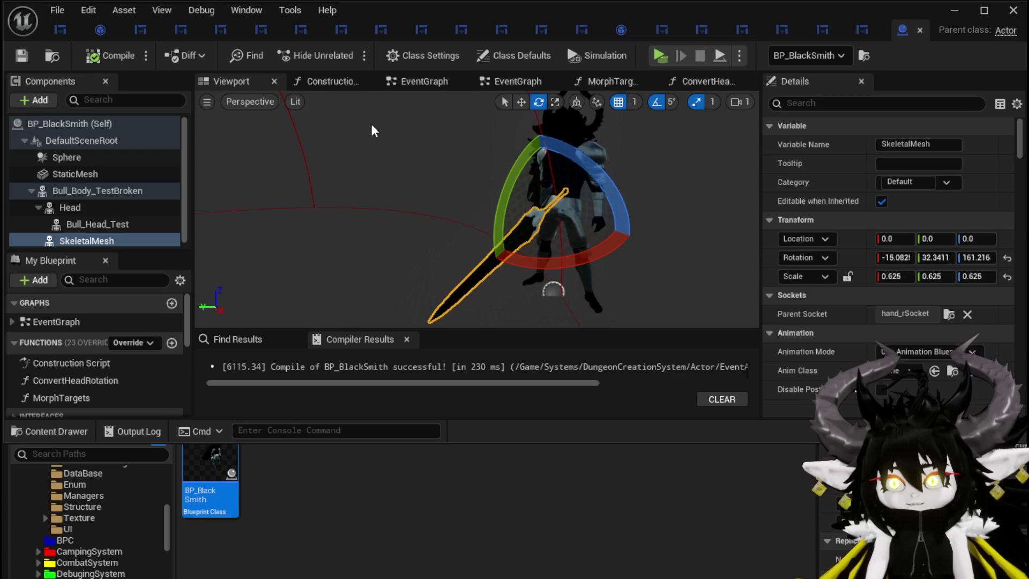
pyautogui.moveTo(363, 135); pyautogui.dragTo(363, 135)
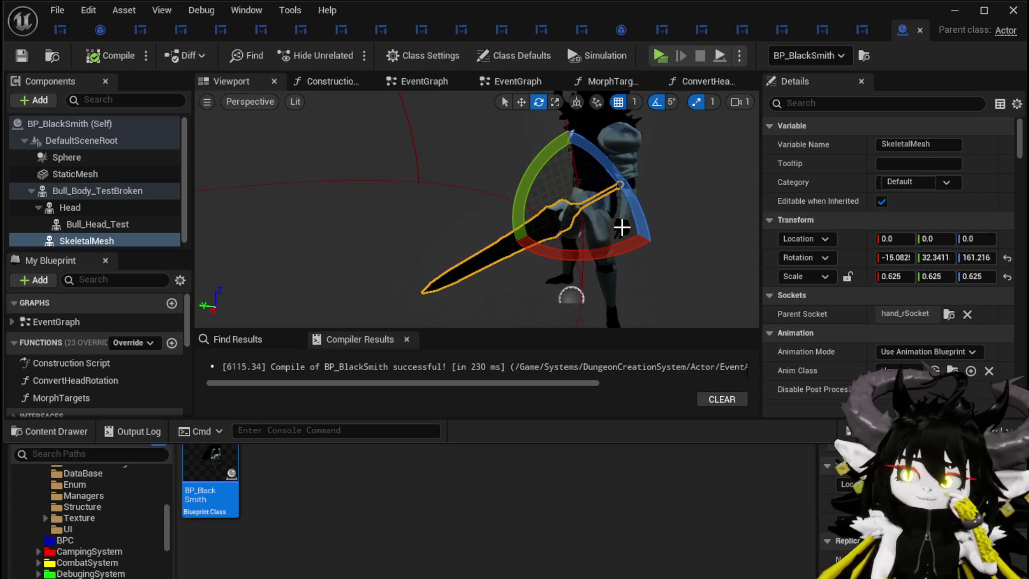
pyautogui.click(57, 32)
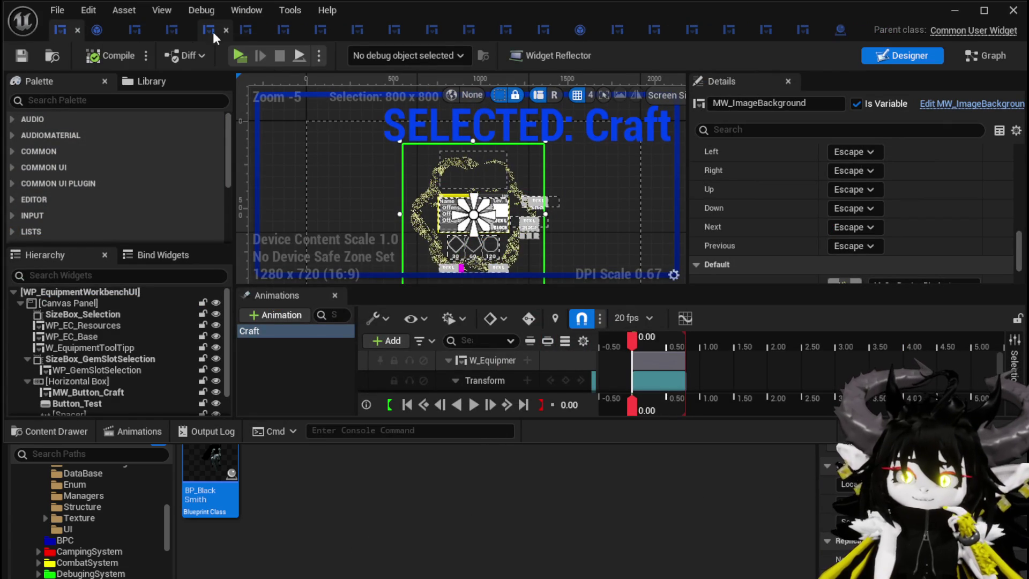
# - Playtest the blacksmith viewed from behind, save, and reopen the BP_BlackSmith blueprint
pyautogui.click(954, 12)
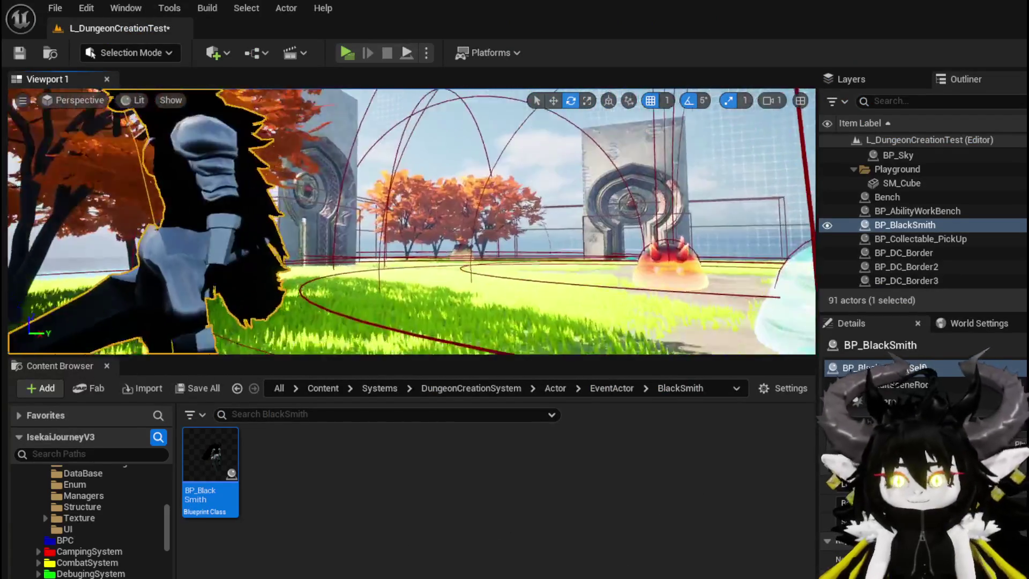
pyautogui.moveTo(483, 215); pyautogui.dragTo(356, 86)
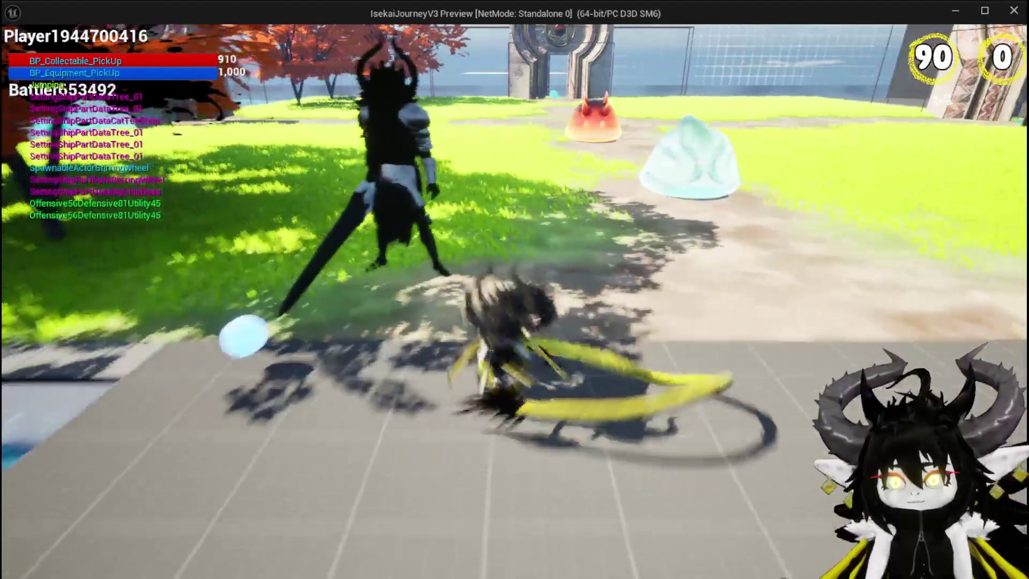
pyautogui.press('Escape')
pyautogui.hotkey('ctrl', 's')
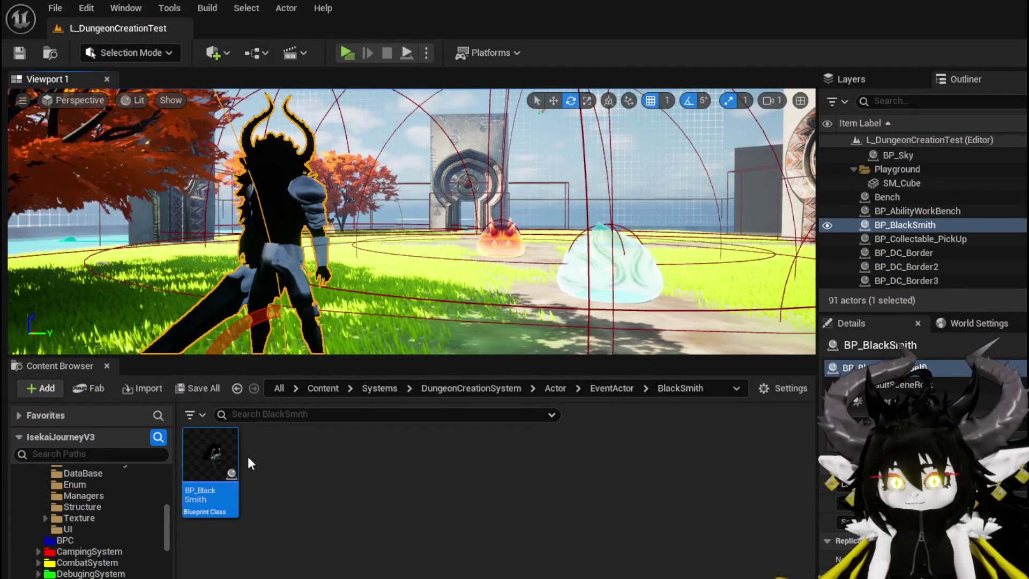
pyautogui.moveTo(217, 454)
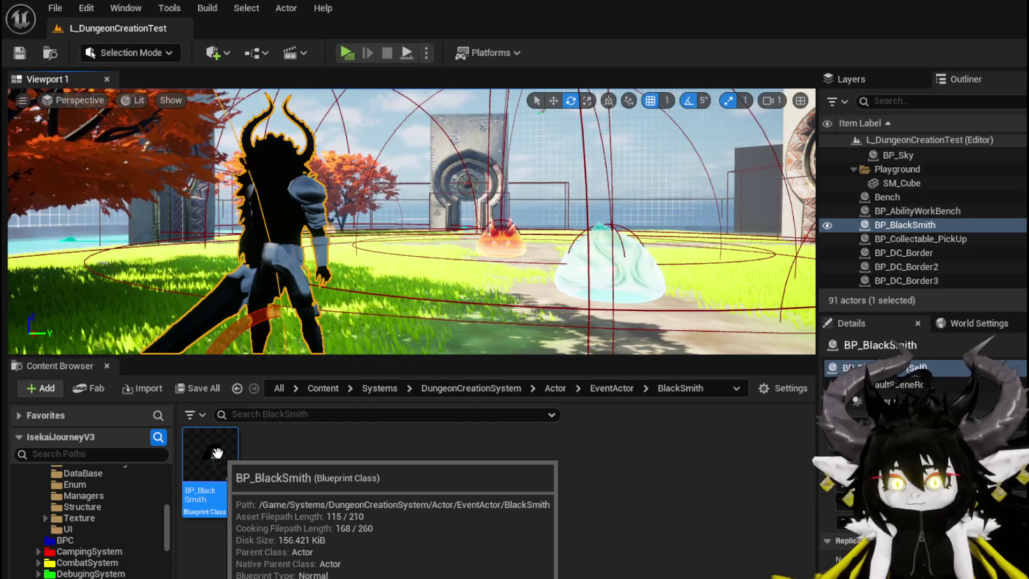
pyautogui.doubleClick(217, 453)
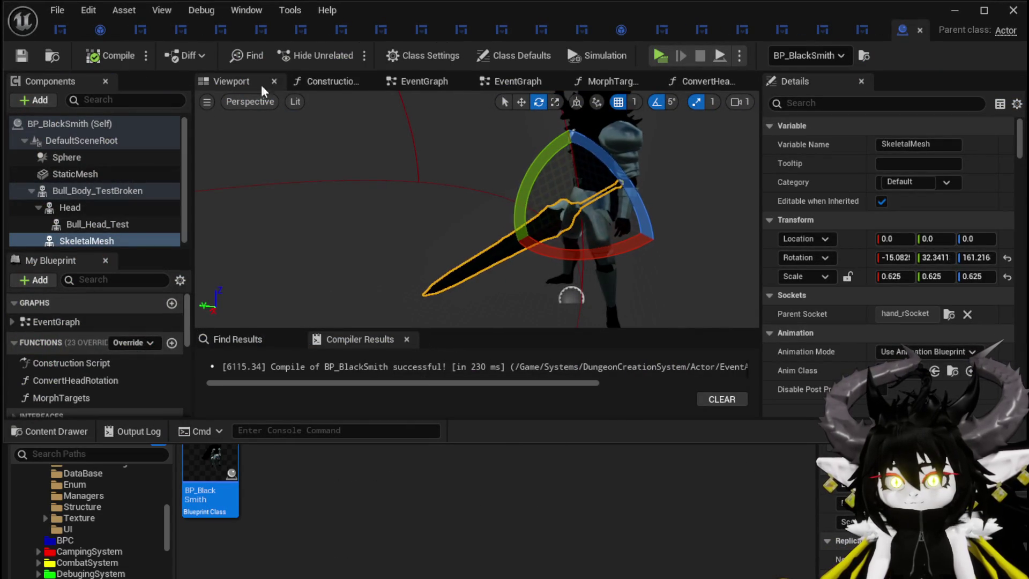
# - Set the ConvertHeadRotation Clamp (Float) limits to -45 and 45 and save BP_BlackSmith
pyautogui.click(514, 81)
pyautogui.moveTo(479, 214)
pyautogui.mouseDown()
pyautogui.moveTo(448, 211)
pyautogui.moveTo(343, 161)
pyautogui.moveTo(145, 165)
pyautogui.moveTo(378, 160)
pyautogui.mouseUp()
pyautogui.scroll(4, 348, 168)
pyautogui.scroll(-3, 88, 360)
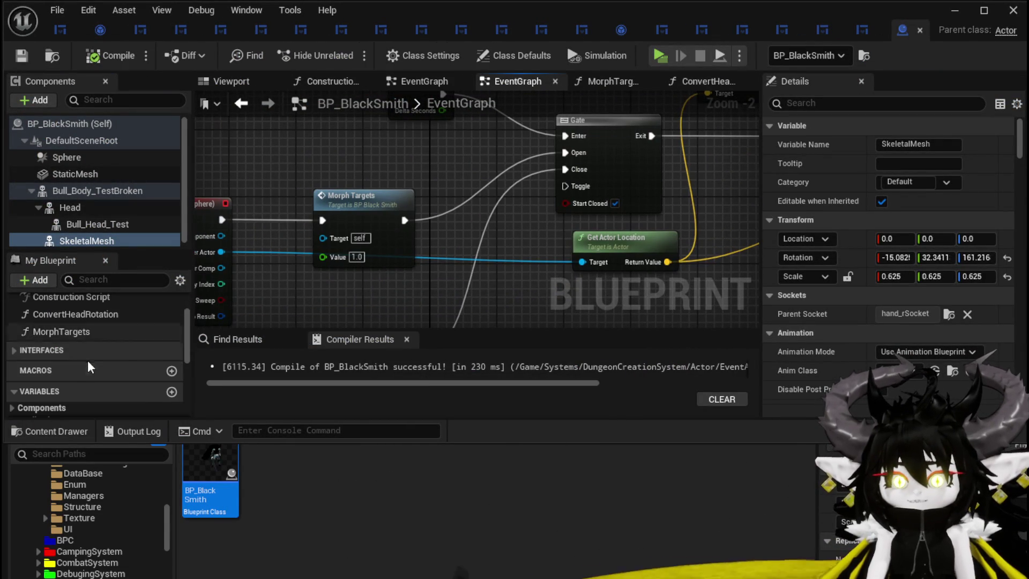
pyautogui.doubleClick(85, 316)
pyautogui.moveTo(312, 296)
pyautogui.mouseDown()
pyautogui.moveTo(557, 166)
pyautogui.moveTo(465, 107)
pyautogui.moveTo(451, 120)
pyautogui.mouseUp()
pyautogui.scroll(1, 529, 226)
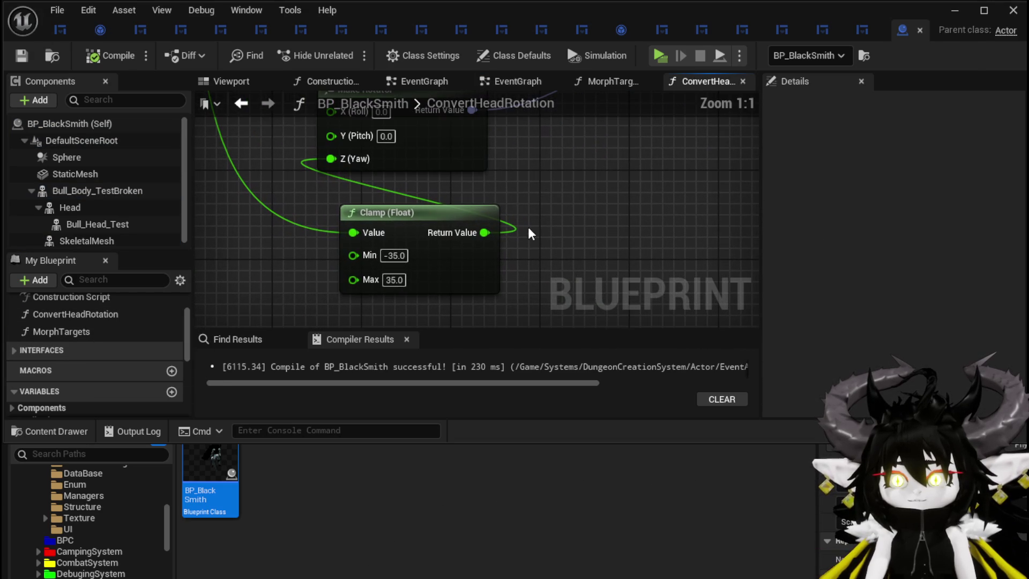
pyautogui.click(393, 280)
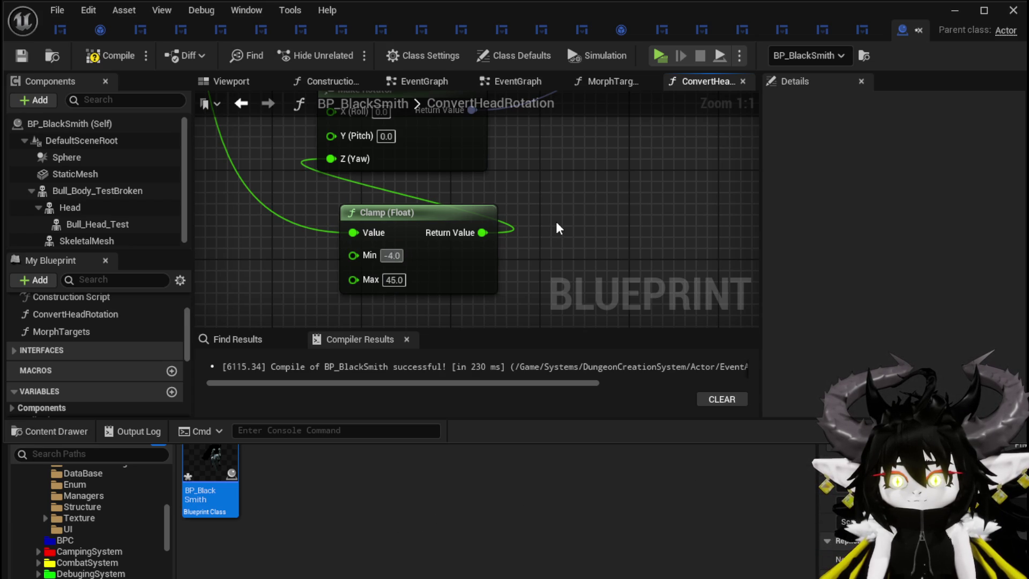
pyautogui.write('4')
pyautogui.press('Return')
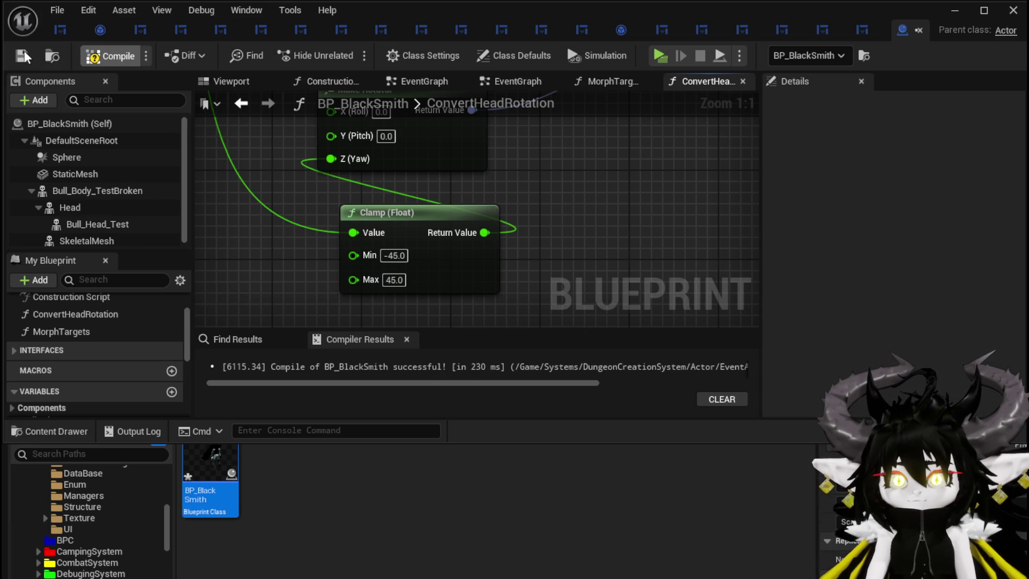
pyautogui.click(16, 53)
# - Playtest head turning with the -45 to 45 clamp, save, and reopen BP_BlackSmith
pyautogui.click(956, 10)
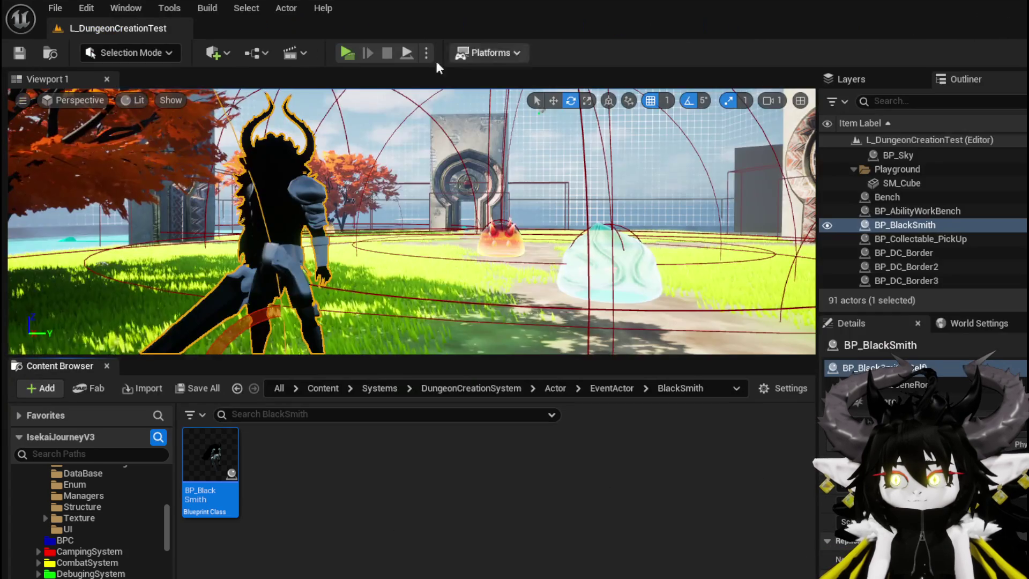
pyautogui.click(347, 53)
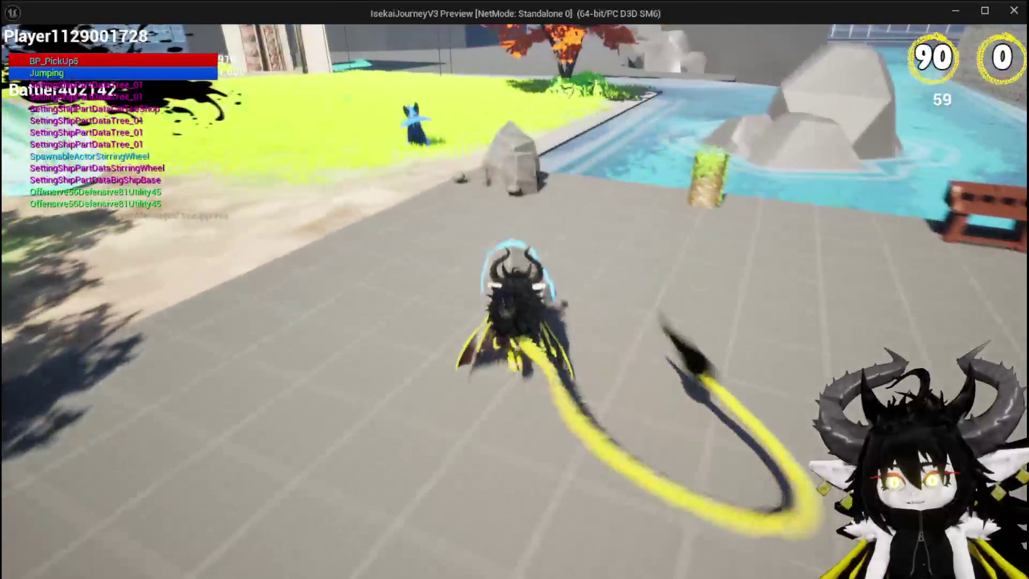
pyautogui.press('Escape')
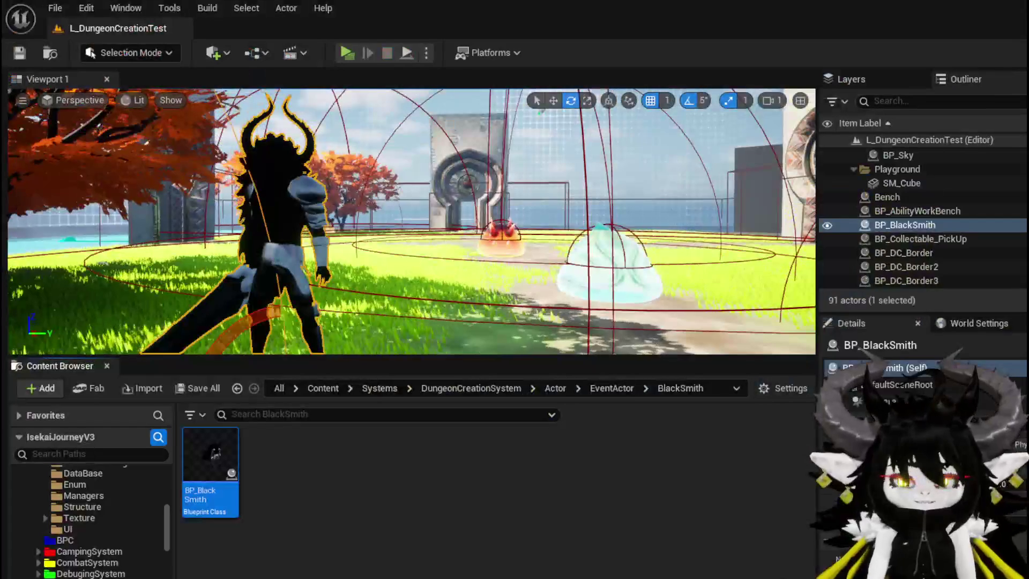
pyautogui.hotkey('ctrl', 's')
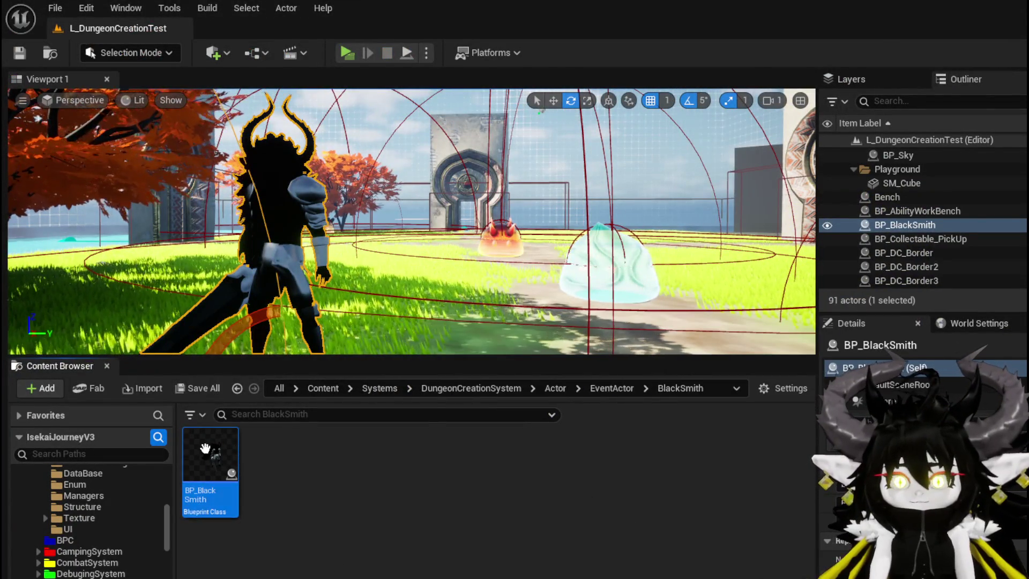
pyautogui.doubleClick(211, 455)
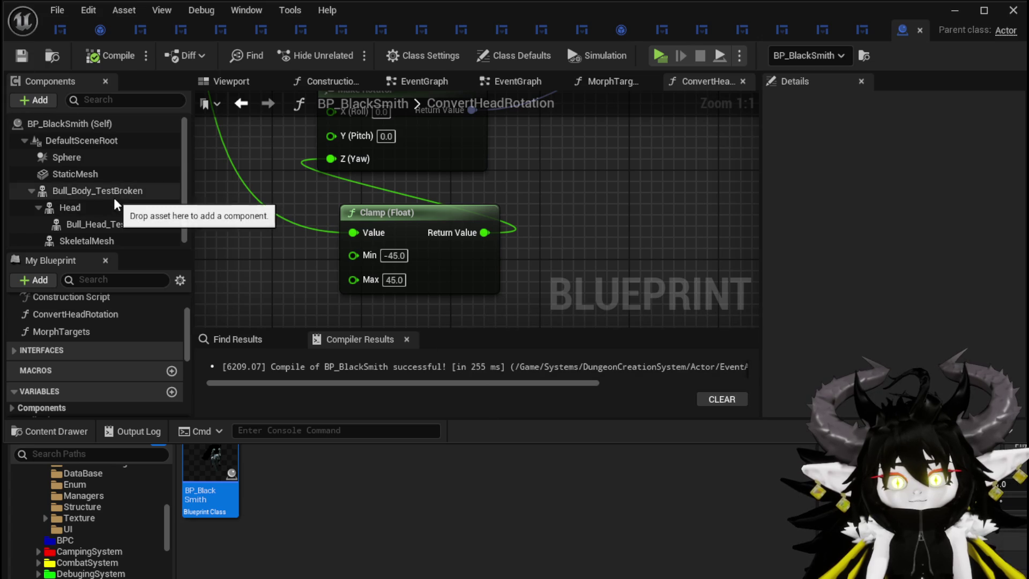
# - Add a BPC_LootContainer component to BP_BlackSmith and compile and save
pyautogui.click(39, 100)
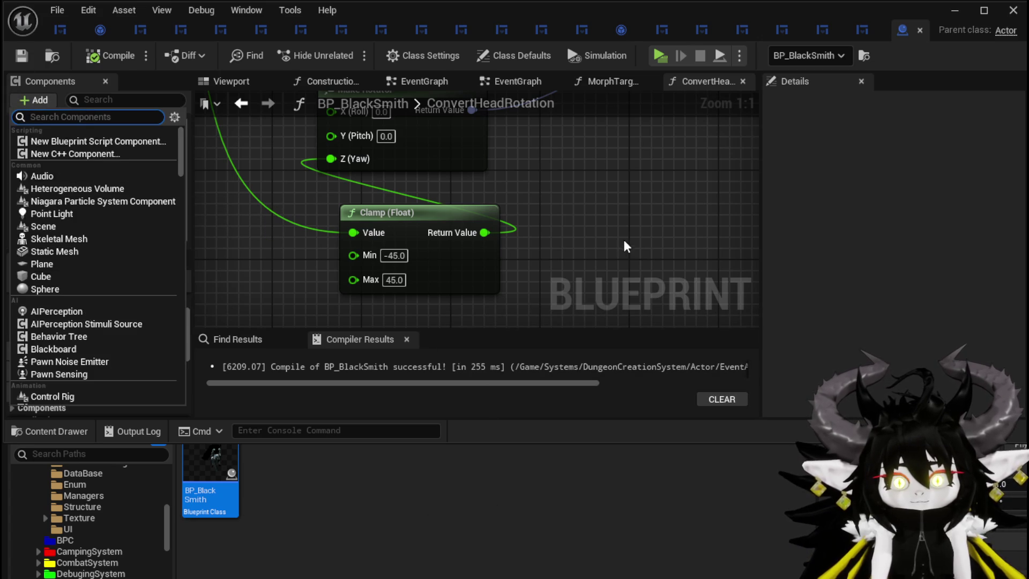
pyautogui.write('BPC Loot')
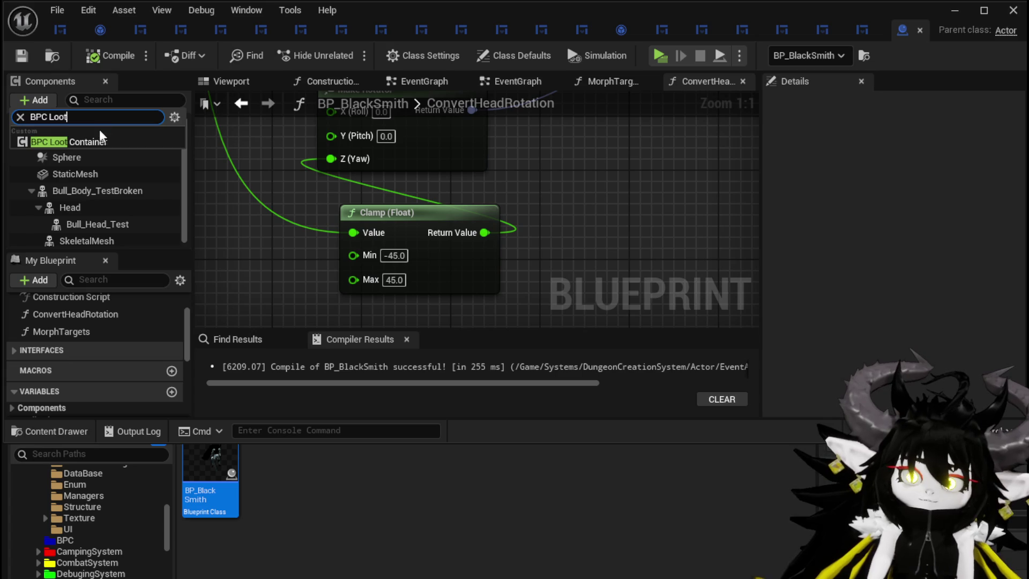
pyautogui.click(100, 136)
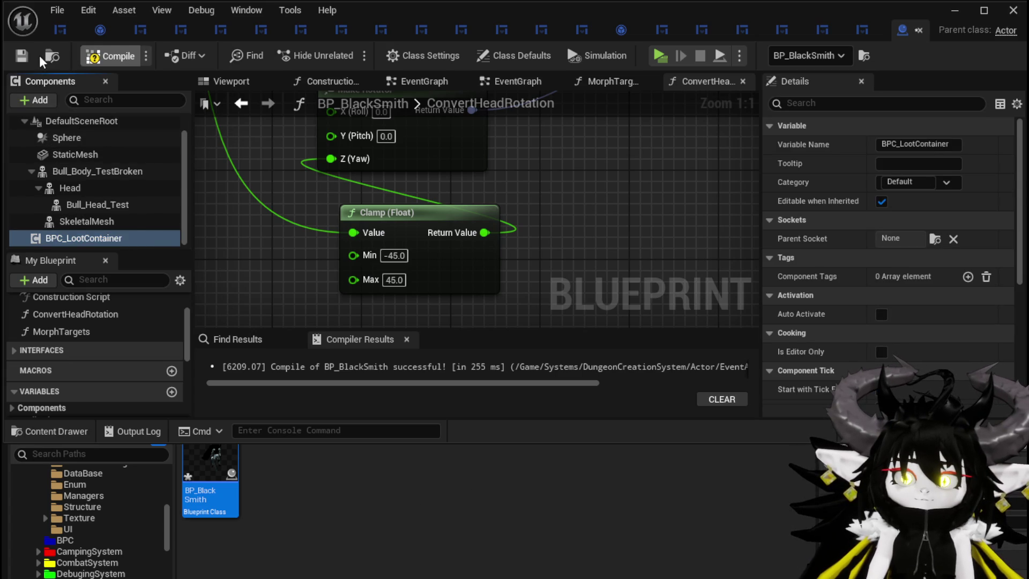
pyautogui.click(18, 53)
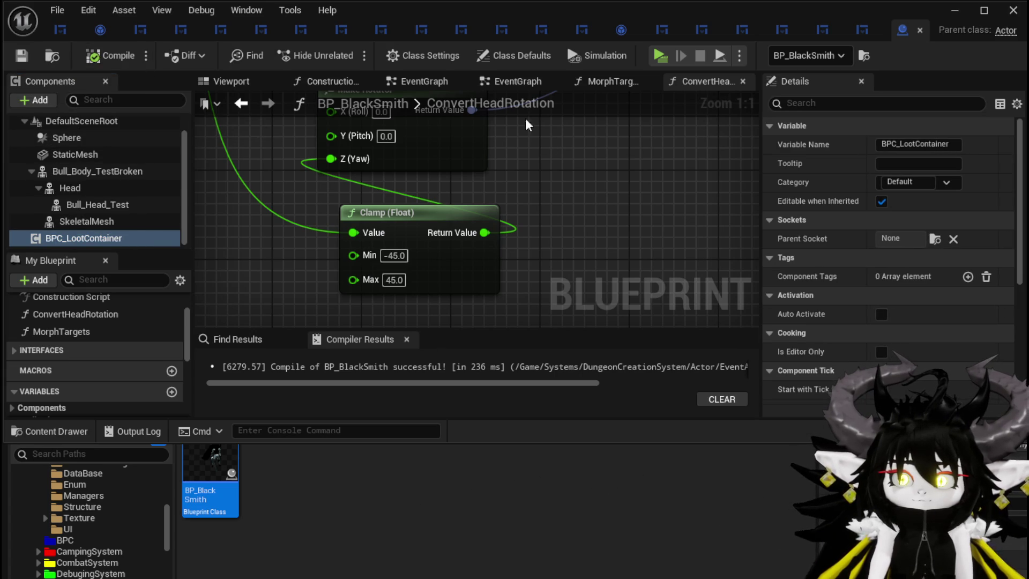
# - In the EventGraph, set the BeginPlay loot ADD node to 4 with key Iron and save
pyautogui.click(499, 81)
pyautogui.click(555, 81)
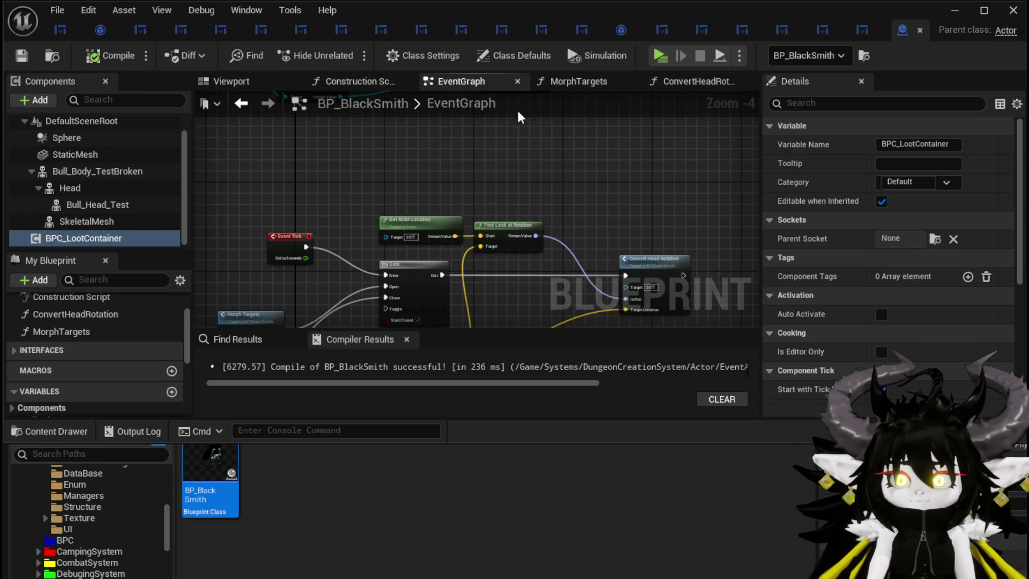
pyautogui.scroll(-4, 417, 161)
pyautogui.scroll(7, 348, 202)
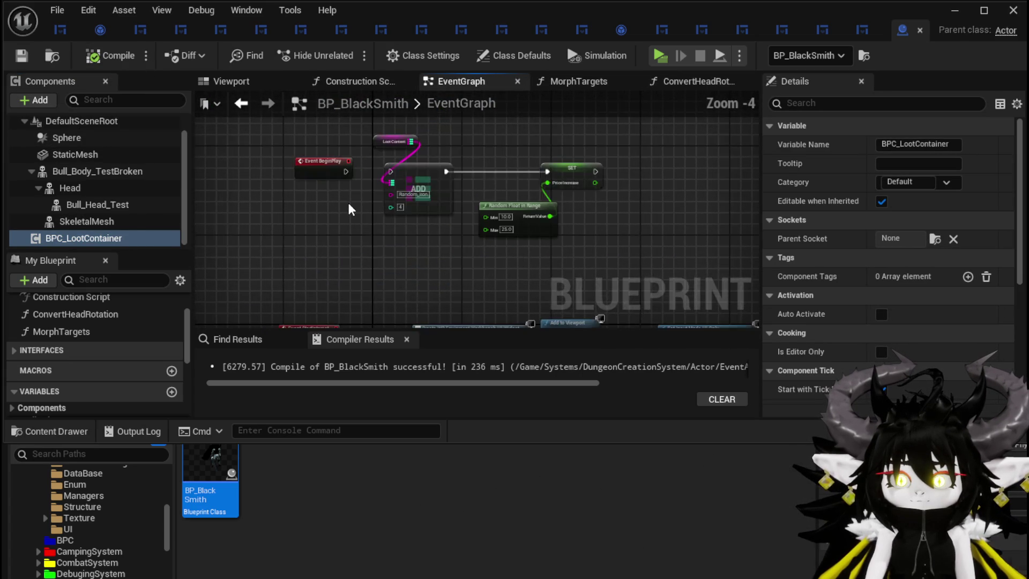
pyautogui.scroll(1, 343, 236)
pyautogui.moveTo(345, 214); pyautogui.dragTo(273, 239)
pyautogui.click(359, 288)
pyautogui.write('4')
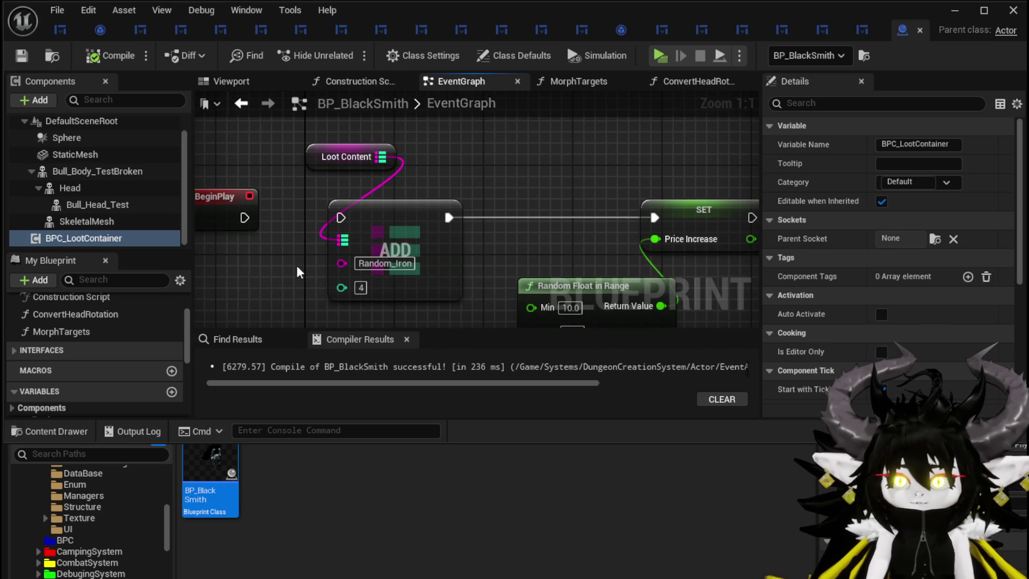
pyautogui.moveTo(299, 273); pyautogui.dragTo(326, 265)
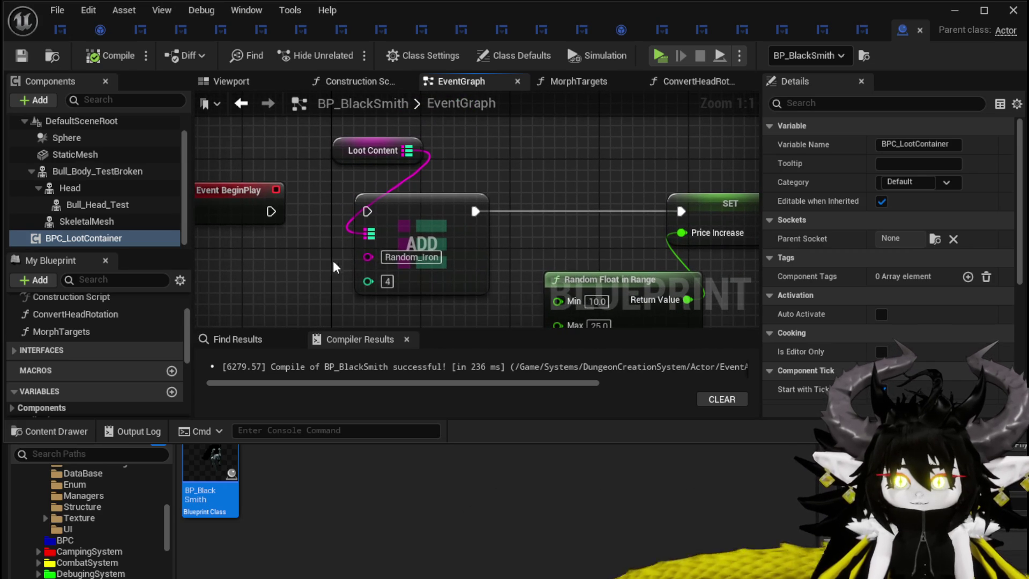
pyautogui.click(423, 258)
pyautogui.press('BackSpace')
pyautogui.press('BackSpace')
pyautogui.press('BackSpace')
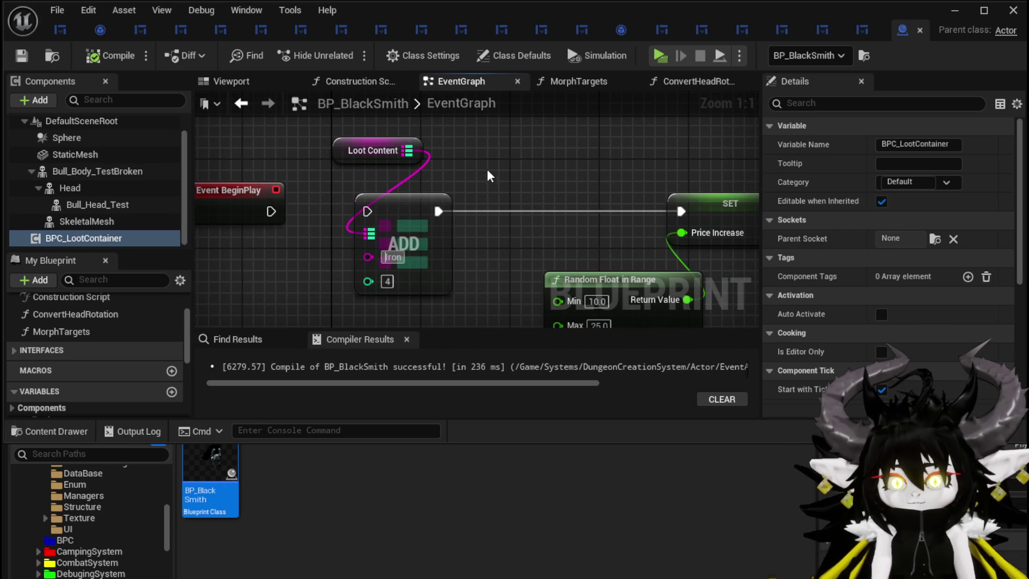
pyautogui.press('Return')
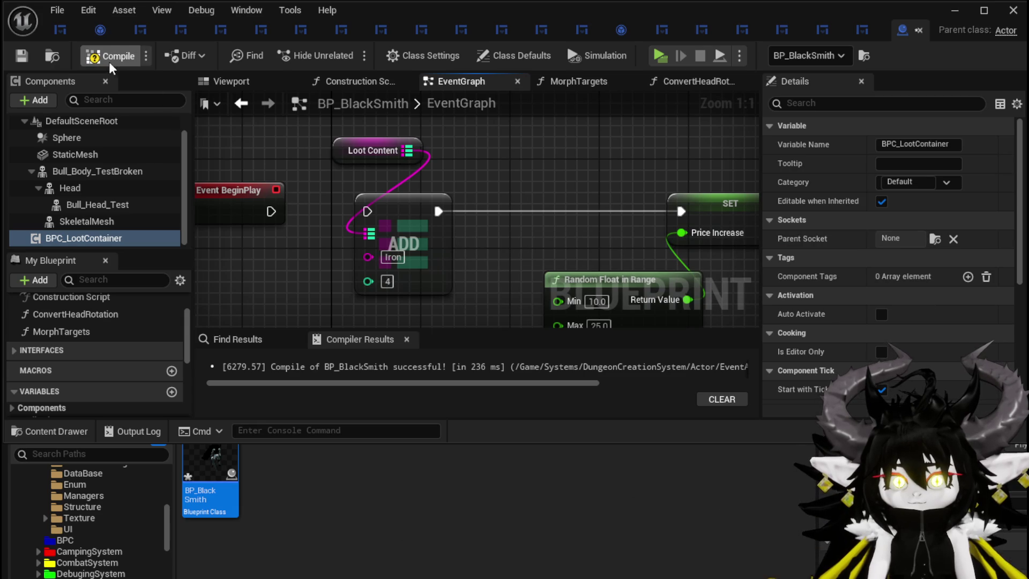
pyautogui.click(20, 53)
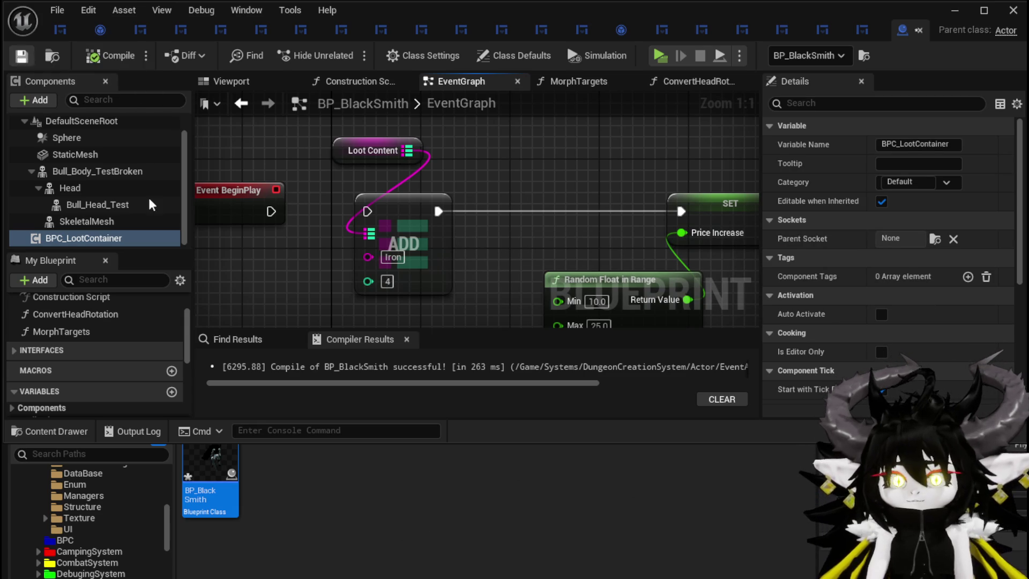
# - Locate DT_ItemInfo in the Content Browser and open it in the Data Table editor
pyautogui.scroll(5, 92, 547)
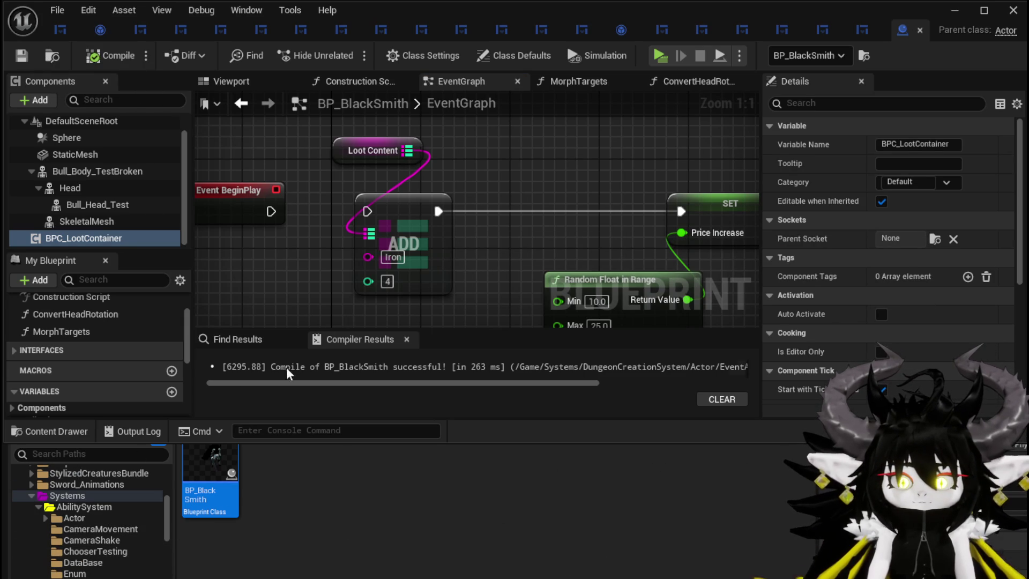
pyautogui.scroll(-3, 71, 342)
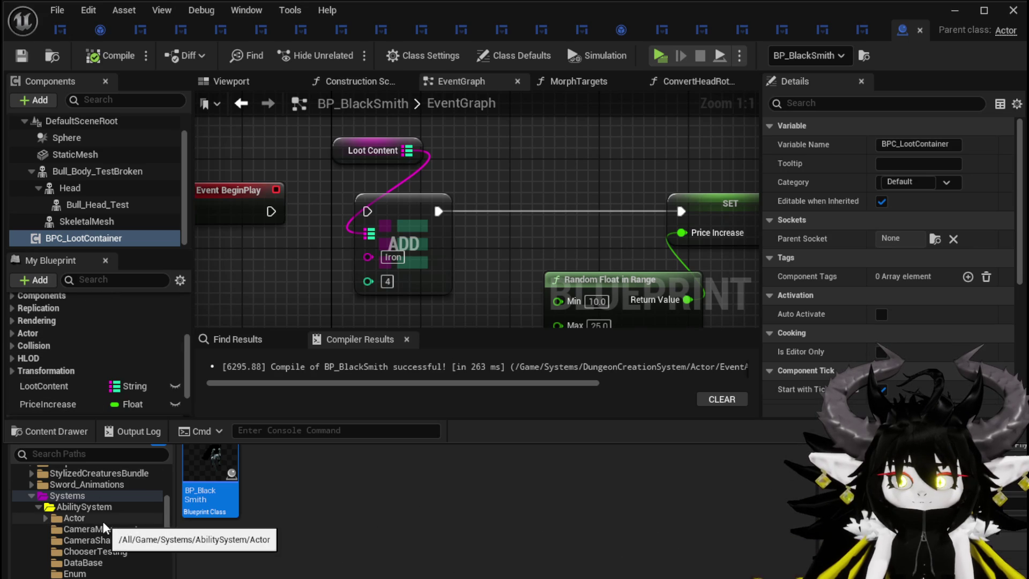
pyautogui.scroll(10, 93, 514)
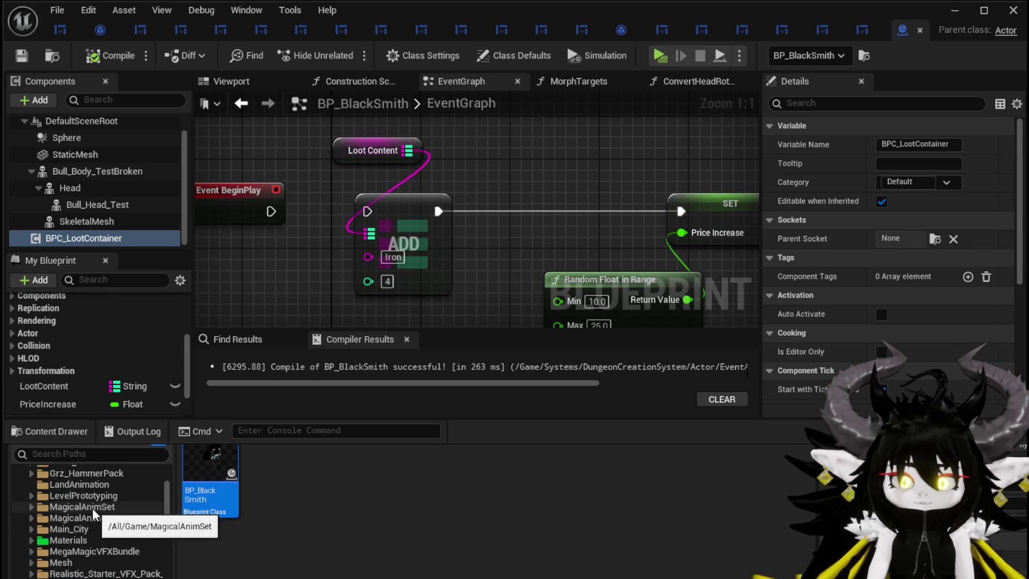
pyautogui.scroll(-10, 85, 516)
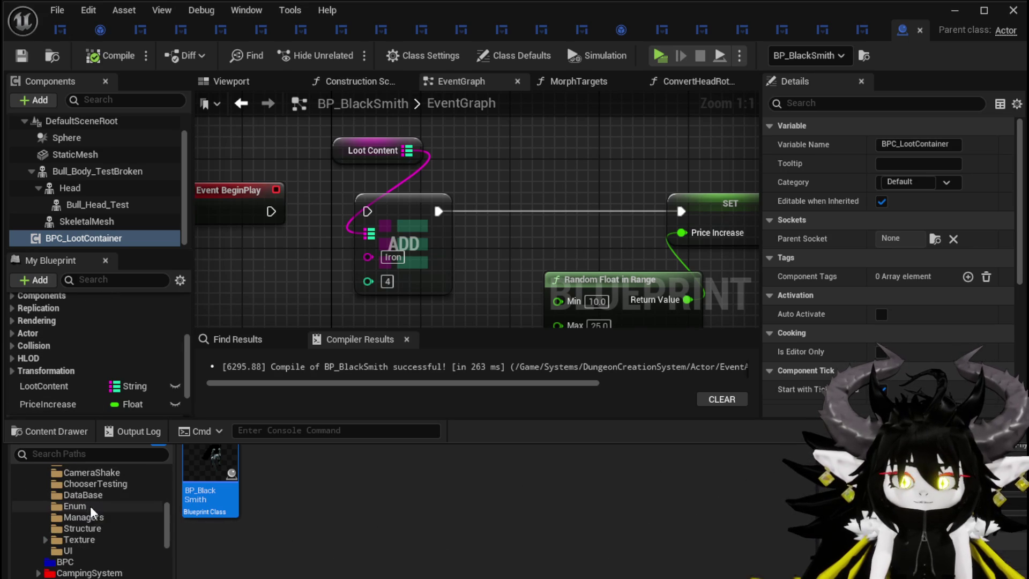
pyautogui.scroll(-8, 86, 531)
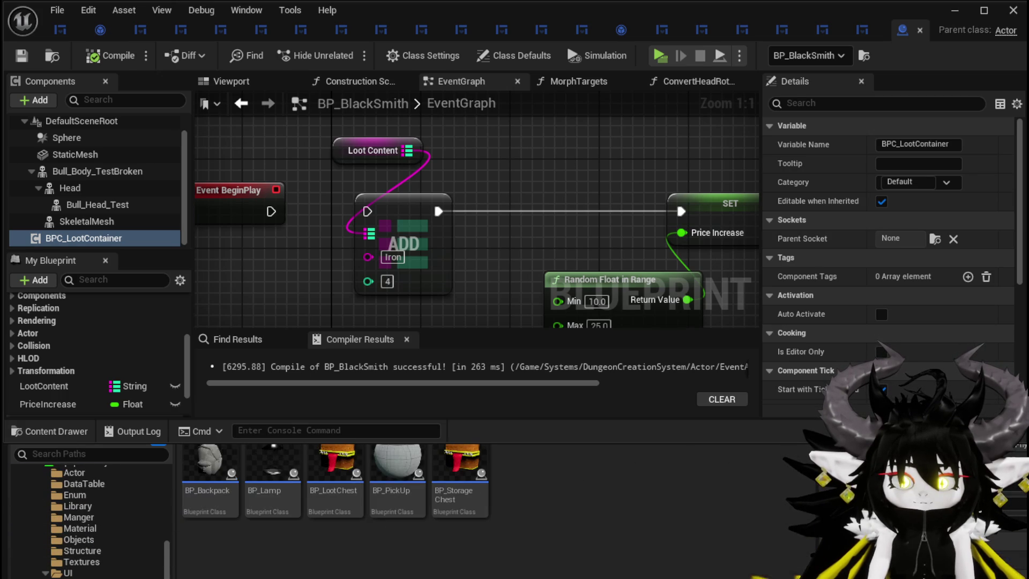
pyautogui.click(235, 477)
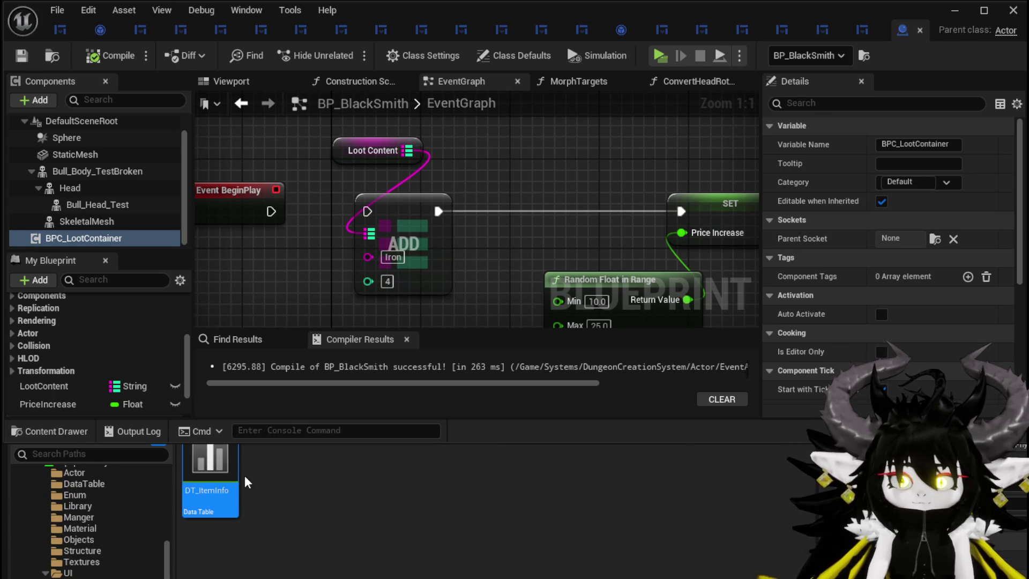
pyautogui.doubleClick(245, 475)
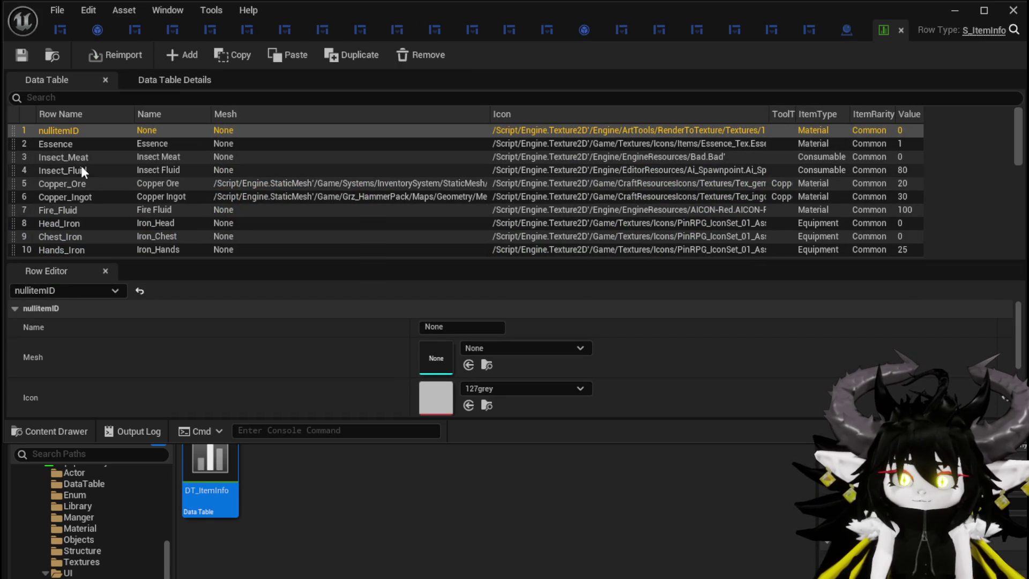
# - Select the Copper_Ingot row, then move the BP_BlackSmith and DT_ItemInfo tabs to the front
pyautogui.doubleClick(81, 196)
pyautogui.hotkey('ctrl', 'c')
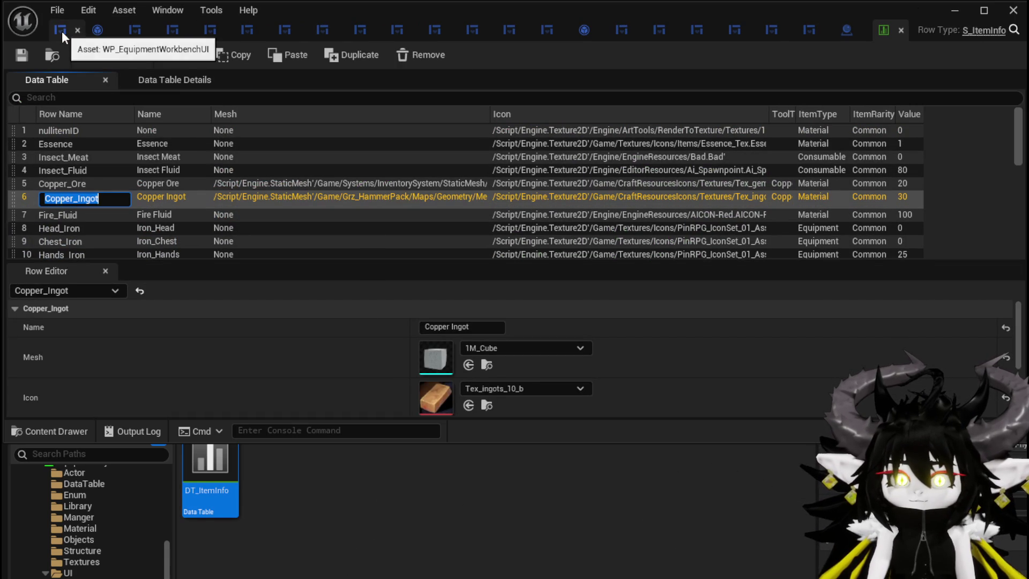
pyautogui.click(845, 31)
pyautogui.moveTo(846, 31)
pyautogui.mouseDown()
pyautogui.moveTo(119, 40)
pyautogui.moveTo(63, 30)
pyautogui.mouseUp()
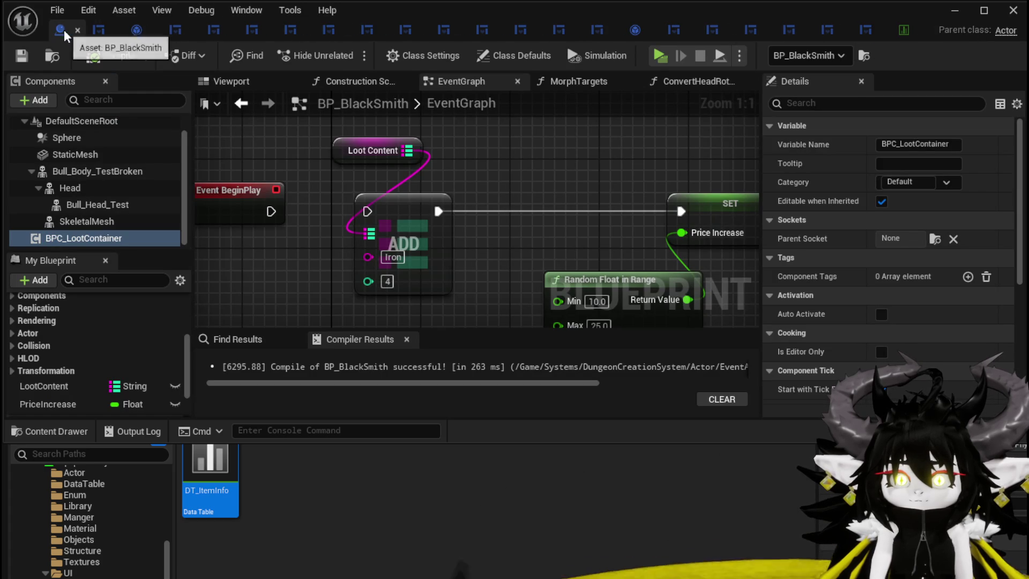
pyautogui.click(901, 32)
pyautogui.moveTo(901, 31); pyautogui.dragTo(96, 31)
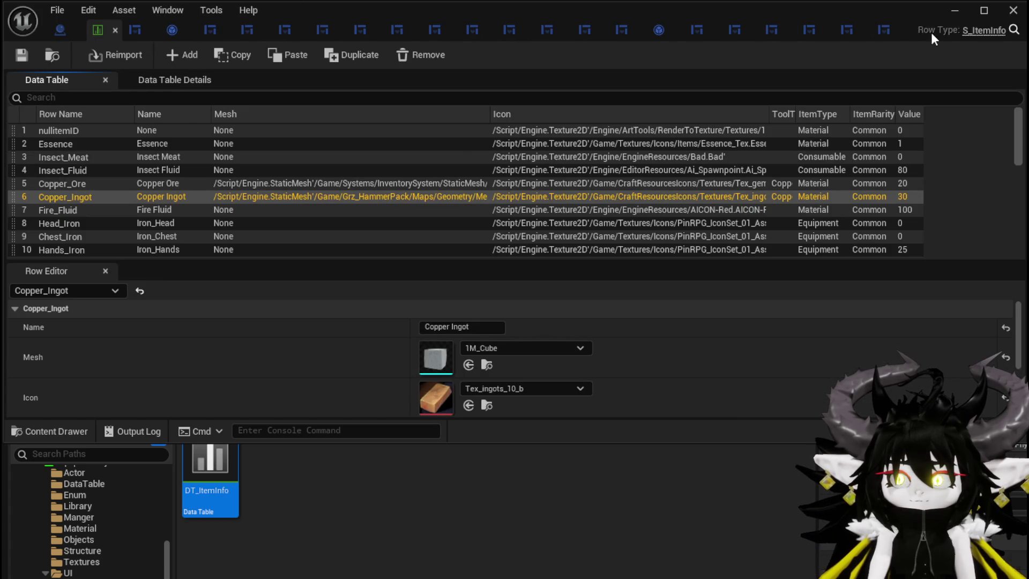
# - Close extra editors including PlayerStatsHUD, MW_ImageBackground, W_GemCraftingHUD, Object_Item_Base, MW_Button and WP_EC_BaseSelection
pyautogui.click(902, 30)
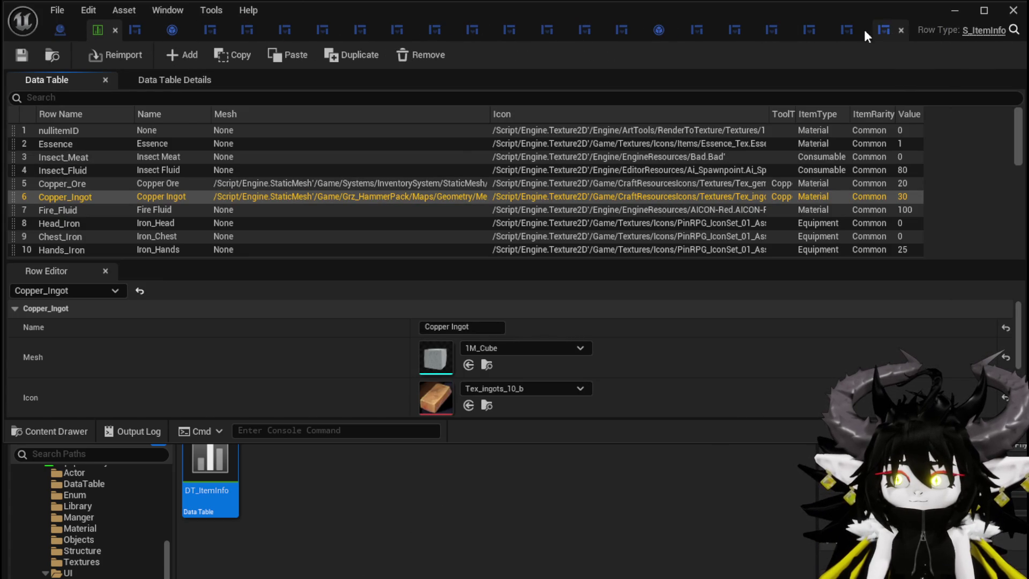
pyautogui.click(899, 30)
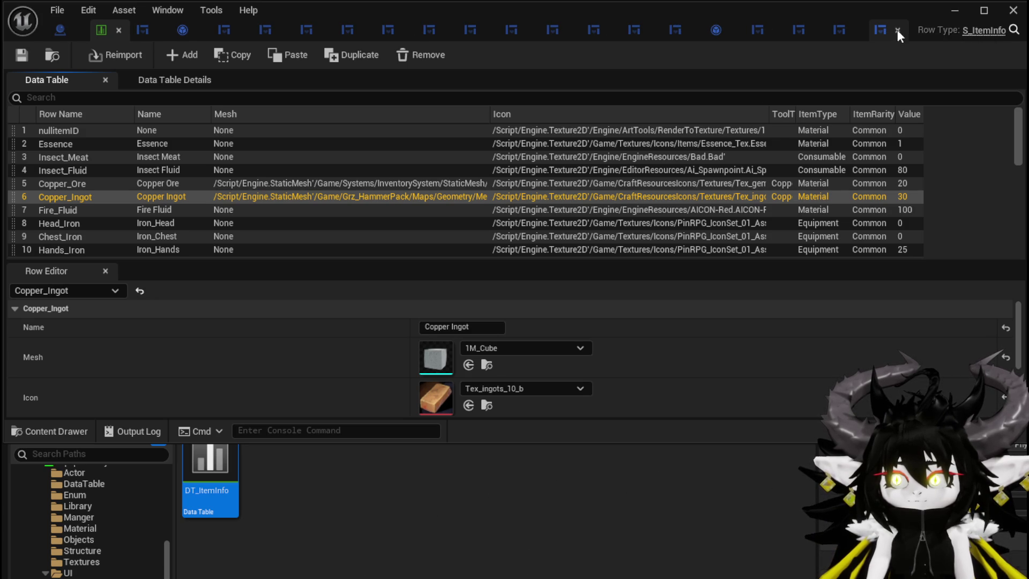
pyautogui.click(897, 30)
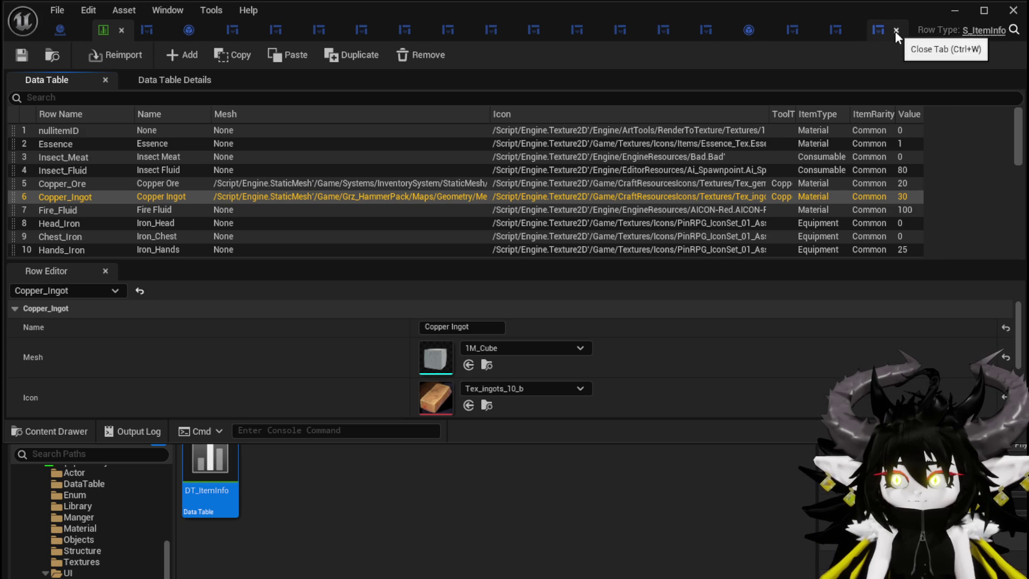
pyautogui.click(896, 30)
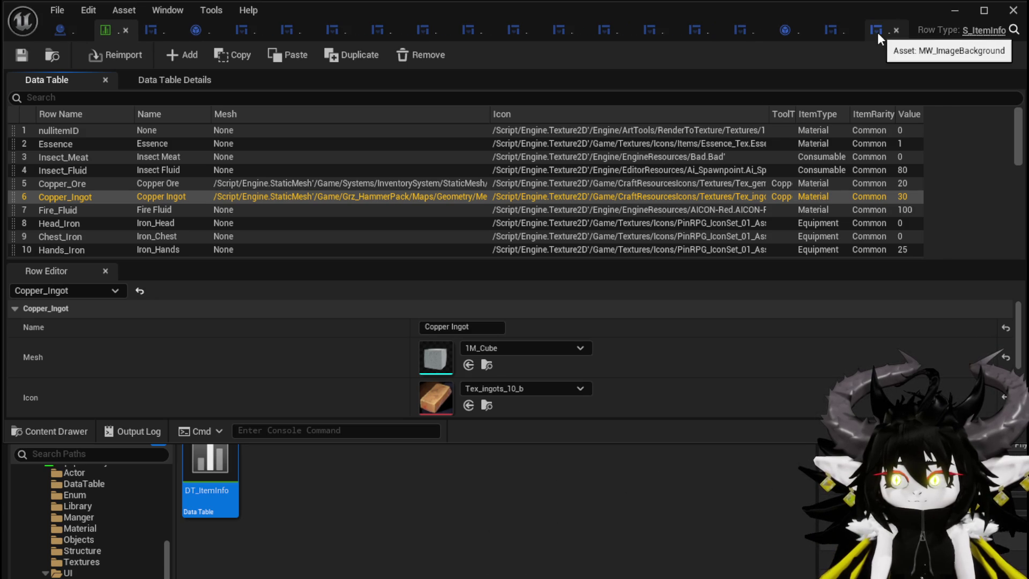
pyautogui.click(896, 30)
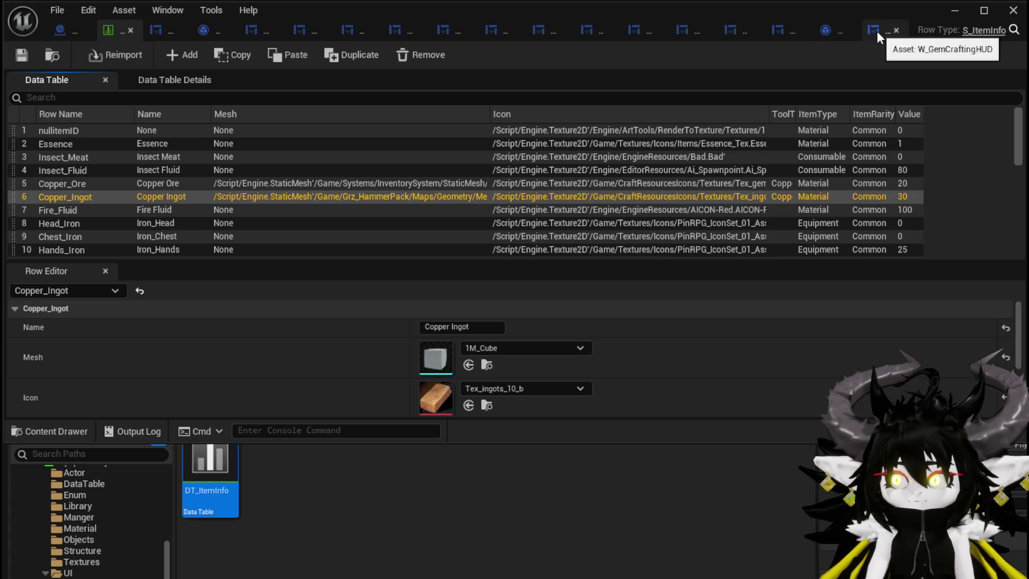
pyautogui.click(896, 30)
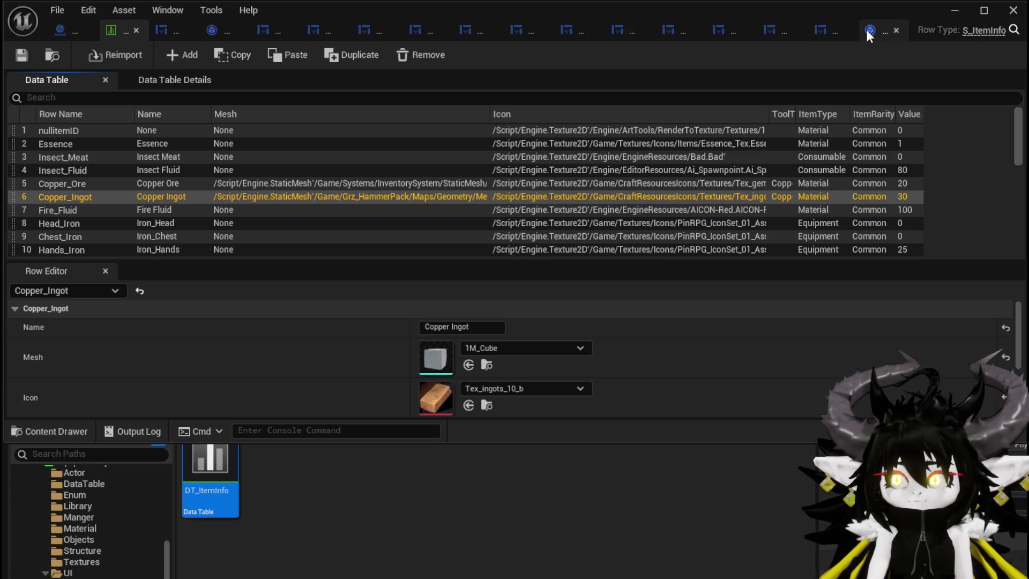
pyautogui.click(896, 30)
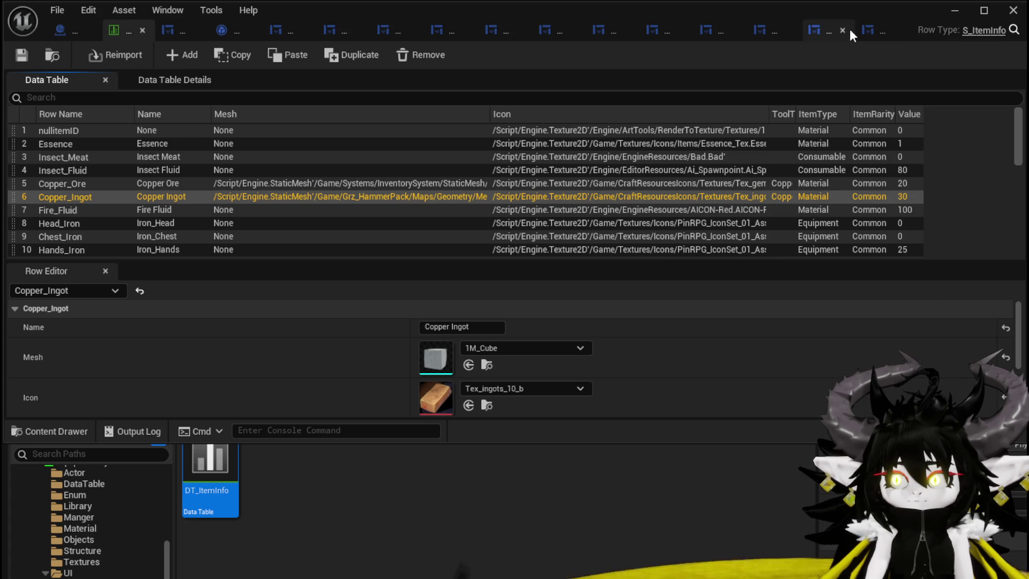
pyautogui.click(896, 30)
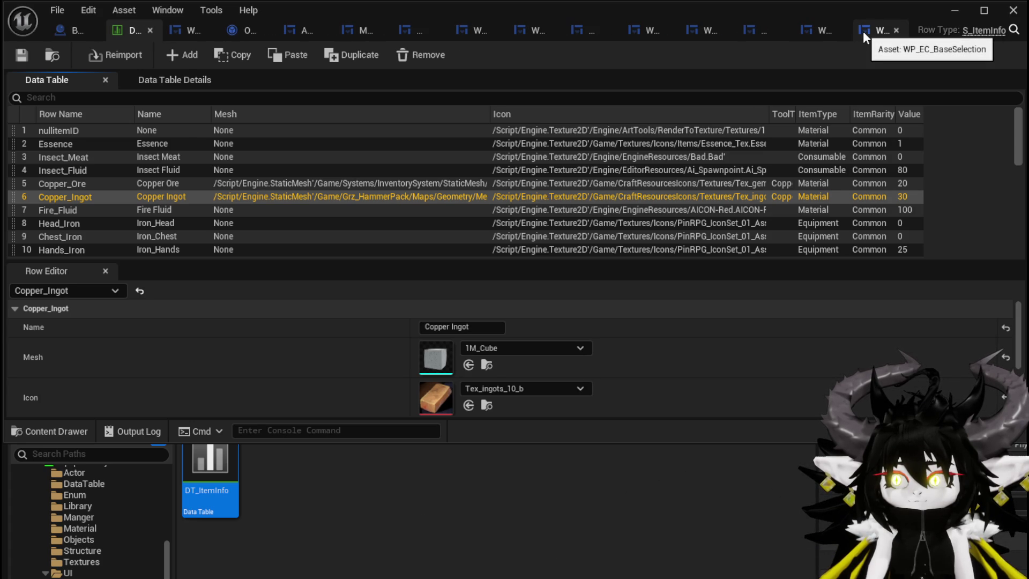
pyautogui.click(896, 30)
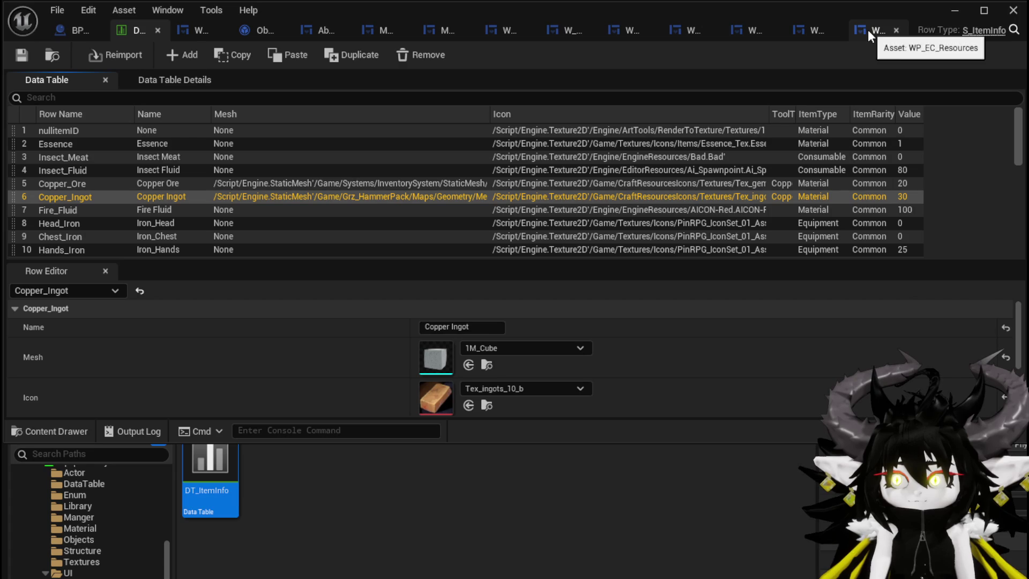
# - Close WP_EC_Resources, set the BP_BlackSmith loot ADD node to 20 Copper_Ingot, and compile
pyautogui.click(895, 30)
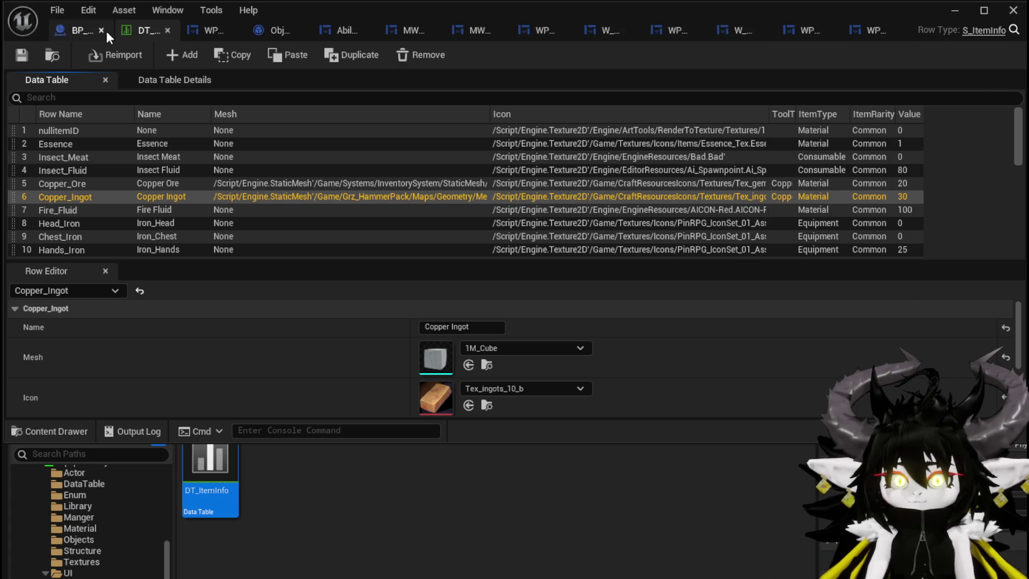
pyautogui.click(75, 30)
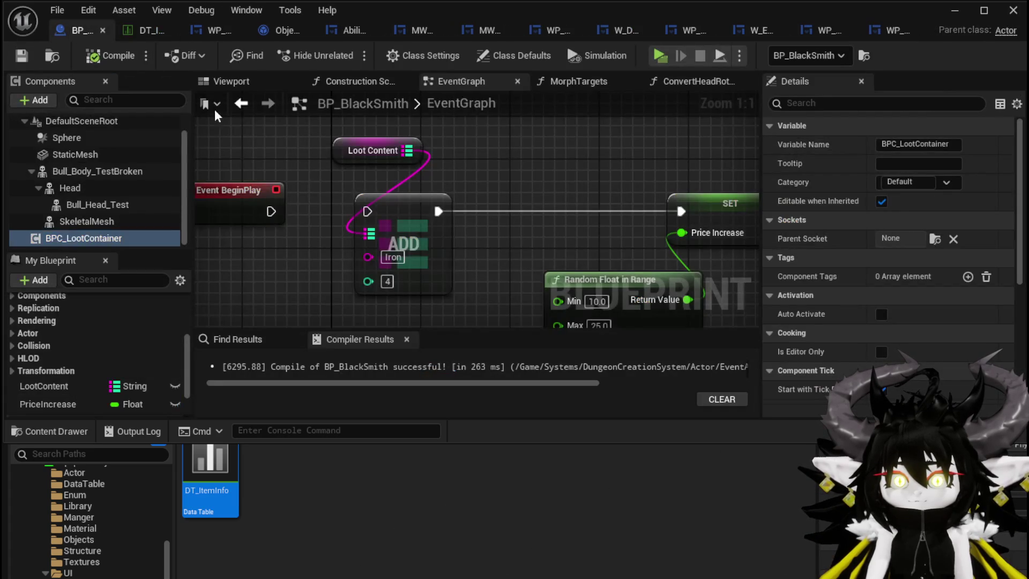
pyautogui.click(398, 257)
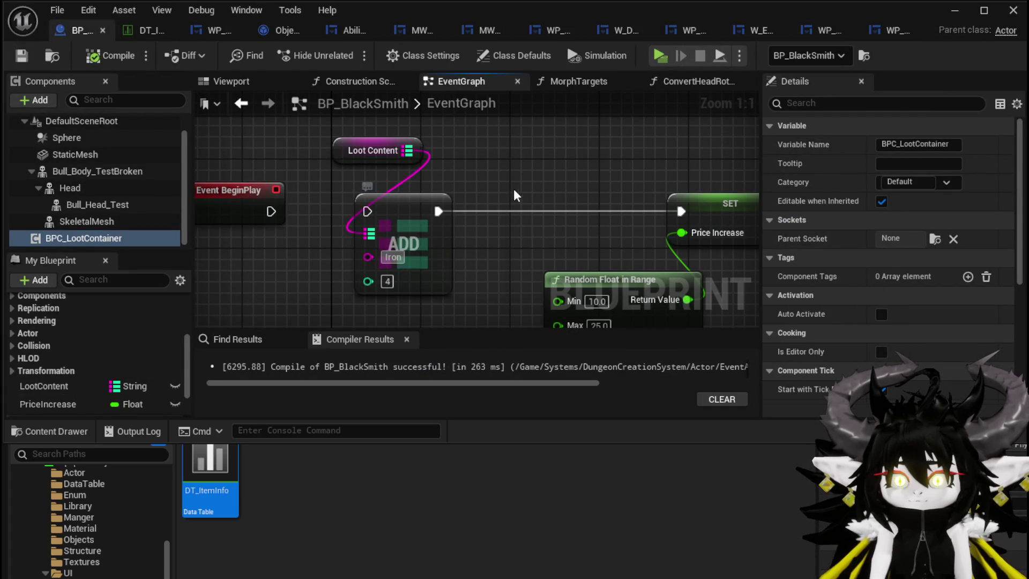
pyautogui.hotkey('ctrl', 'v')
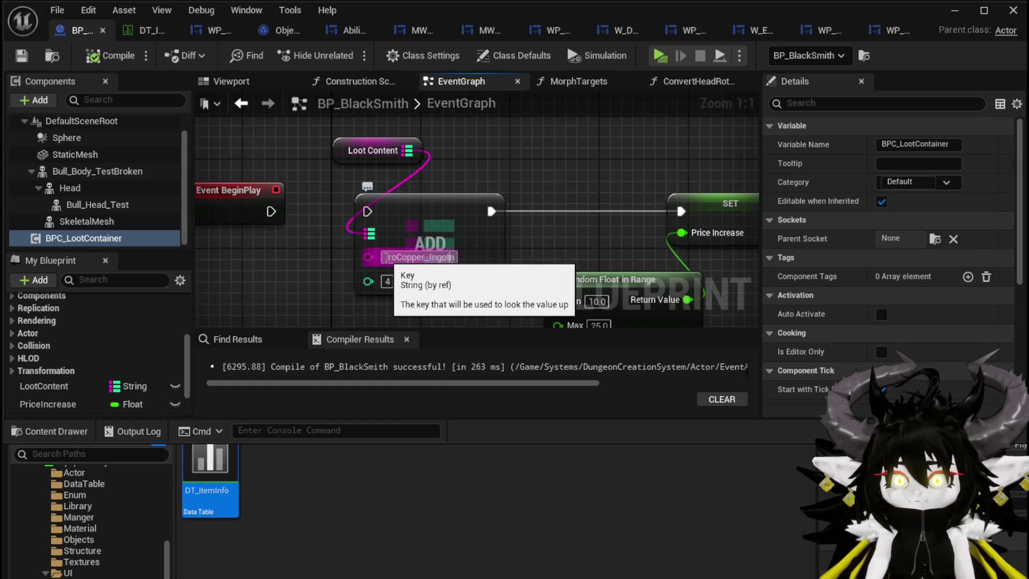
pyautogui.hotkey('ctrl', 'a')
pyautogui.hotkey('ctrl', 'v')
pyautogui.press('Return')
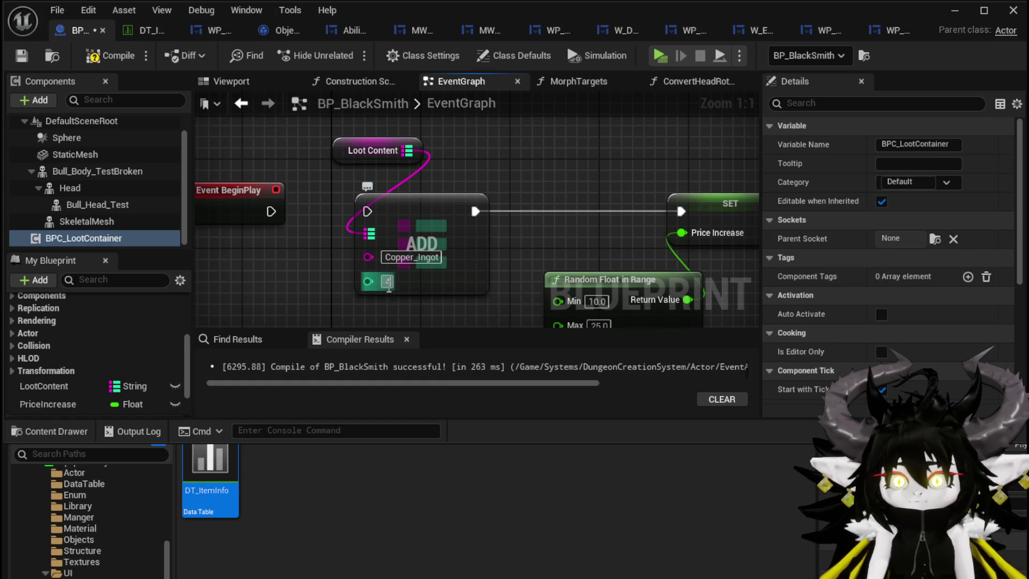
pyautogui.write('0')
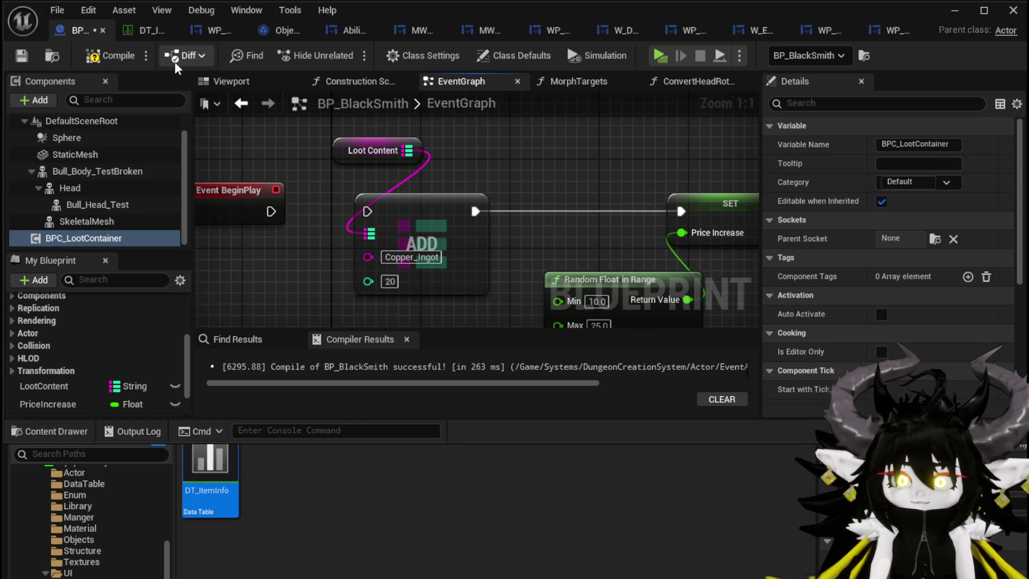
pyautogui.click(21, 56)
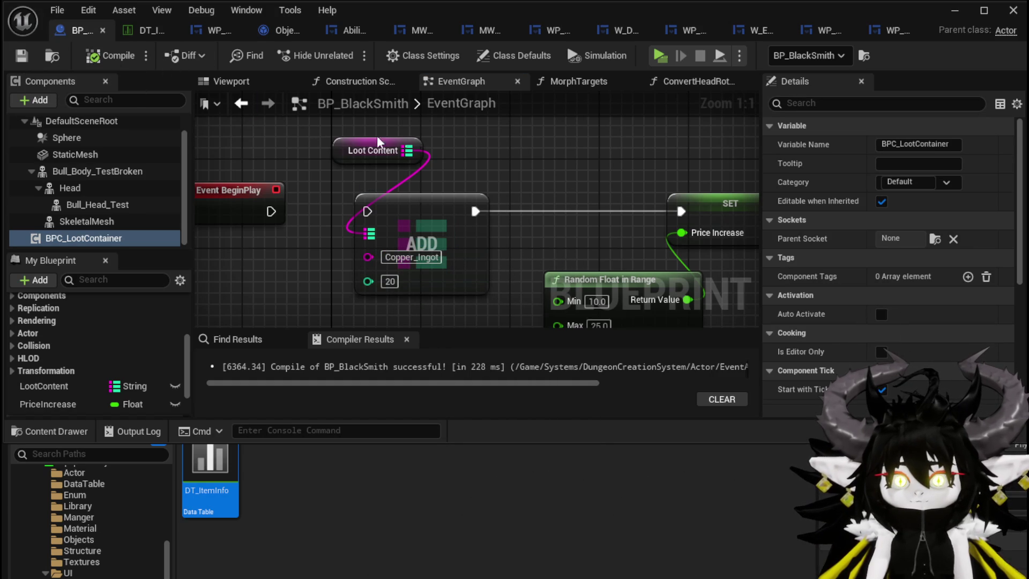
# - Duplicate the Copper_Ingot ADD node and wire Event BeginPlay and Loot Content into the copy
pyautogui.moveTo(408, 180); pyautogui.dragTo(274, 179)
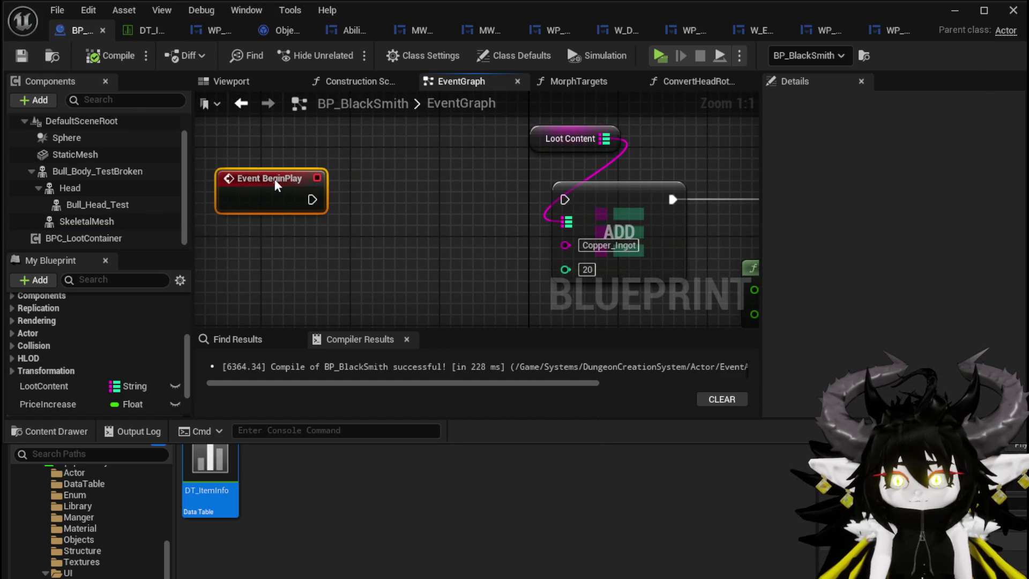
pyautogui.moveTo(433, 192); pyautogui.dragTo(688, 275)
pyautogui.hotkey('ctrl', 'c')
pyautogui.hotkey('ctrl', 'v')
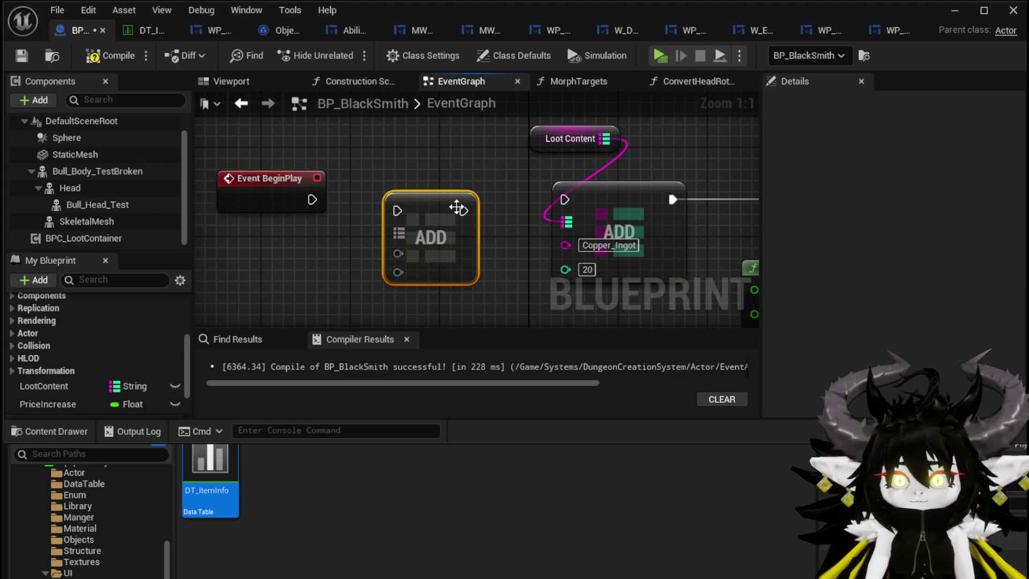
pyautogui.moveTo(463, 210); pyautogui.dragTo(565, 200)
pyautogui.moveTo(567, 222); pyautogui.dragTo(398, 231)
pyautogui.moveTo(312, 199)
pyautogui.mouseDown()
pyautogui.moveTo(351, 211)
pyautogui.moveTo(452, 203)
pyautogui.mouseUp()
# - Set the new ADD node's quantity to 20 and save BP_BlackSmith
pyautogui.click(440, 270)
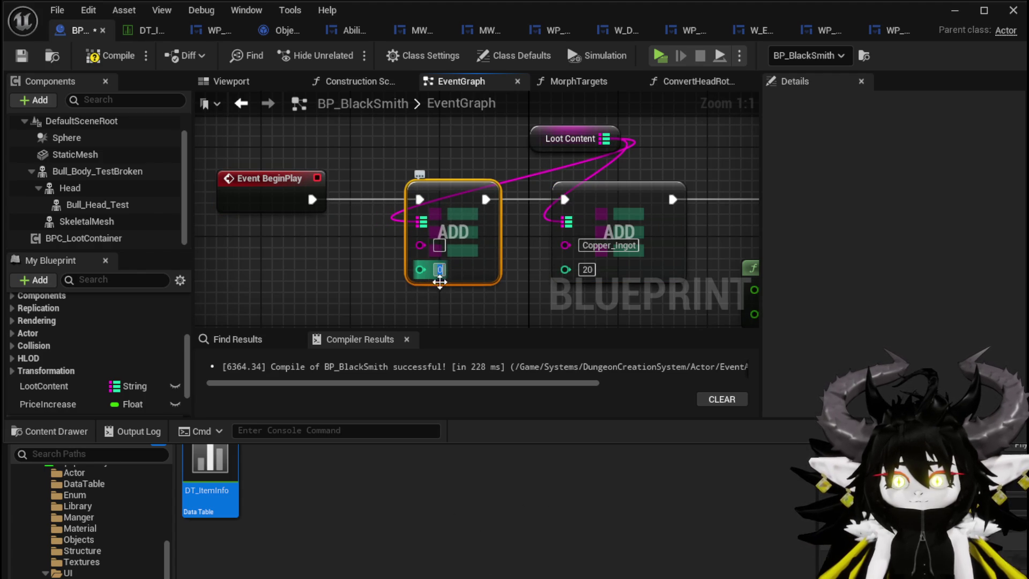
pyautogui.write('0')
pyautogui.click(372, 265)
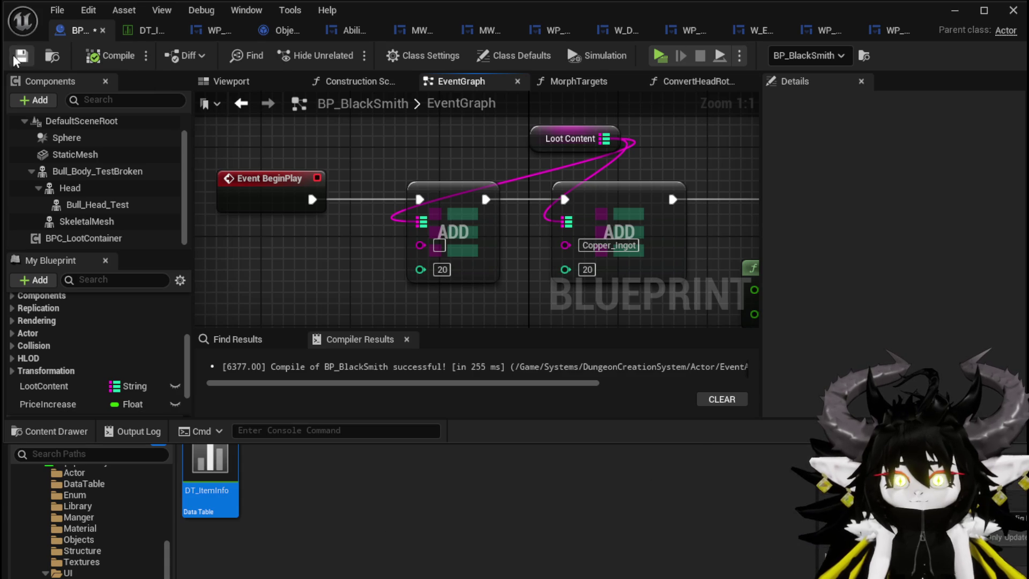
pyautogui.click(14, 57)
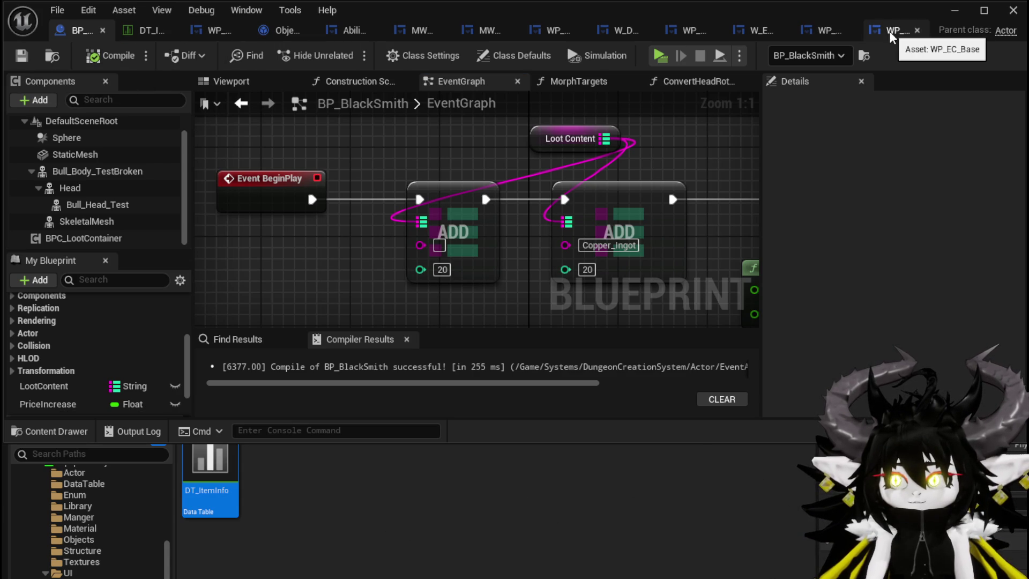
pyautogui.click(134, 33)
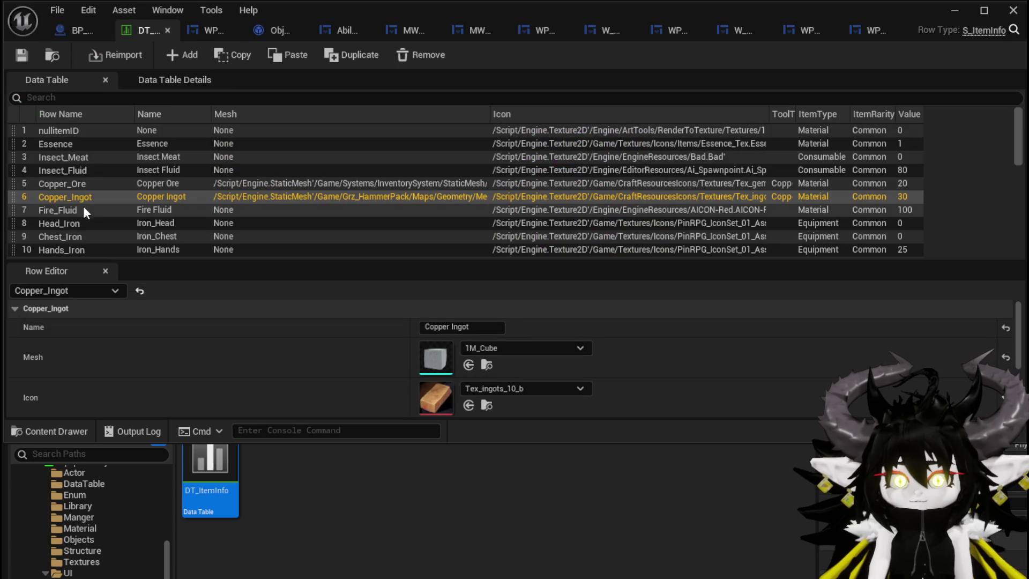
# - Scroll DT_ItemInfo down to the Iron_Ingot row and select it
pyautogui.scroll(-2, 76, 206)
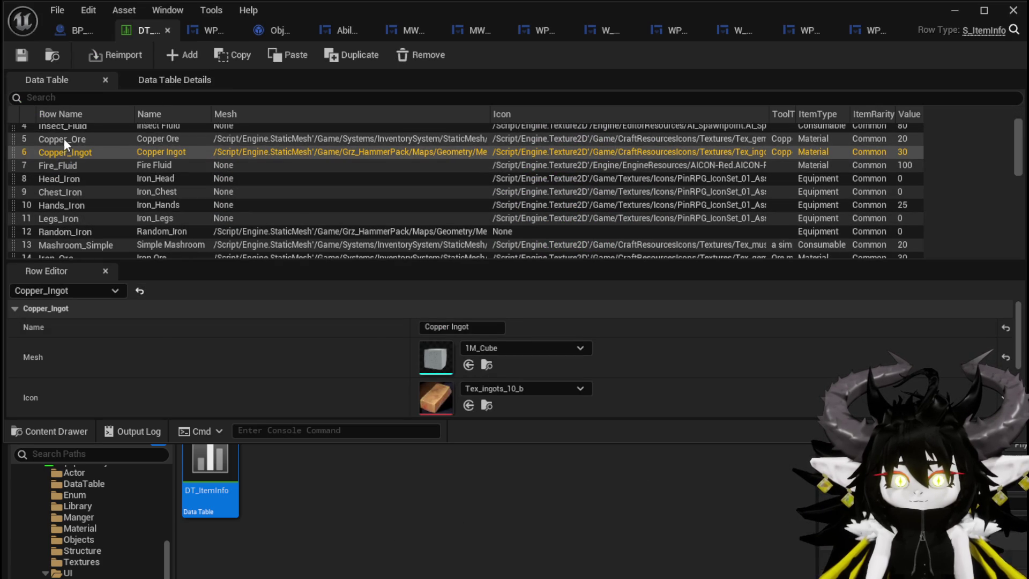
pyautogui.scroll(-3, 70, 212)
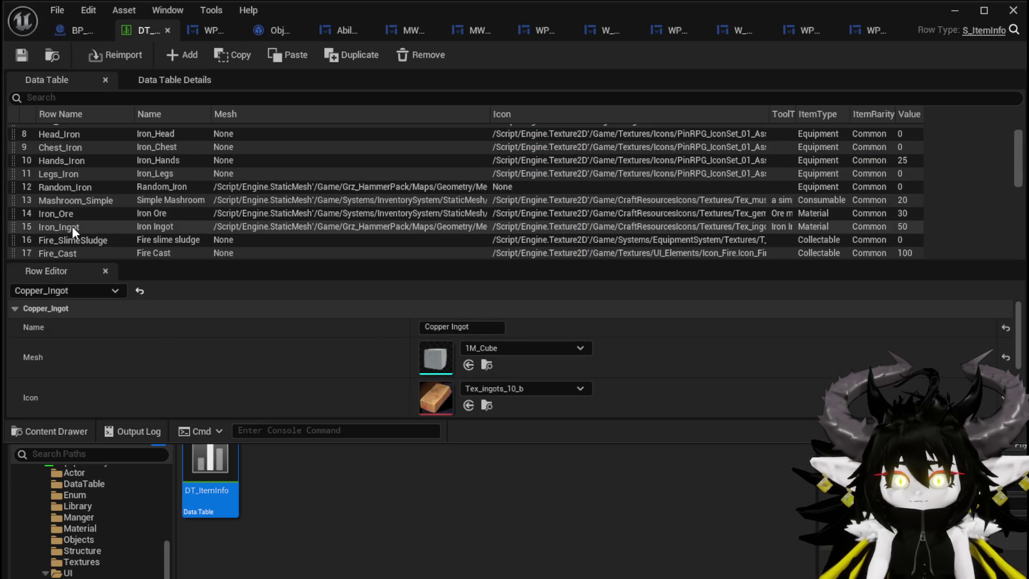
pyautogui.click(72, 226)
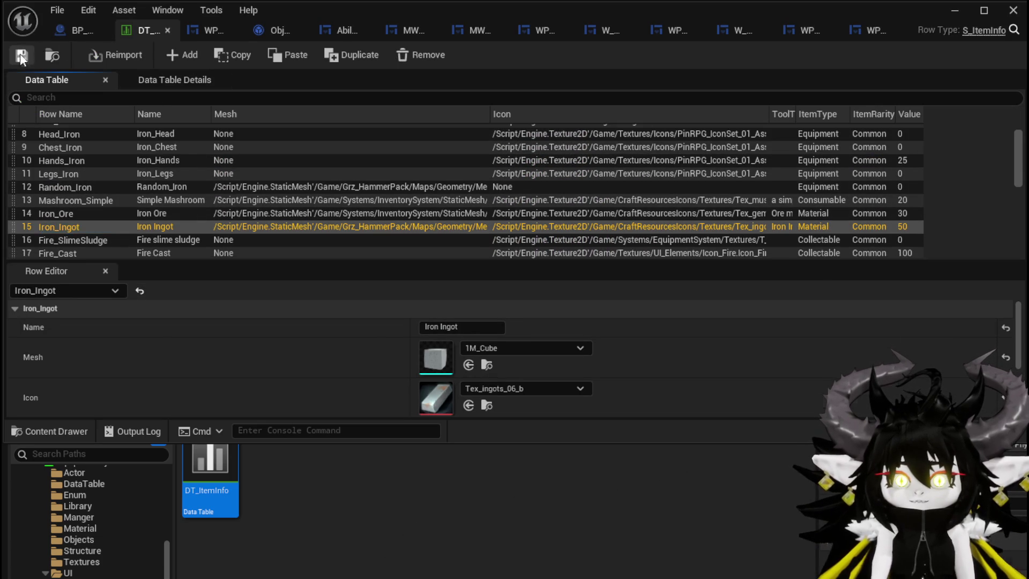
# - Set the new ADD node's key to Iron_Ingot and compile and save BP_BlackSmith
pyautogui.click(62, 30)
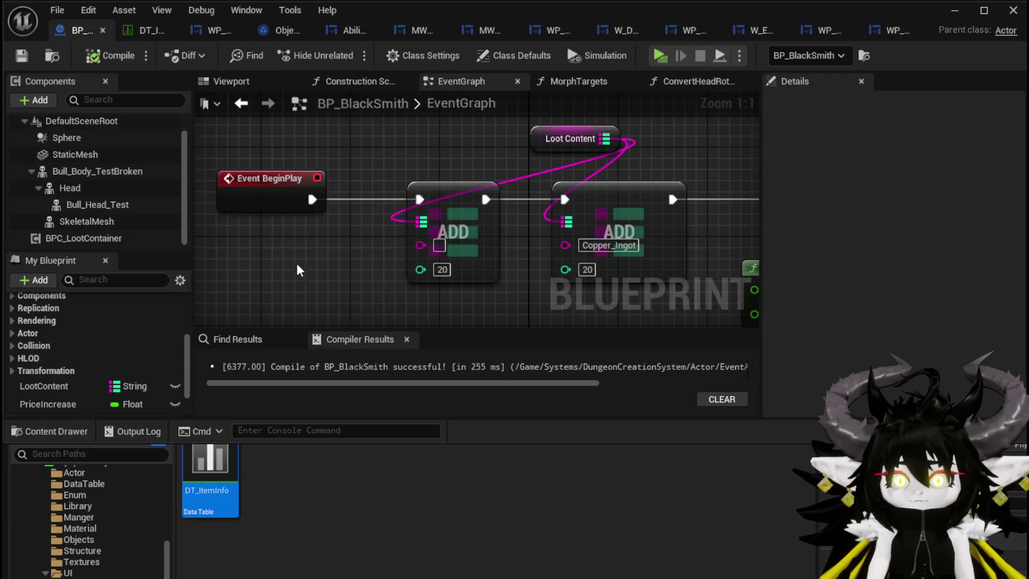
pyautogui.click(440, 245)
pyautogui.hotkey('ctrl', 'v')
pyautogui.press('Return')
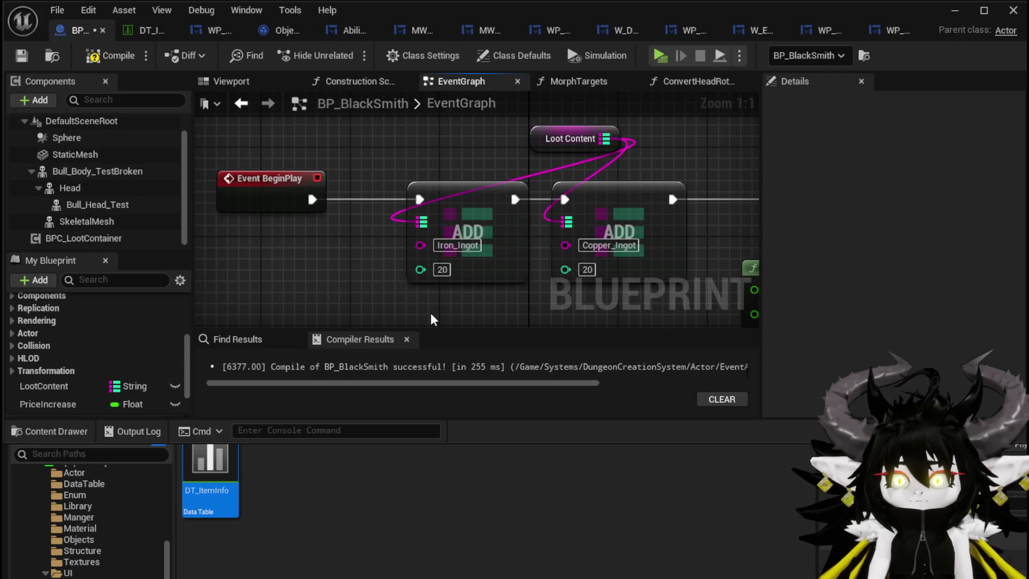
pyautogui.click(21, 56)
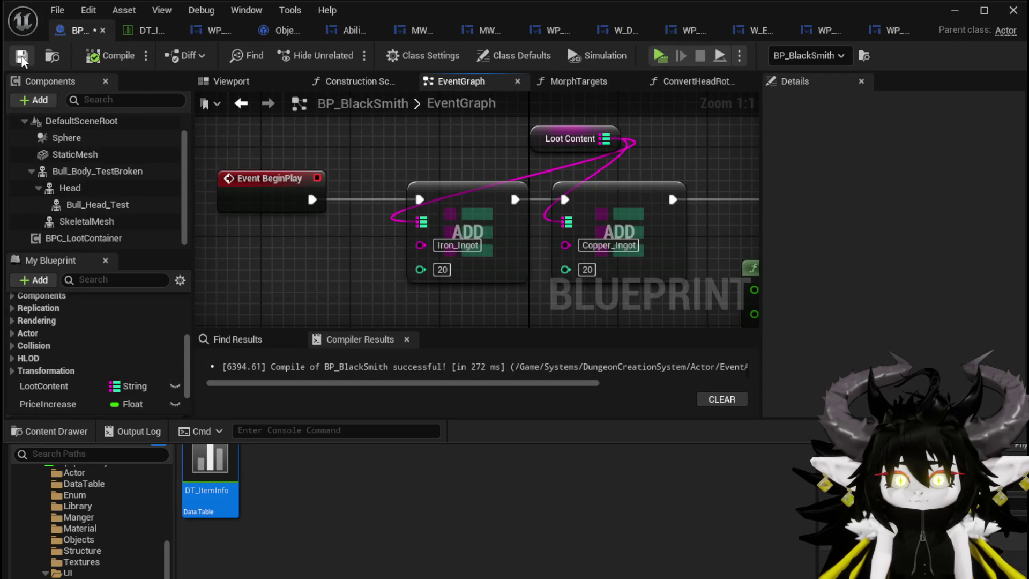
# - Move the Loot Content node up and left, bringing SET Price Increase into view
pyautogui.scroll(-3, 471, 163)
pyautogui.moveTo(519, 146); pyautogui.dragTo(399, 132)
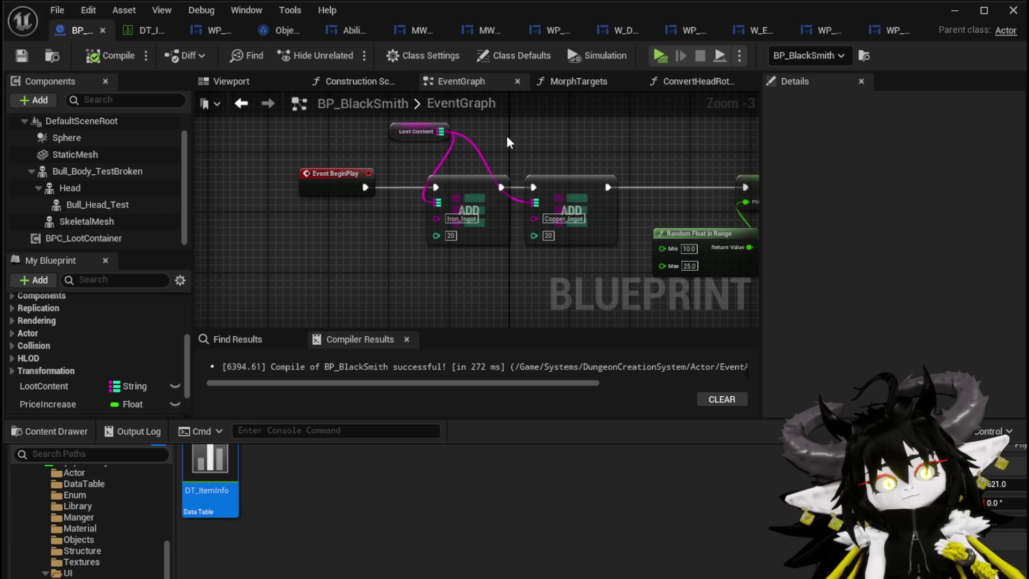
pyautogui.moveTo(507, 136)
pyautogui.mouseDown()
pyautogui.moveTo(304, 133)
pyautogui.moveTo(403, 151)
pyautogui.mouseUp()
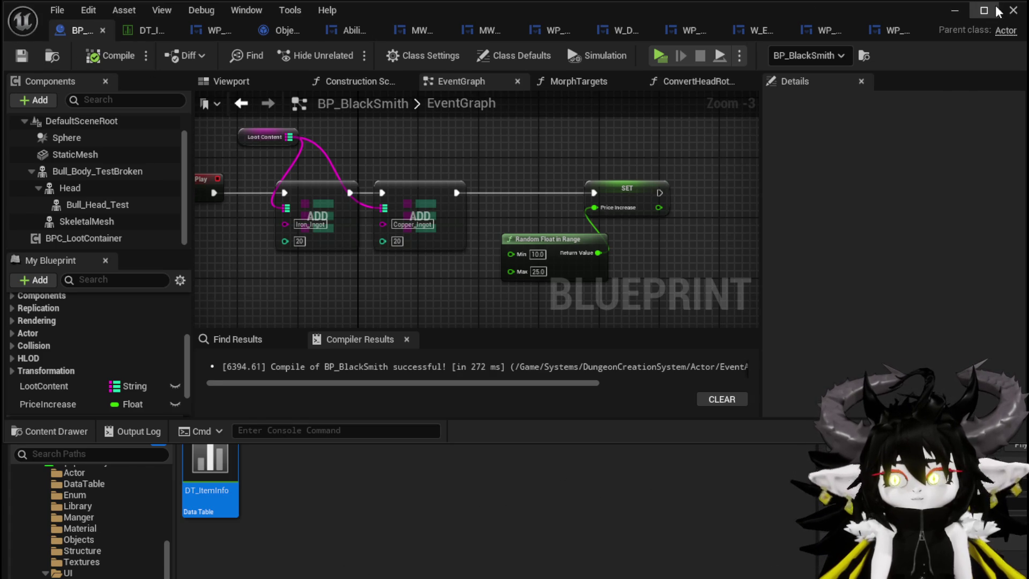
pyautogui.click(955, 11)
# - Play-test by walking to the blacksmith and pressing E to open crafting, then stop and save packages
pyautogui.click(435, 47)
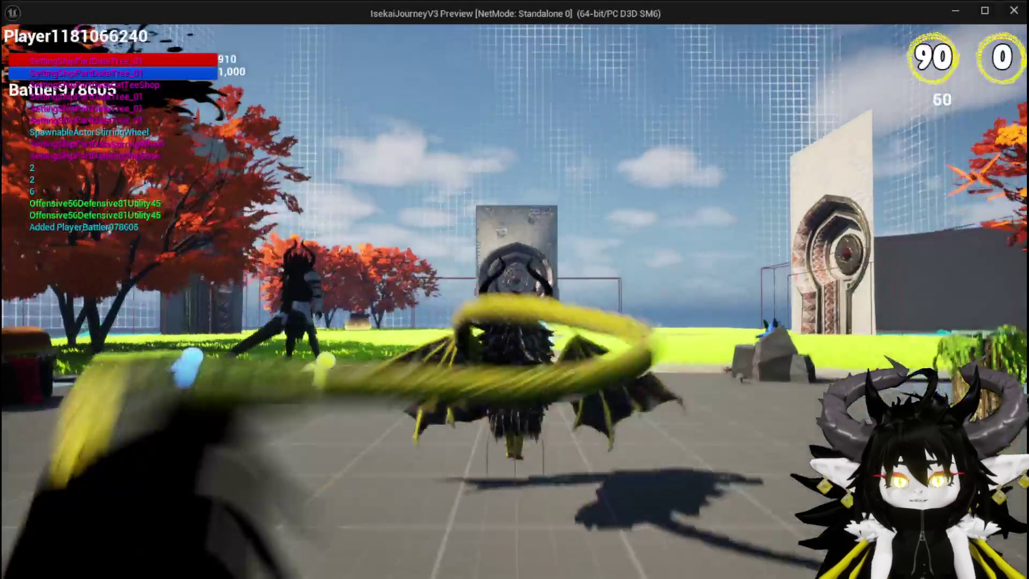
pyautogui.press('w')
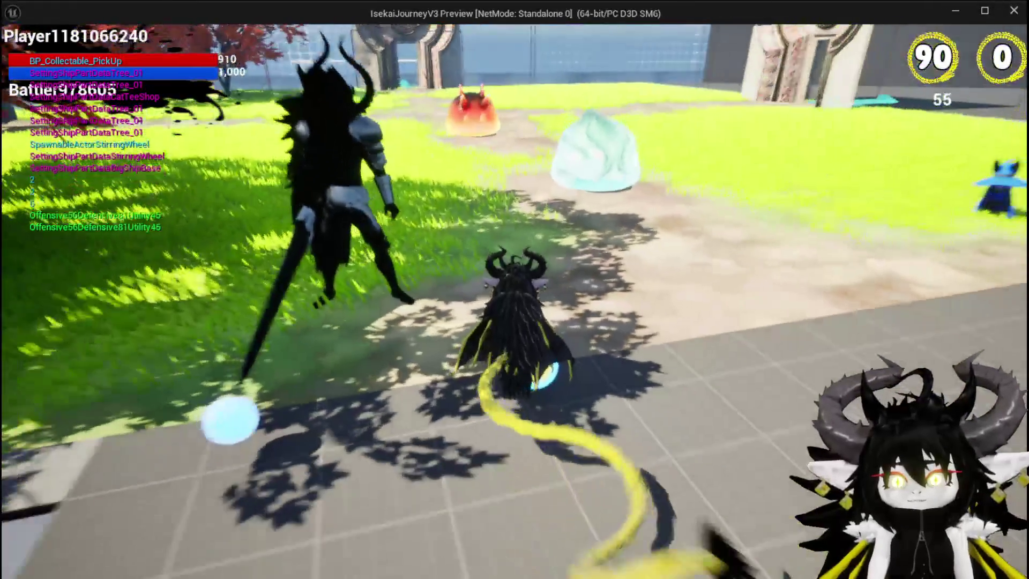
pyautogui.press('w')
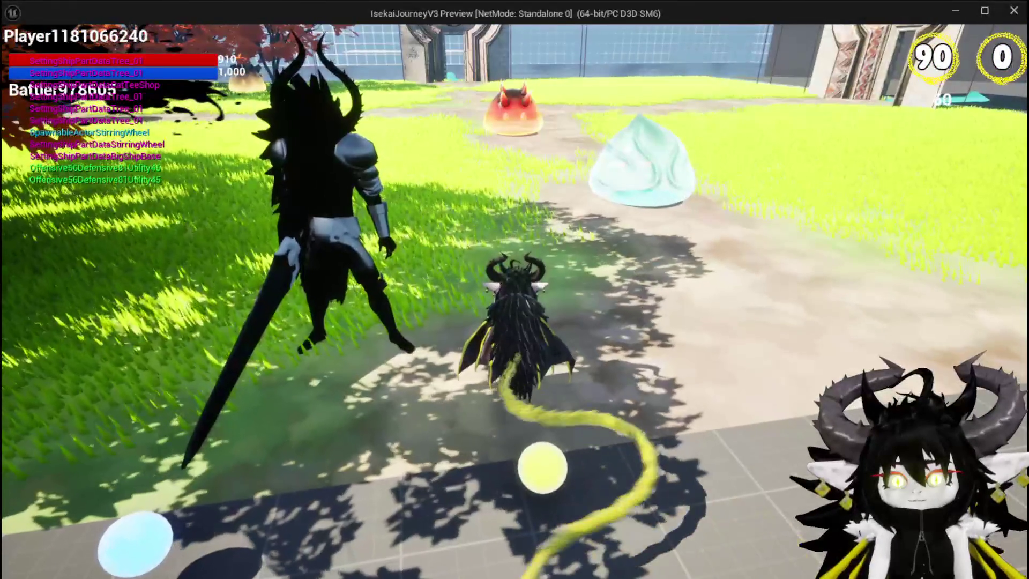
pyautogui.press('w')
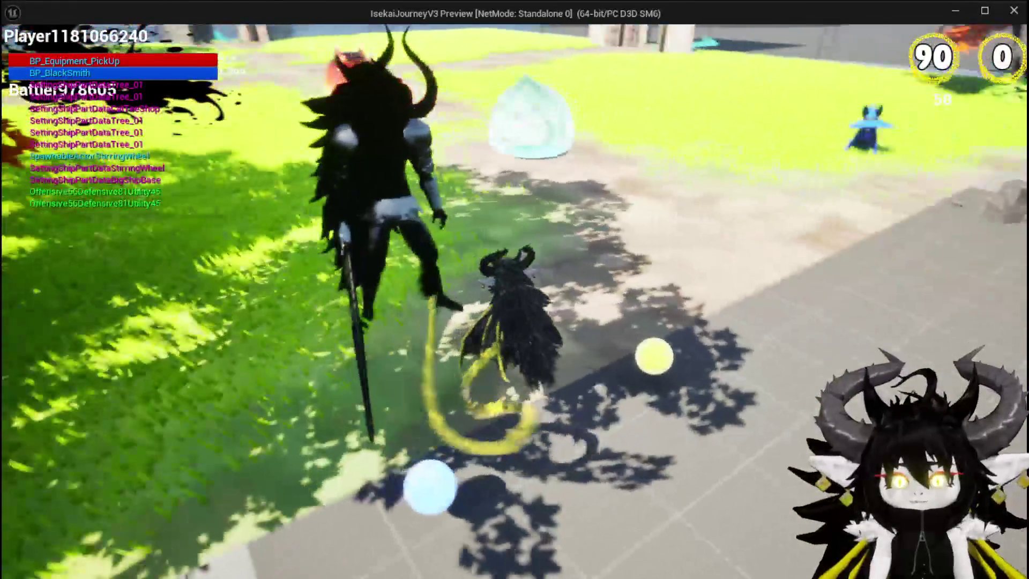
pyautogui.press('w')
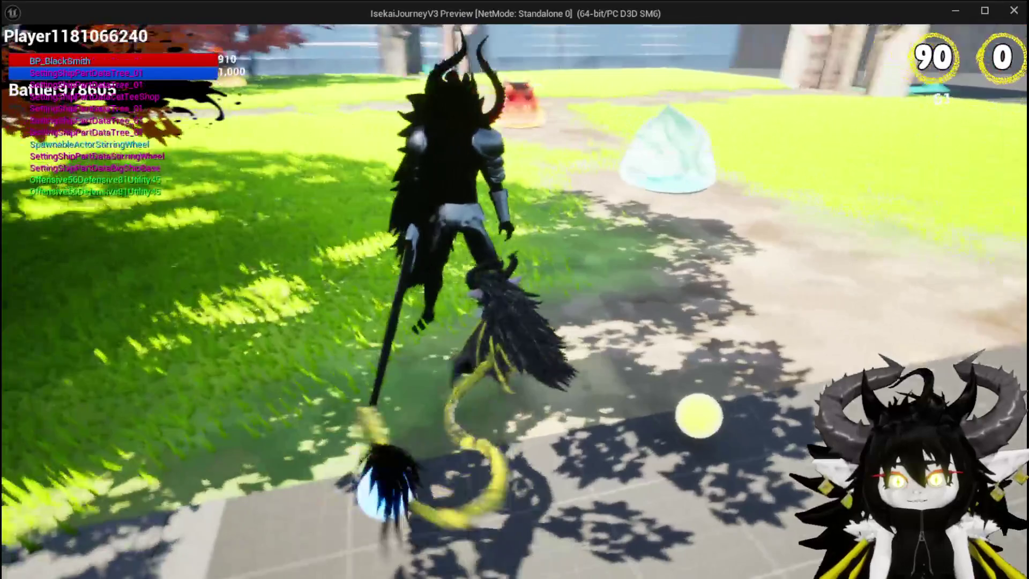
pyautogui.press('e')
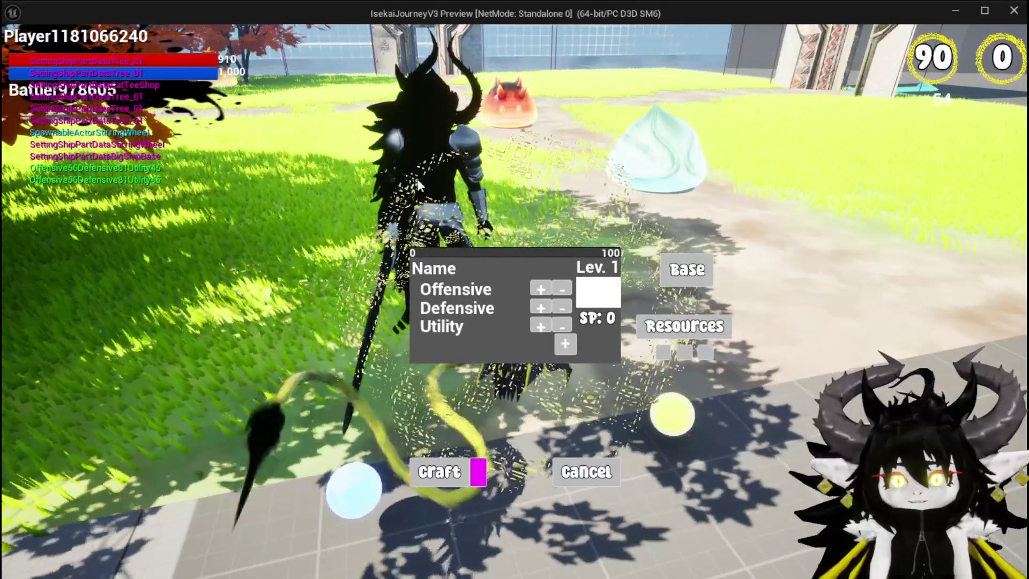
pyautogui.press('Escape')
pyautogui.click(20, 53)
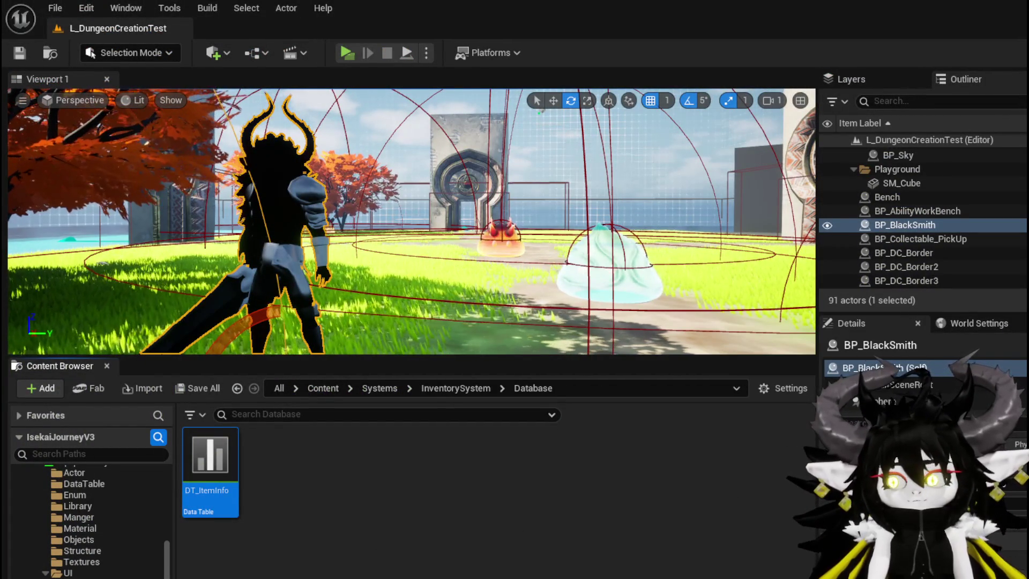
# - Switch to BP_BlackSmith, view its model in the Viewport, then zoom out over the EventGraph
pyautogui.hotkey('alt', 'Tab')
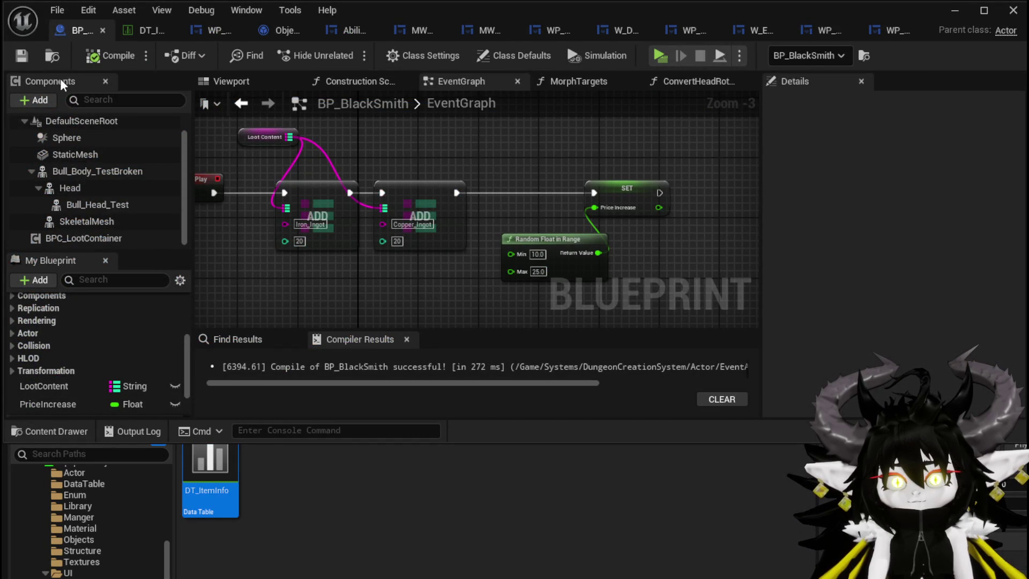
pyautogui.click(233, 77)
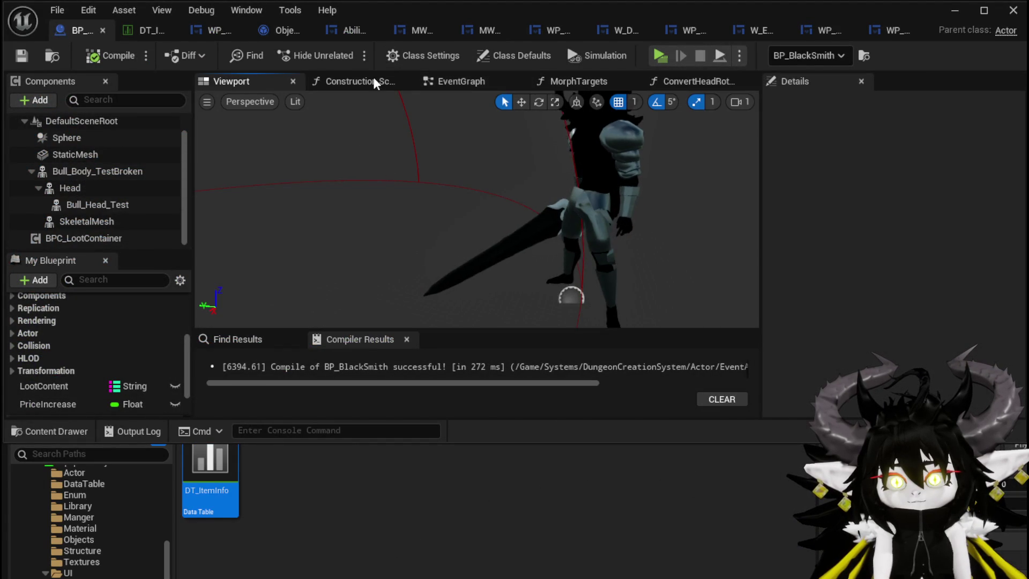
pyautogui.click(477, 84)
pyautogui.scroll(-2, 398, 261)
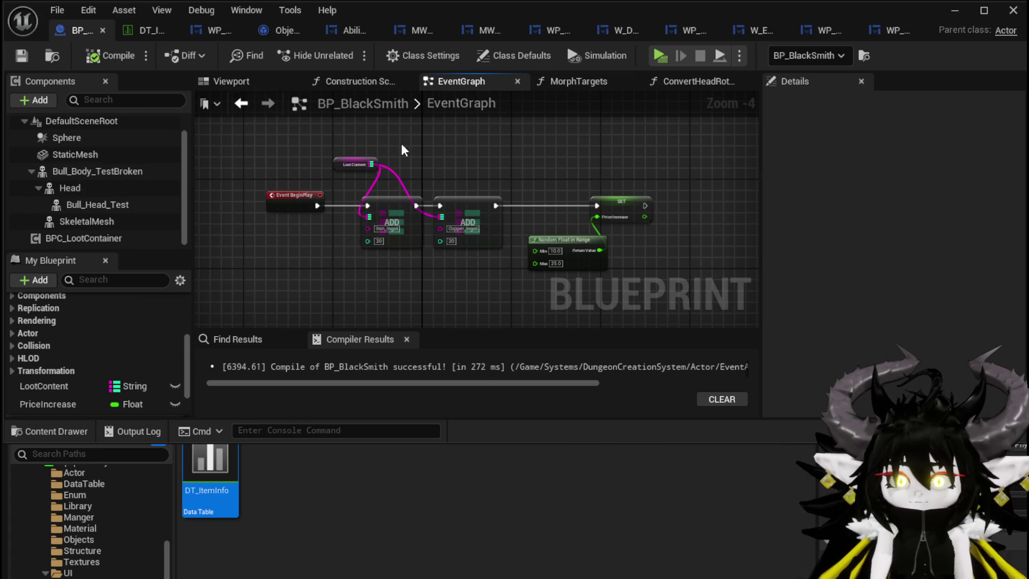
pyautogui.scroll(-2, 407, 161)
pyautogui.scroll(2, 411, 180)
# - Add a Set Actor Rotation node from the StartInteract Instigator output
pyautogui.moveTo(362, 210); pyautogui.dragTo(314, 242)
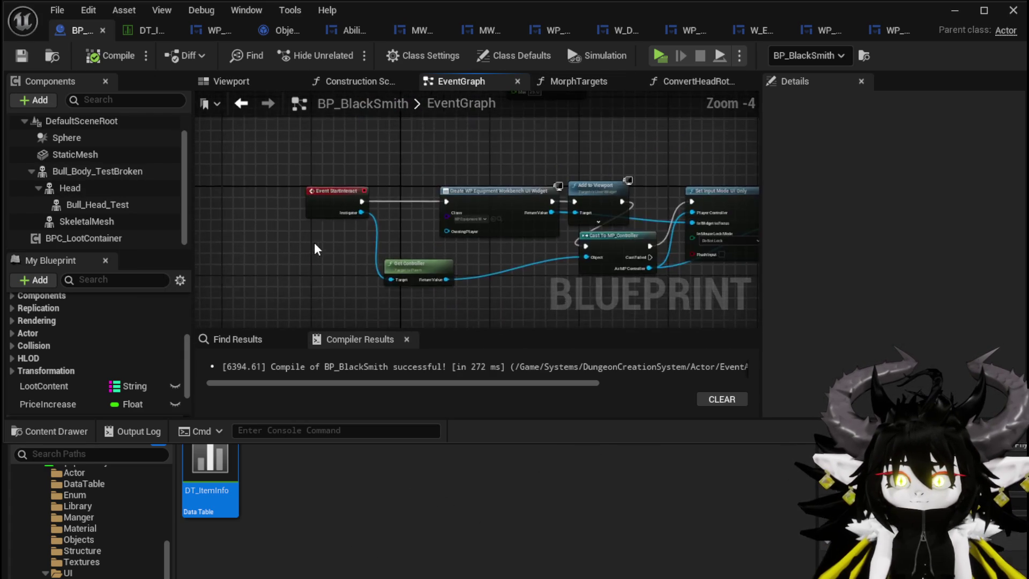
pyautogui.scroll(3, 314, 242)
pyautogui.moveTo(395, 198)
pyautogui.mouseDown()
pyautogui.moveTo(420, 185)
pyautogui.moveTo(563, 188)
pyautogui.mouseUp()
pyautogui.moveTo(458, 174); pyautogui.dragTo(343, 251)
pyautogui.write('Set A')
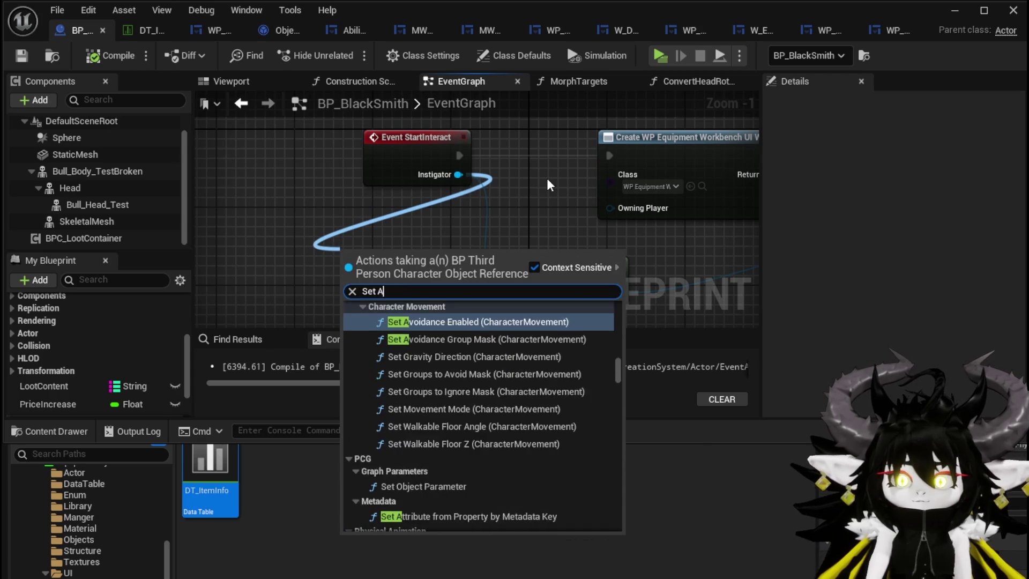
pyautogui.write('ctor rota')
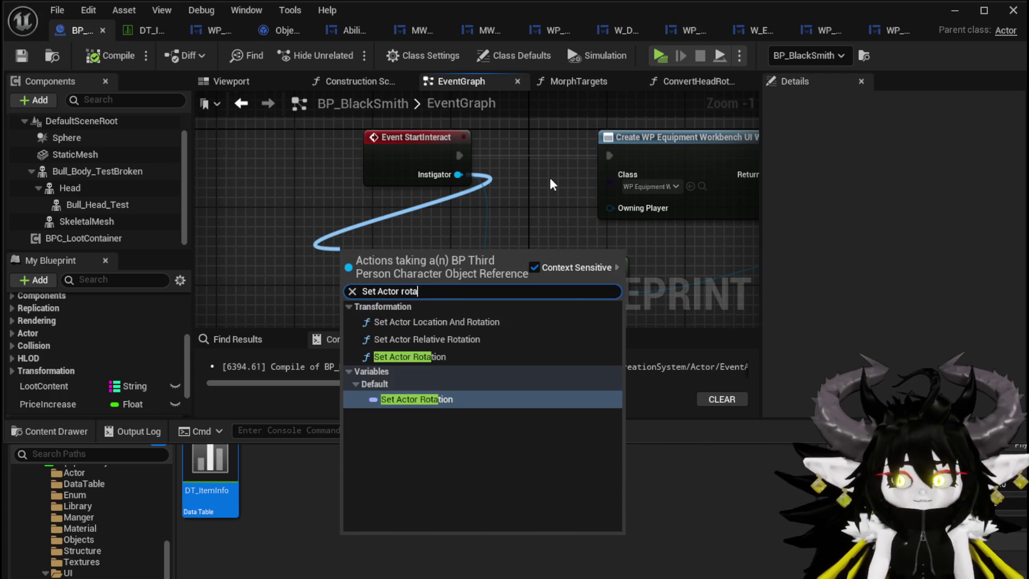
pyautogui.click(416, 355)
pyautogui.scroll(-3, 414, 309)
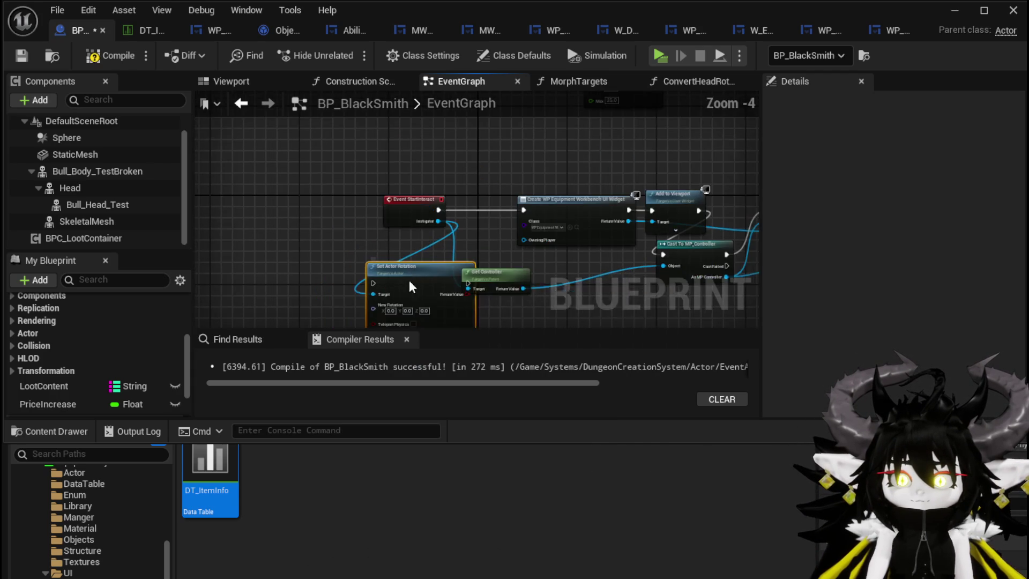
pyautogui.moveTo(460, 212); pyautogui.dragTo(317, 217)
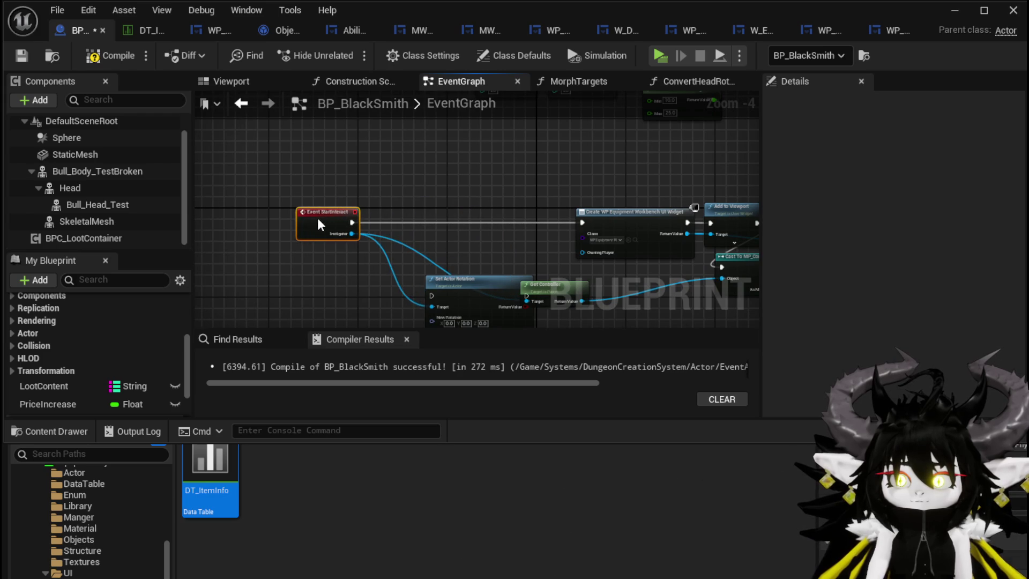
pyautogui.scroll(4, 317, 218)
pyautogui.scroll(-4, 333, 220)
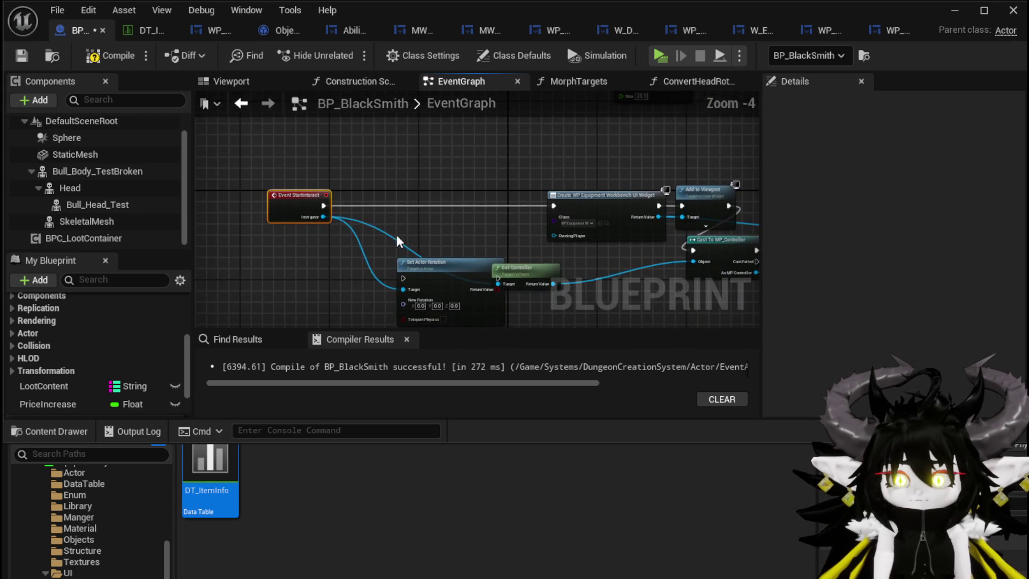
# - Add a Find Look at Rotation node next to the instigator nodes
pyautogui.moveTo(323, 217); pyautogui.dragTo(423, 216)
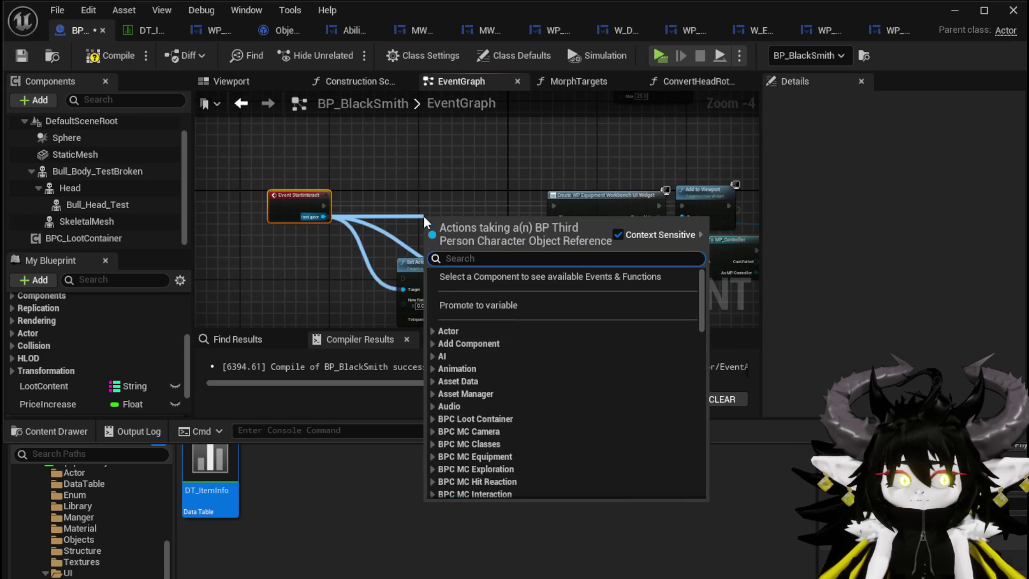
pyautogui.moveTo(323, 206); pyautogui.dragTo(408, 182)
pyautogui.write('f')
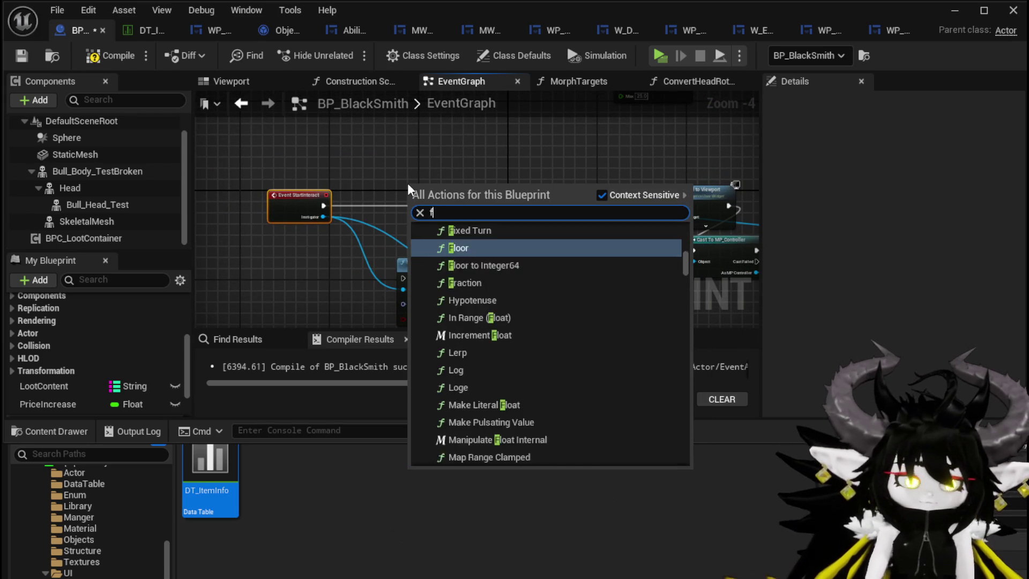
pyautogui.write('ind look')
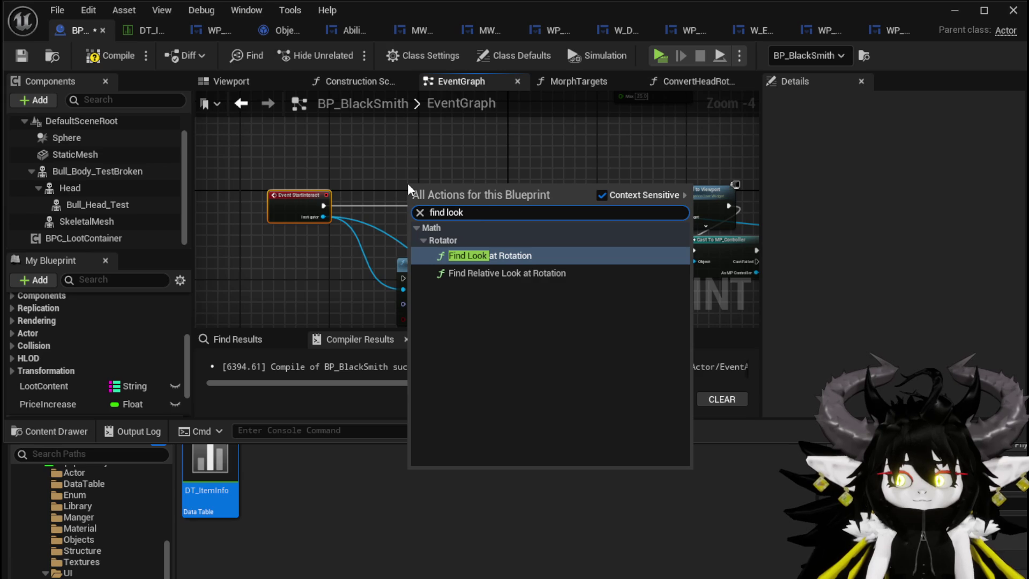
pyautogui.press('Return')
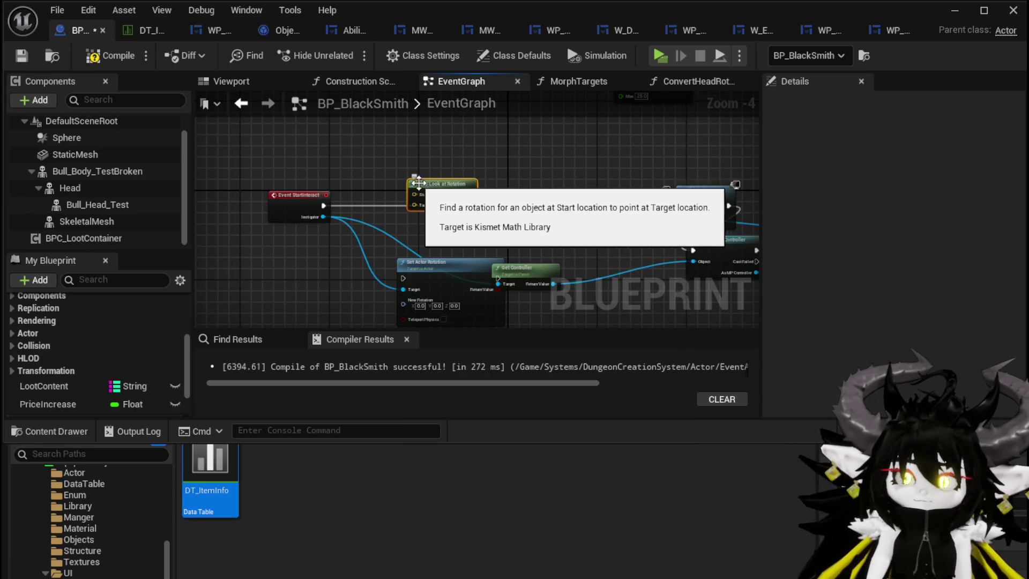
pyautogui.scroll(2, 419, 184)
pyautogui.moveTo(361, 172)
pyautogui.mouseDown()
pyautogui.moveTo(360, 201)
pyautogui.moveTo(434, 142)
pyautogui.mouseUp()
pyautogui.moveTo(296, 217); pyautogui.dragTo(406, 216)
pyautogui.write('g')
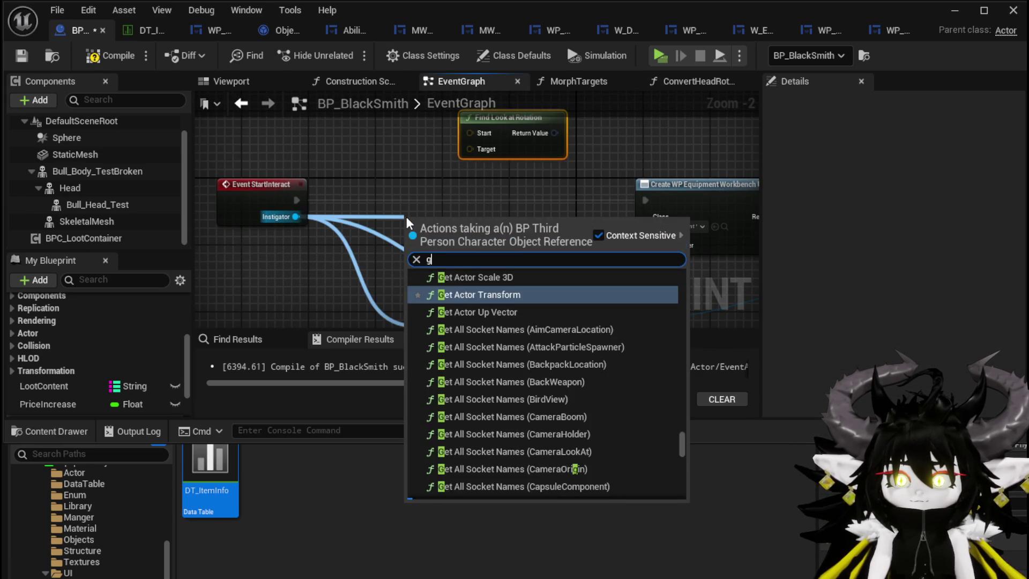
pyautogui.write('et actor rotation')
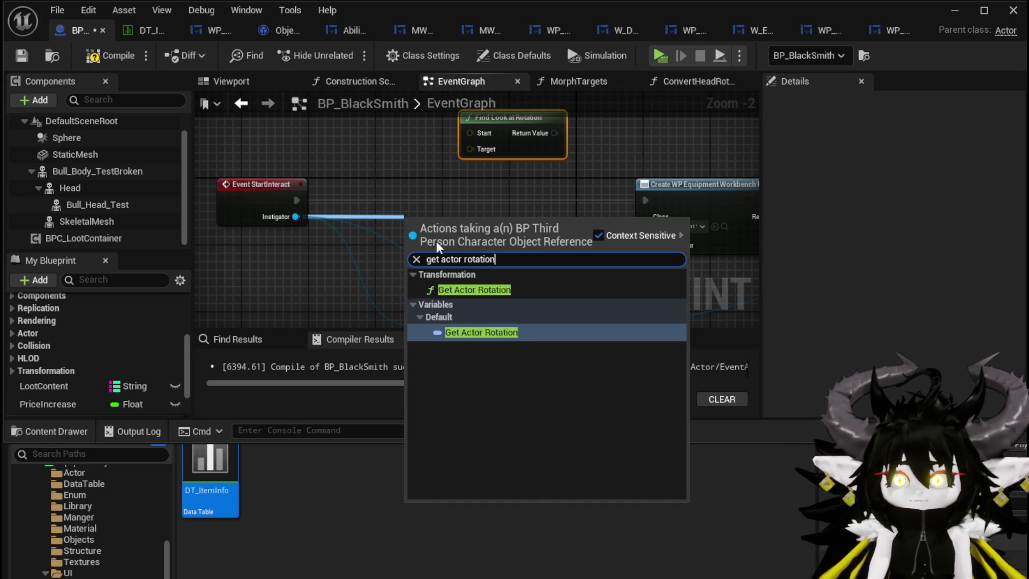
pyautogui.press('Escape')
# - Feed the instigator's and the blacksmith's Get Actor Location into the look-at Start and Target
pyautogui.moveTo(321, 261)
pyautogui.mouseDown()
pyautogui.moveTo(375, 207)
pyautogui.moveTo(394, 163)
pyautogui.mouseUp()
pyautogui.write('get ac')
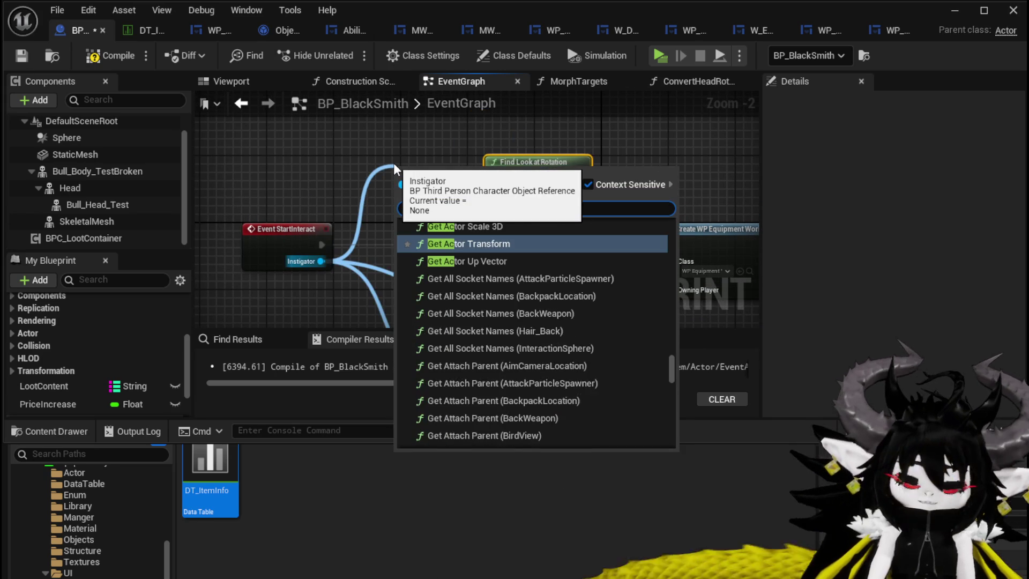
pyautogui.write('tor location')
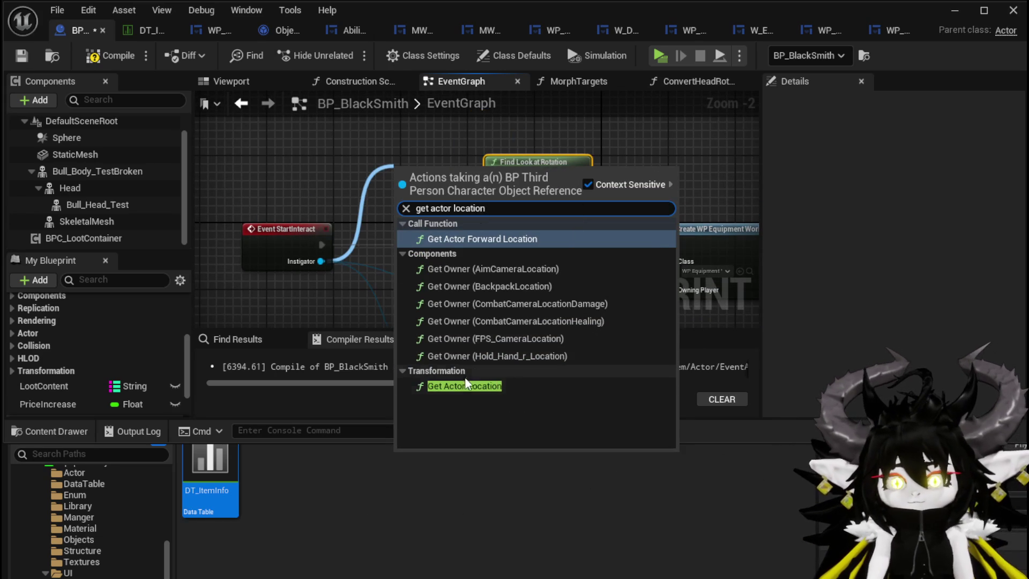
pyautogui.click(464, 386)
pyautogui.moveTo(368, 159); pyautogui.dragTo(336, 142)
pyautogui.moveTo(412, 170); pyautogui.dragTo(495, 178)
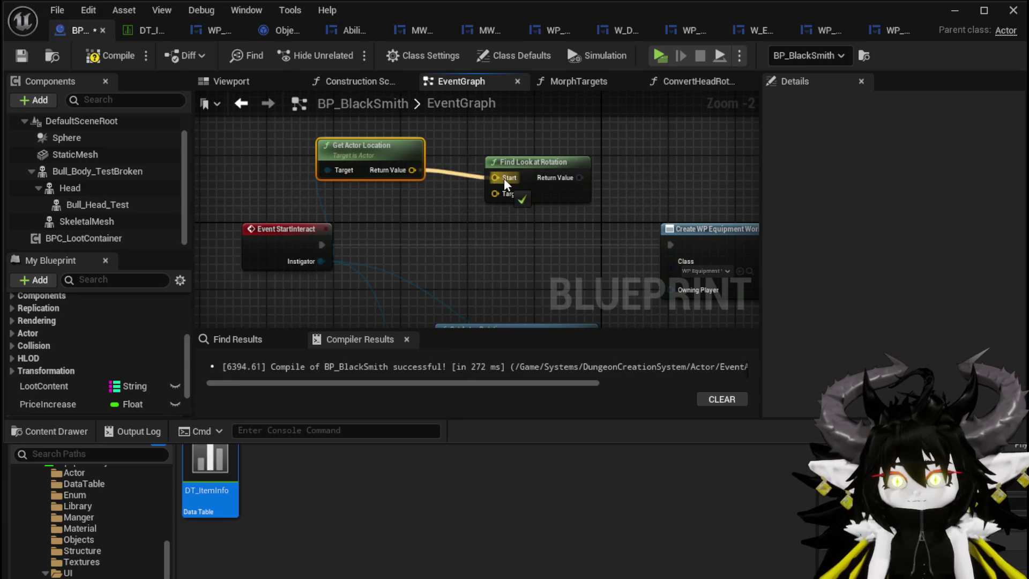
pyautogui.rightClick(264, 155)
pyautogui.write('get actor ')
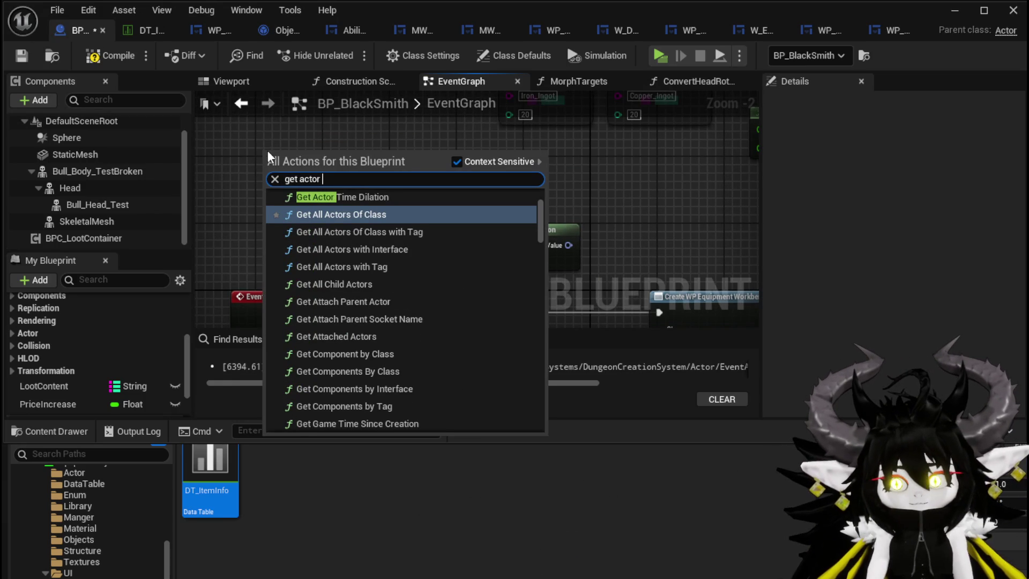
pyautogui.write('location')
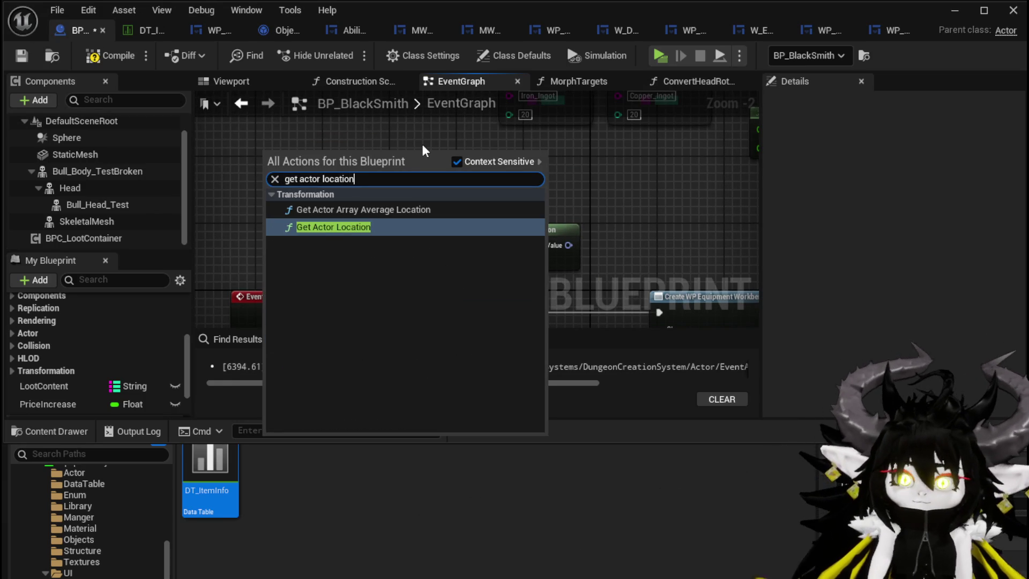
pyautogui.click(334, 227)
pyautogui.moveTo(351, 153)
pyautogui.mouseDown()
pyautogui.moveTo(448, 285)
pyautogui.moveTo(417, 261)
pyautogui.moveTo(484, 262)
pyautogui.mouseUp()
# - Rearrange the nodes and attach a Break Rotator to the look-at rotation result
pyautogui.scroll(-2, 558, 211)
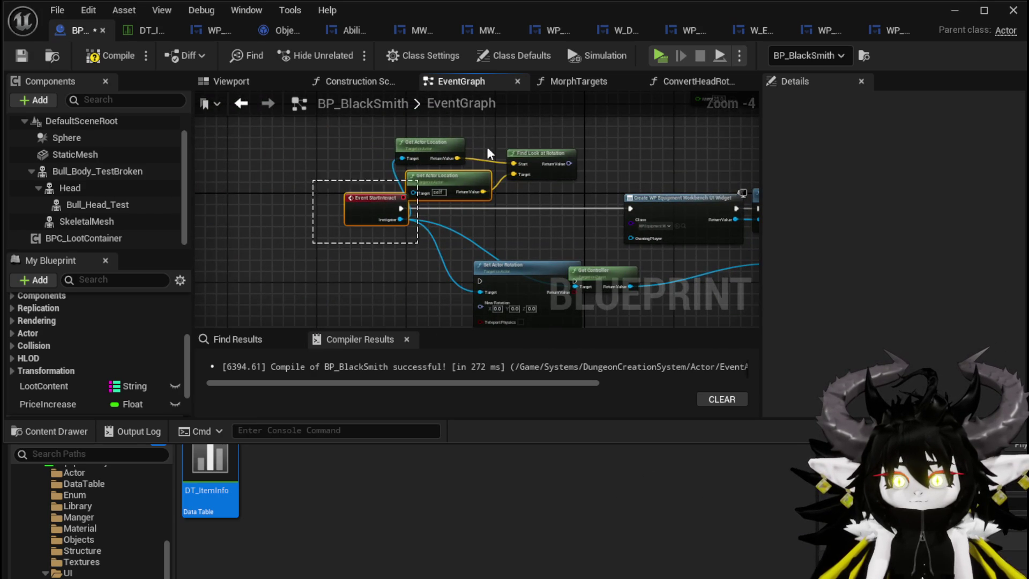
pyautogui.moveTo(547, 157); pyautogui.dragTo(313, 159)
pyautogui.moveTo(496, 270)
pyautogui.mouseDown()
pyautogui.moveTo(421, 186)
pyautogui.moveTo(422, 196)
pyautogui.mouseUp()
pyautogui.scroll(2, 336, 206)
pyautogui.moveTo(332, 144); pyautogui.dragTo(276, 258)
pyautogui.write('break')
pyautogui.click(335, 333)
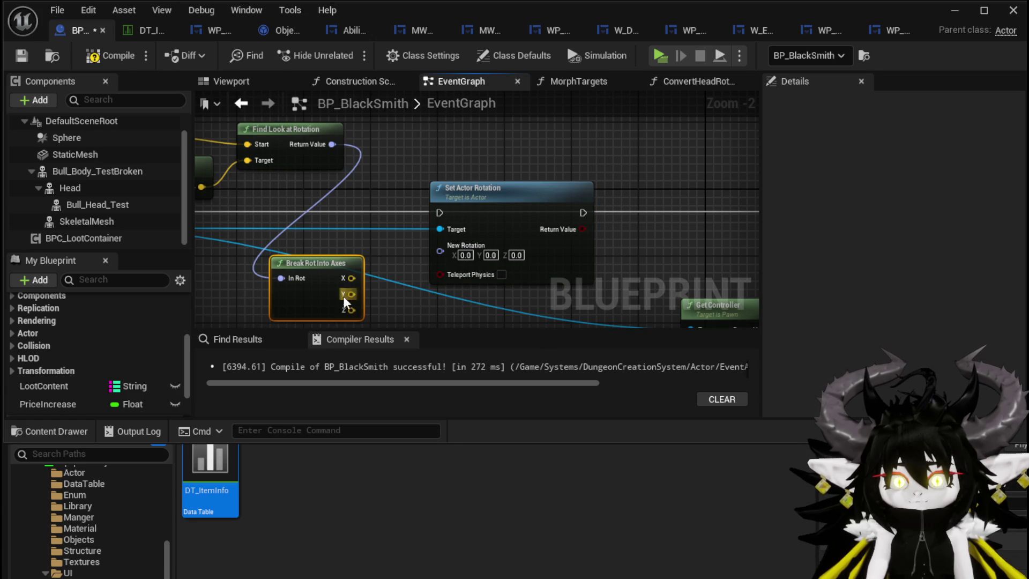
pyautogui.press('Delete')
pyautogui.moveTo(331, 144)
pyautogui.mouseDown()
pyautogui.moveTo(258, 258)
pyautogui.moveTo(229, 251)
pyautogui.mouseUp()
pyautogui.write('break')
pyautogui.click(298, 321)
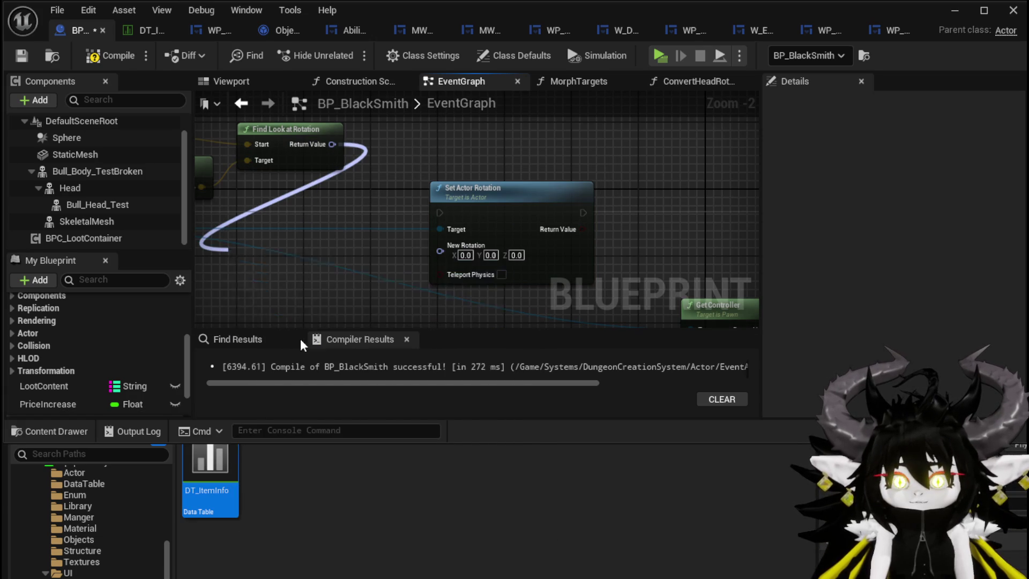
# - Split Set Actor Rotation's New Rotation into X, Y, Z and search for Get Actor Rotation from Instigator
pyautogui.rightClick(440, 251)
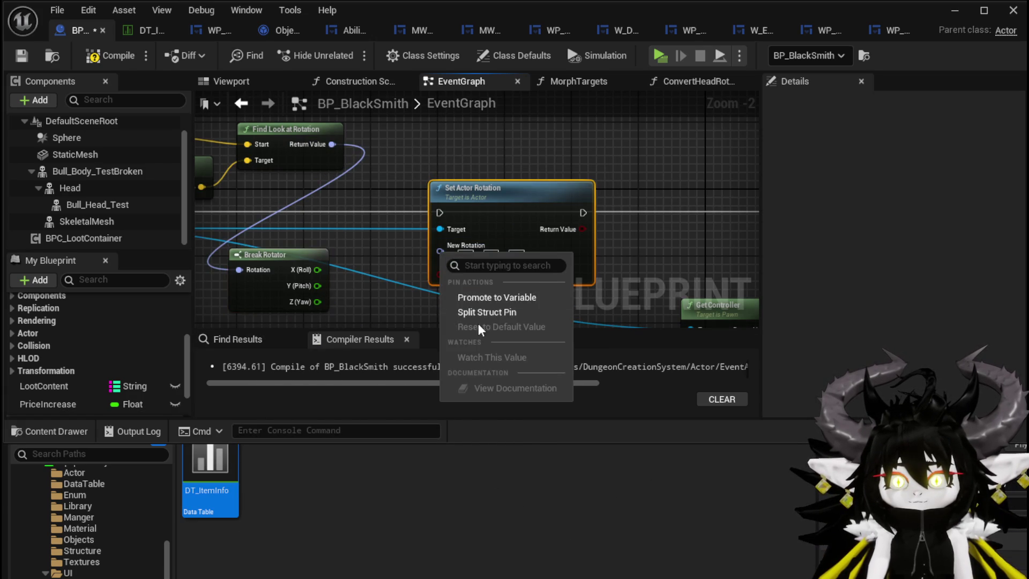
pyautogui.click(472, 311)
pyautogui.scroll(1, 387, 300)
pyautogui.moveTo(390, 300); pyautogui.dragTo(514, 253)
pyautogui.scroll(-2, 497, 201)
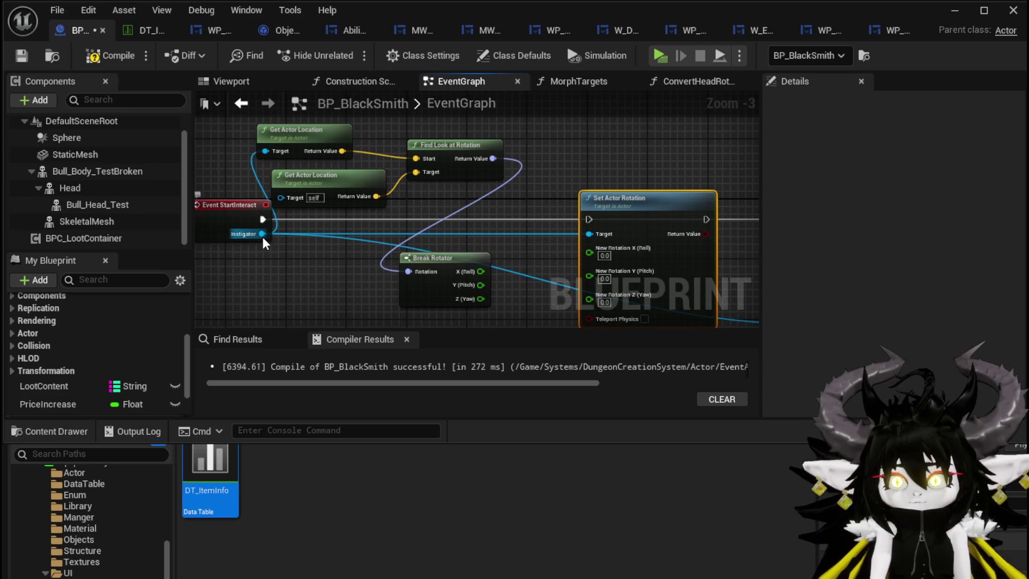
pyautogui.moveTo(262, 234); pyautogui.dragTo(252, 268)
pyautogui.write('get act')
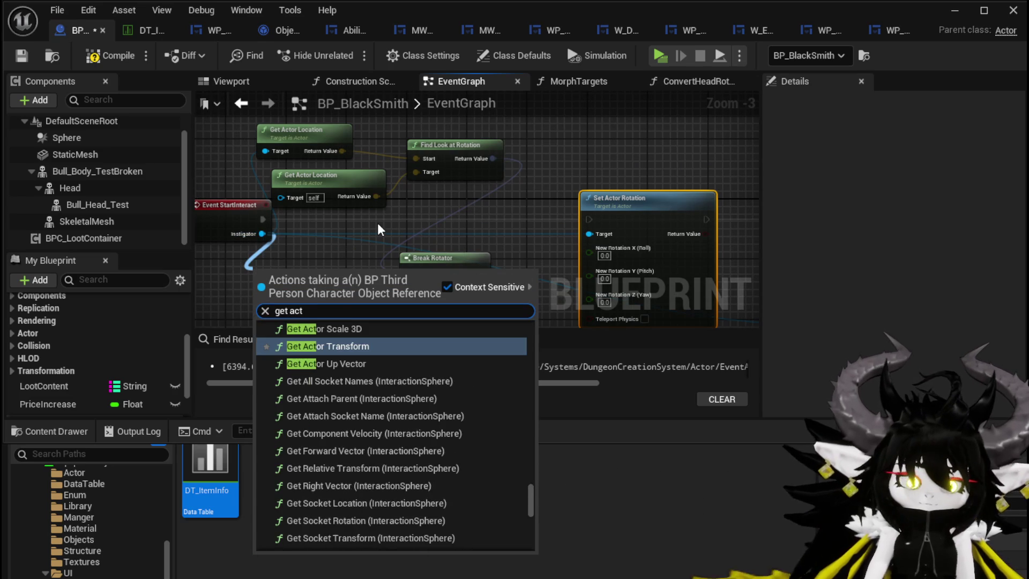
pyautogui.write('or rotation')
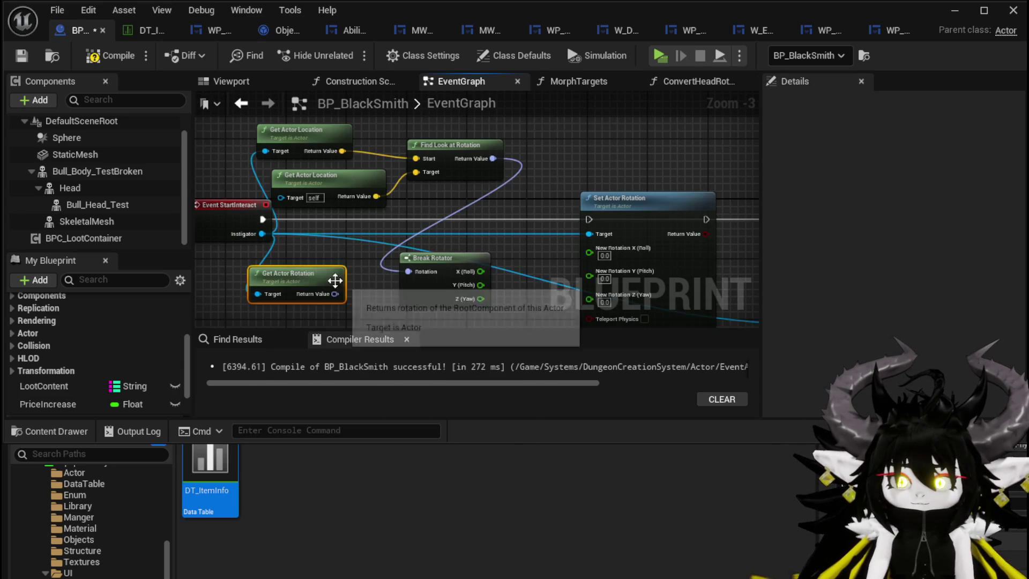
# - Break the instigator's rotation and wire Roll, Pitch and Yaw into Set Actor Rotation's X, Y, Z
pyautogui.moveTo(311, 268)
pyautogui.mouseDown()
pyautogui.moveTo(322, 199)
pyautogui.moveTo(364, 227)
pyautogui.moveTo(362, 204)
pyautogui.moveTo(645, 188)
pyautogui.moveTo(626, 186)
pyautogui.mouseUp()
pyautogui.write('break')
pyautogui.click(416, 318)
pyautogui.moveTo(398, 225); pyautogui.dragTo(462, 224)
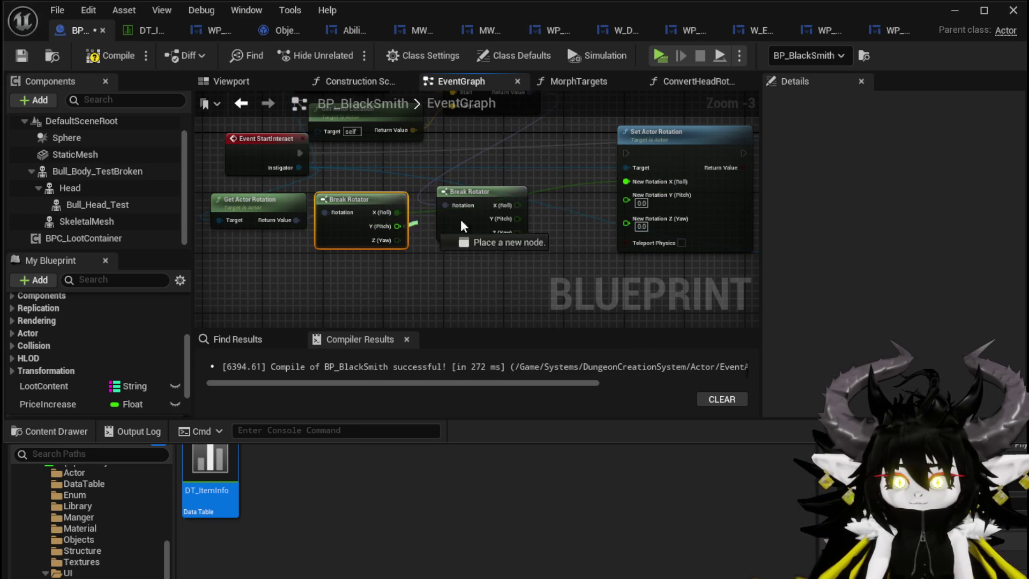
pyautogui.moveTo(667, 195); pyautogui.dragTo(668, 195)
pyautogui.moveTo(503, 230)
pyautogui.mouseDown()
pyautogui.moveTo(639, 216)
pyautogui.moveTo(632, 210)
pyautogui.mouseUp()
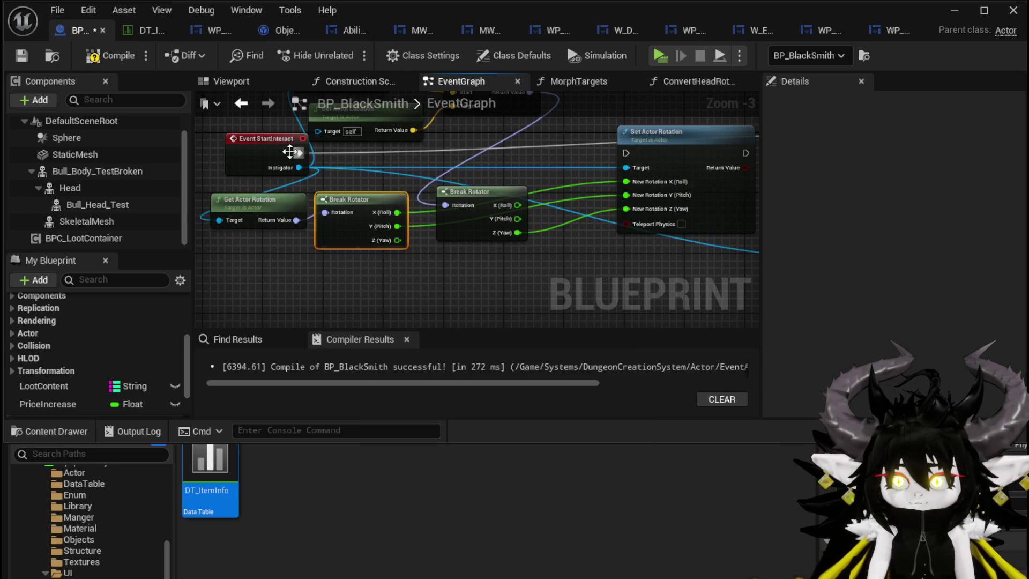
# - Run Set Actor Rotation from StartInteract, enable Teleport Physics, and compile and save
pyautogui.moveTo(300, 154)
pyautogui.mouseDown()
pyautogui.moveTo(641, 154)
pyautogui.moveTo(622, 156)
pyautogui.mouseUp()
pyautogui.click(275, 156)
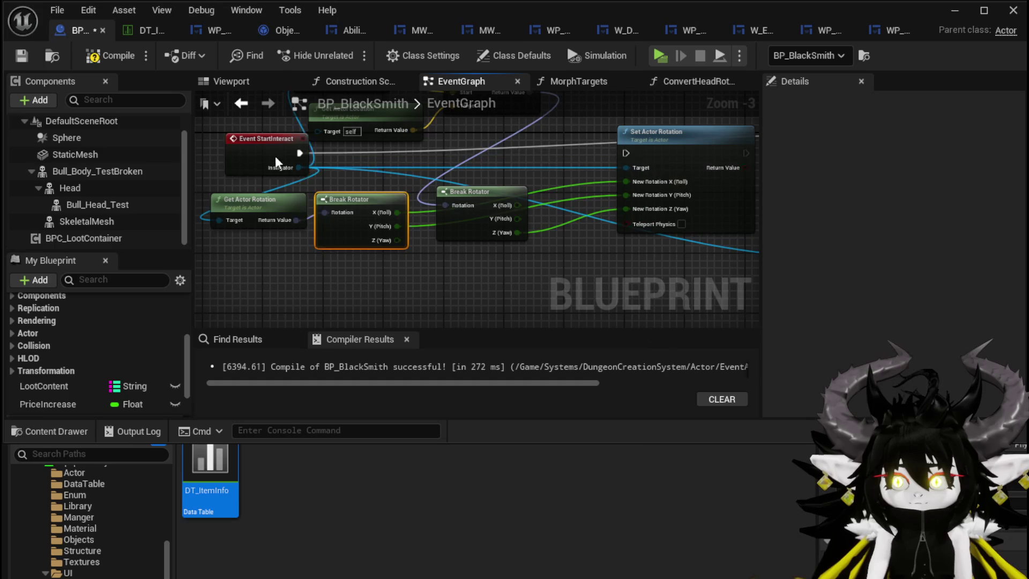
pyautogui.moveTo(303, 156); pyautogui.dragTo(627, 153)
pyautogui.moveTo(378, 165)
pyautogui.mouseDown()
pyautogui.moveTo(657, 169)
pyautogui.moveTo(365, 165)
pyautogui.mouseUp()
pyautogui.scroll(3, 417, 228)
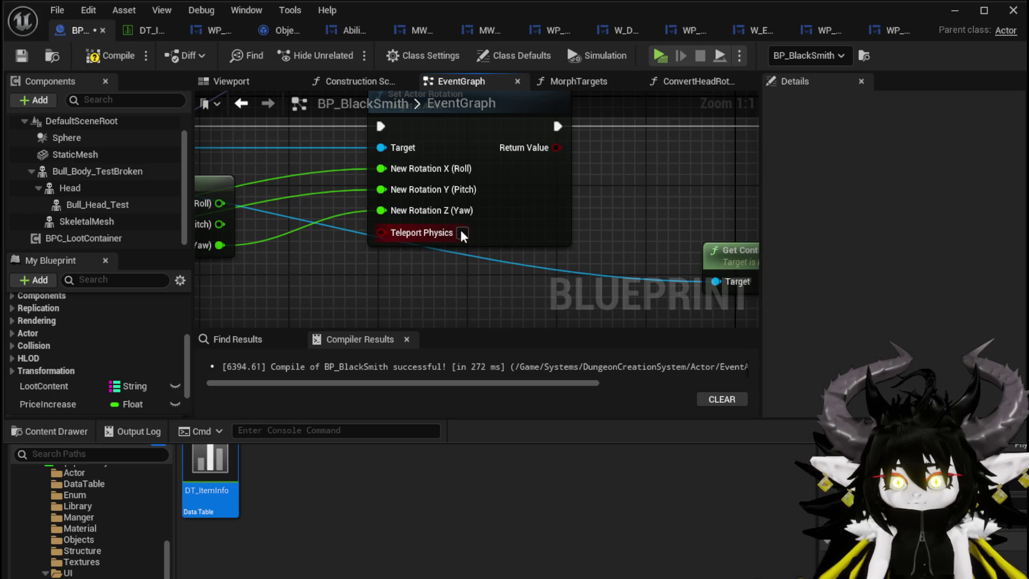
pyautogui.click(22, 53)
# - Play-test walking to the blacksmith, stop, save all packages, and bring BP_BlackSmith forward
pyautogui.click(954, 11)
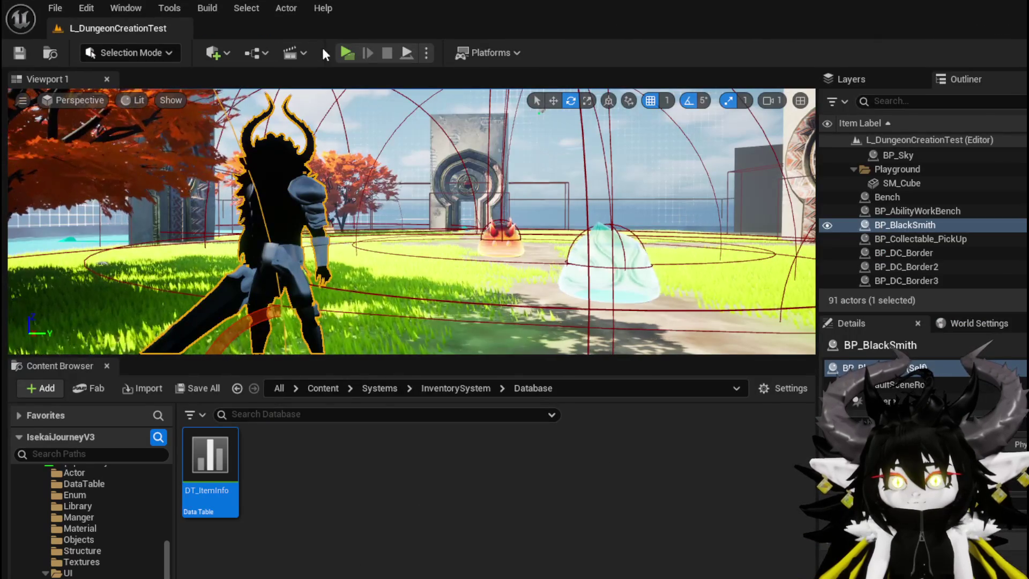
pyautogui.click(344, 54)
pyautogui.press('w')
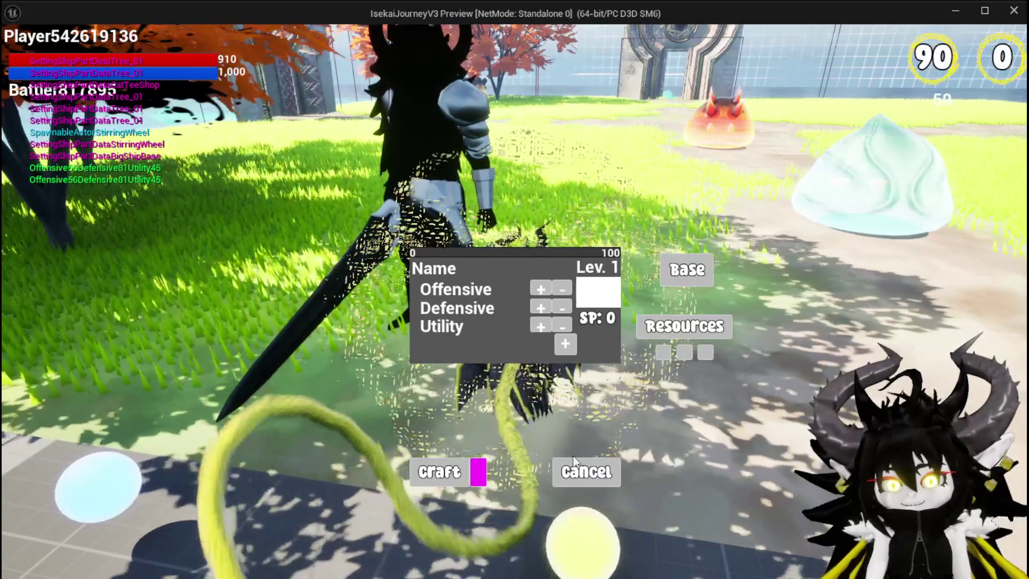
pyautogui.press('Escape')
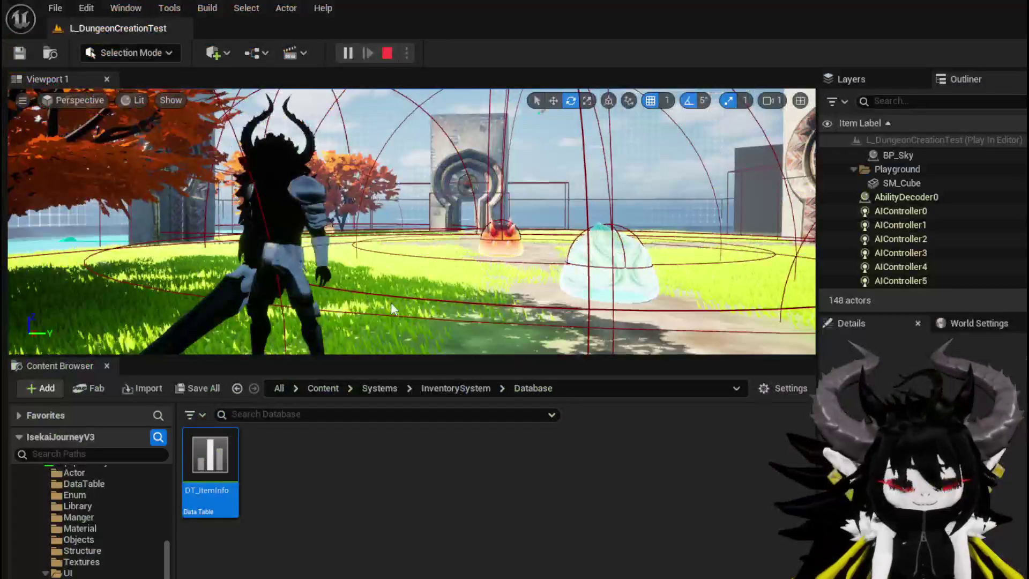
pyautogui.hotkey('ctrl', 's')
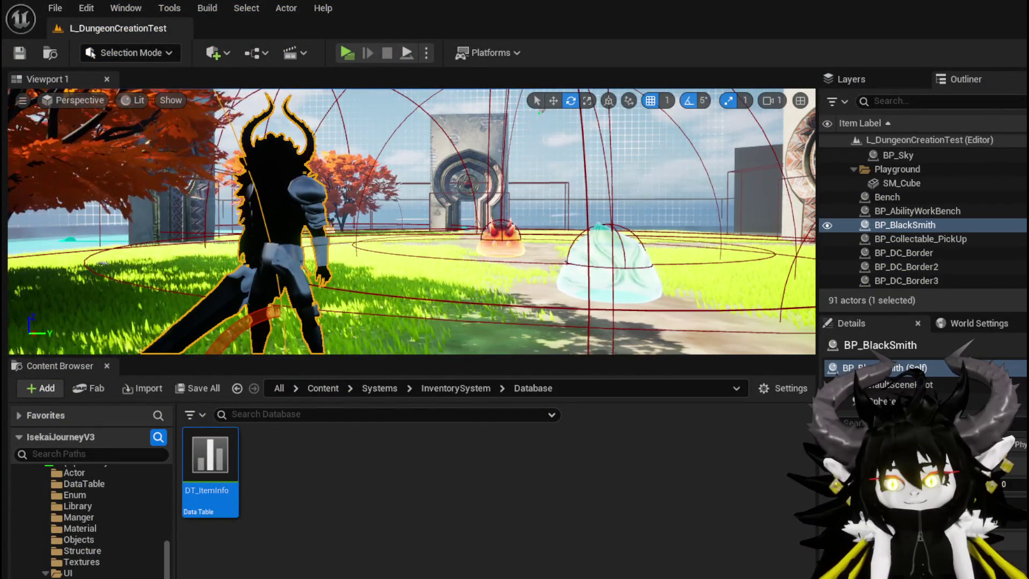
pyautogui.hotkey('alt', 'Tab')
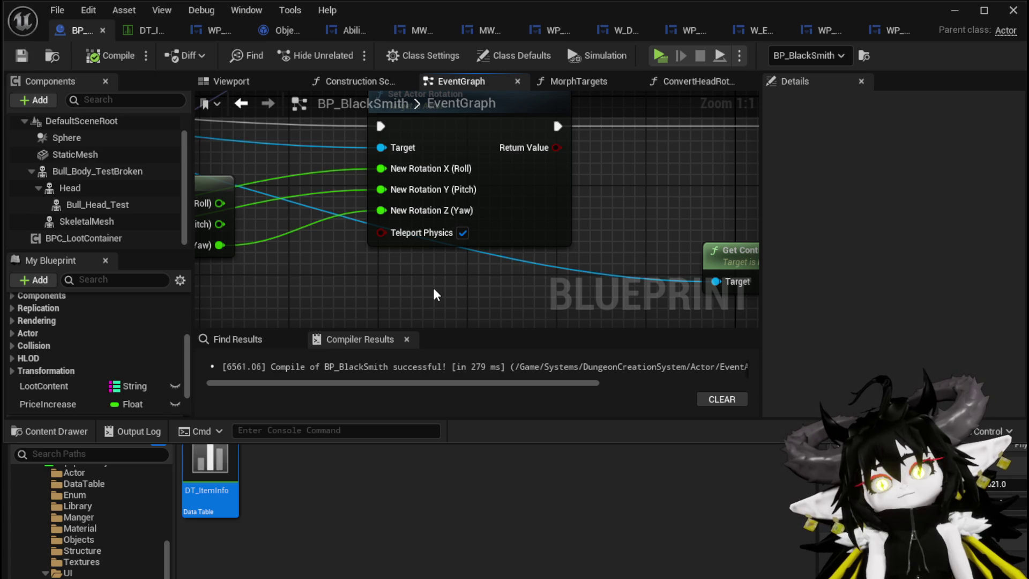
# - Pan BP_BlackSmith's EventGraph and box-select the event and Get Actor Location nodes
pyautogui.scroll(-5, 433, 288)
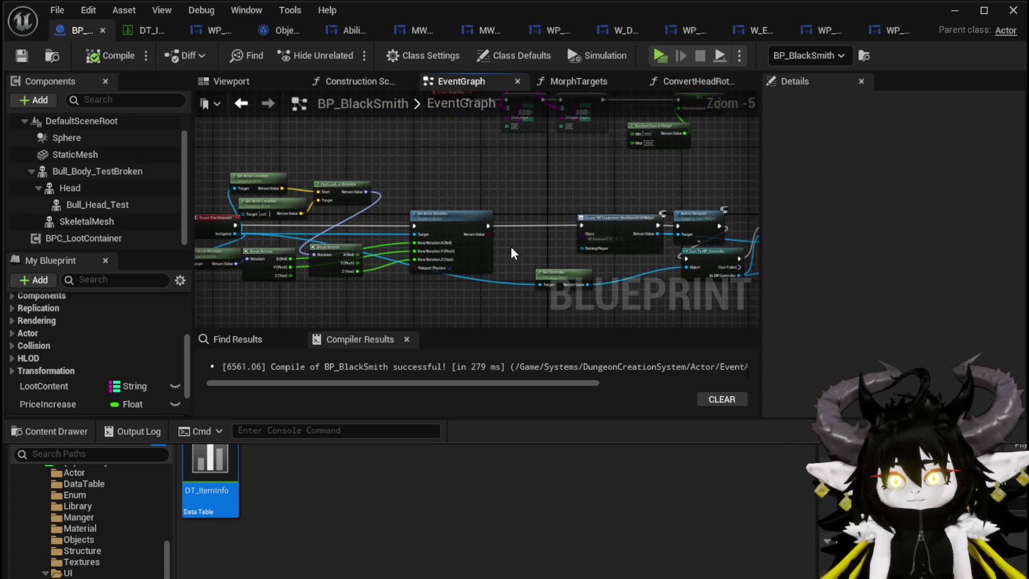
pyautogui.scroll(4, 532, 228)
pyautogui.scroll(-4, 725, 172)
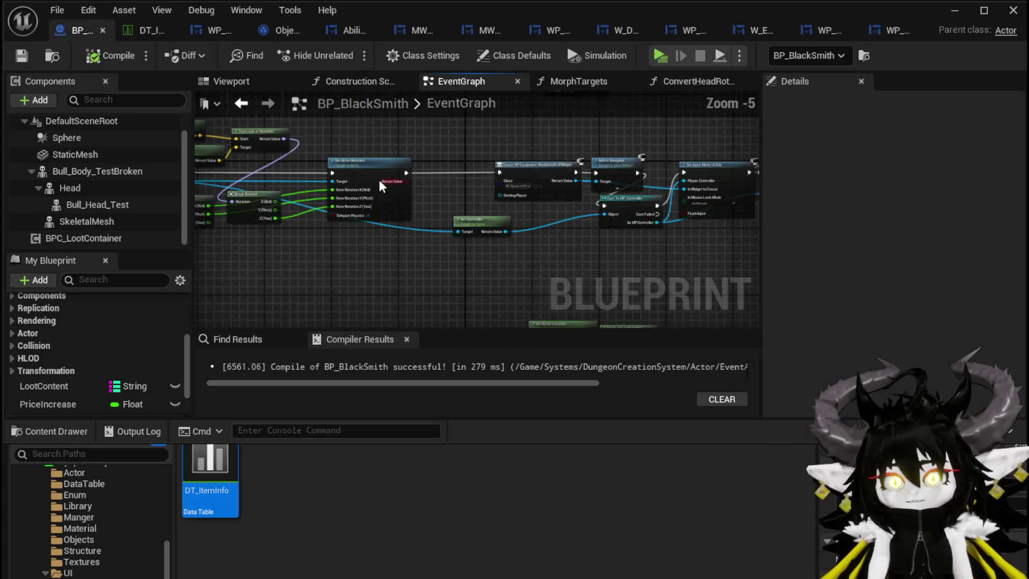
pyautogui.moveTo(379, 179); pyautogui.dragTo(400, 265)
pyautogui.moveTo(314, 197); pyautogui.dragTo(422, 192)
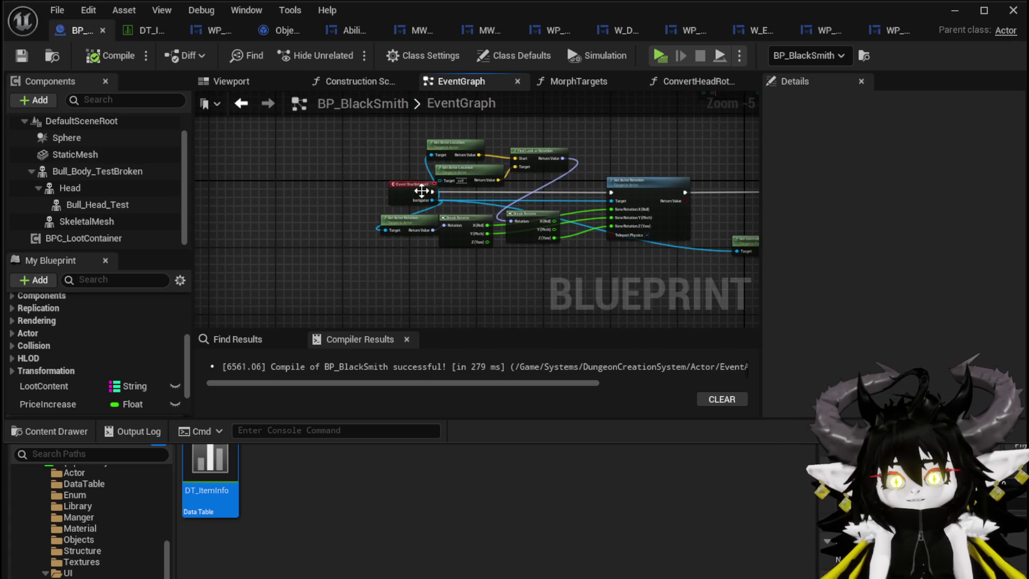
pyautogui.moveTo(378, 144); pyautogui.dragTo(659, 269)
# - Box-select the BeginPlay, ADD, SET and random nodes, deselect, then minimize the Blueprint editor
pyautogui.scroll(-5, 443, 281)
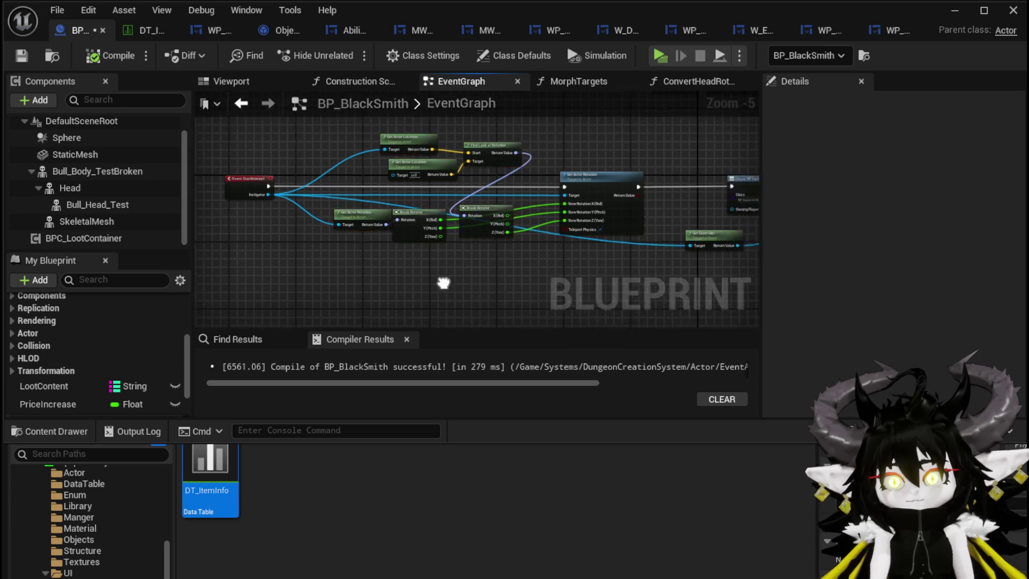
pyautogui.scroll(5, 404, 179)
pyautogui.moveTo(405, 174)
pyautogui.mouseDown()
pyautogui.moveTo(388, 302)
pyautogui.moveTo(485, 269)
pyautogui.moveTo(400, 268)
pyautogui.mouseUp()
pyautogui.moveTo(356, 133); pyautogui.dragTo(615, 252)
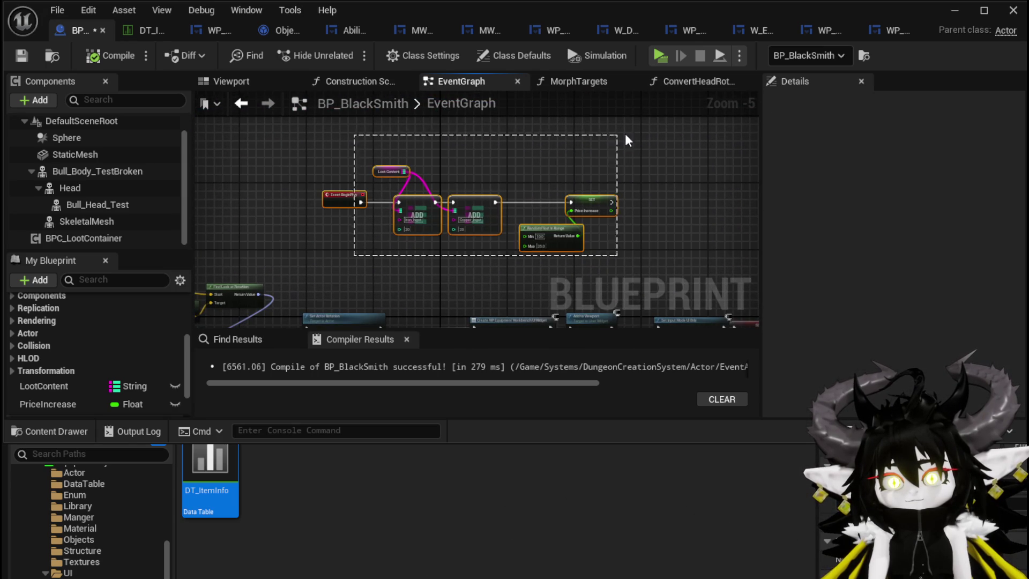
pyautogui.moveTo(575, 317)
pyautogui.mouseDown()
pyautogui.moveTo(486, 253)
pyautogui.moveTo(558, 138)
pyautogui.moveTo(418, 143)
pyautogui.moveTo(500, 184)
pyautogui.moveTo(417, 139)
pyautogui.moveTo(456, 152)
pyautogui.mouseUp()
pyautogui.click(486, 253)
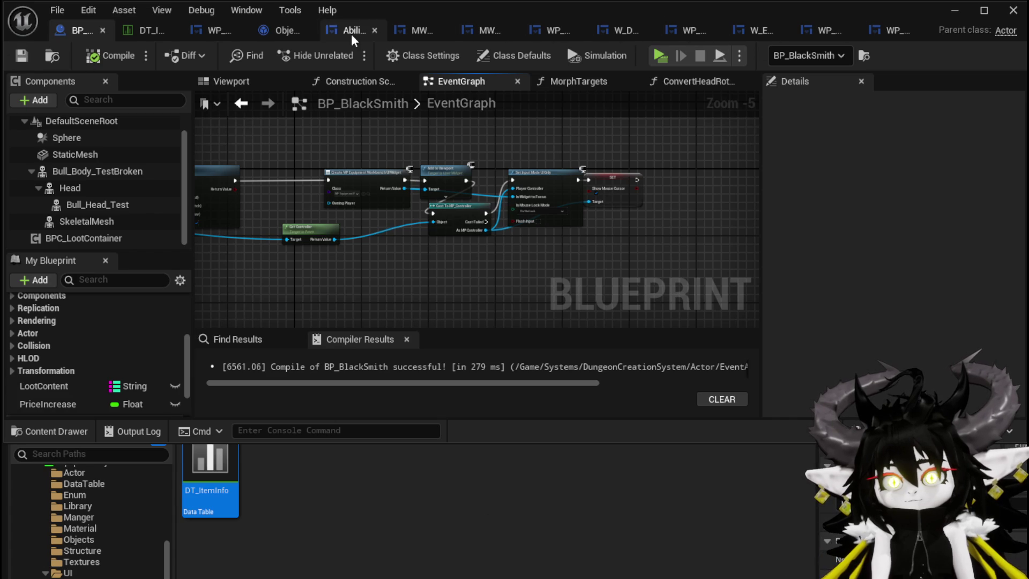
pyautogui.click(959, 14)
# - Open the DungeonCreationSystem > Actor > EventActor > Merchant folder in the Content Browser
pyautogui.scroll(-1, 140, 547)
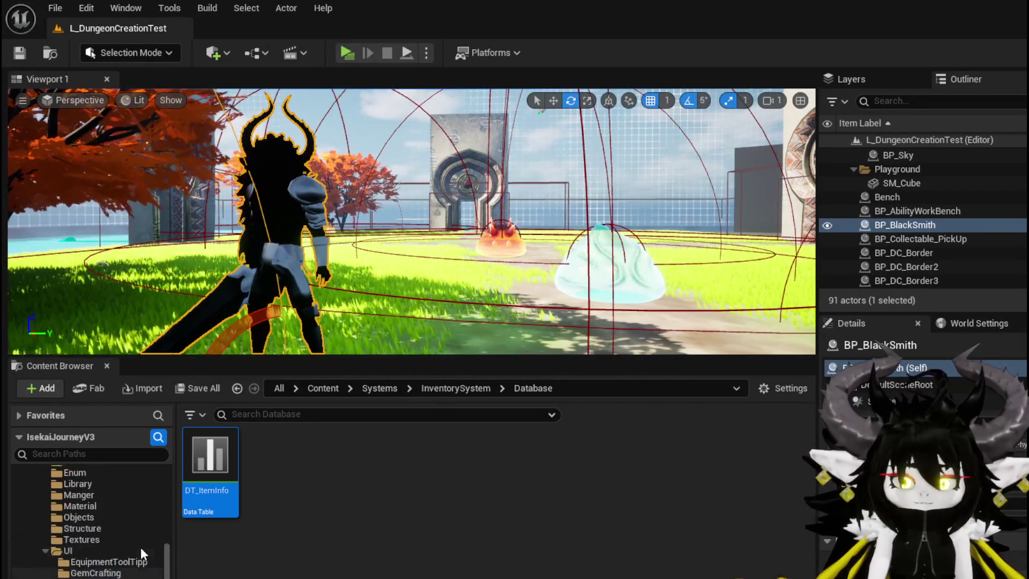
pyautogui.scroll(5, 141, 547)
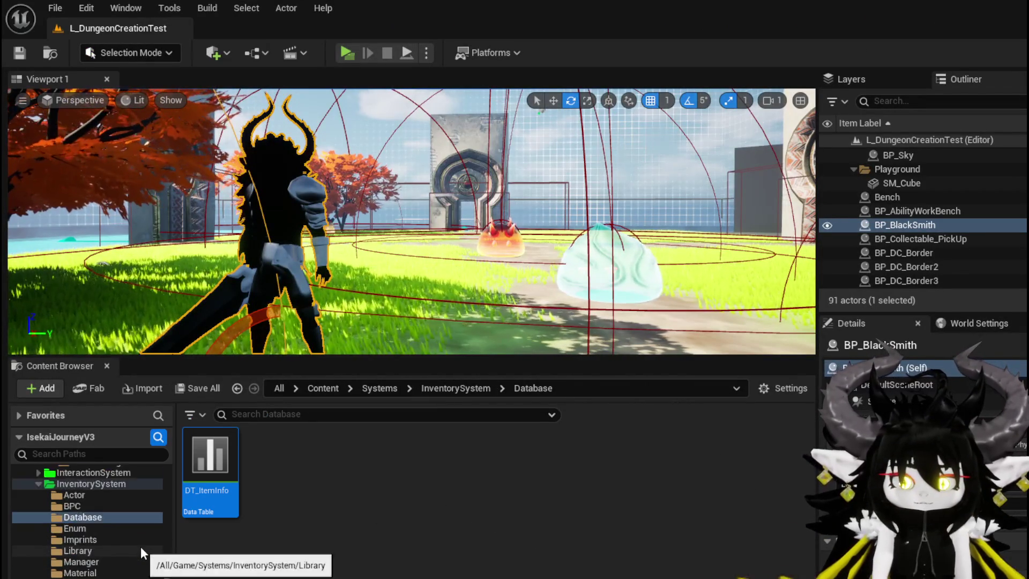
pyautogui.scroll(-5, 141, 546)
pyautogui.scroll(-3, 94, 568)
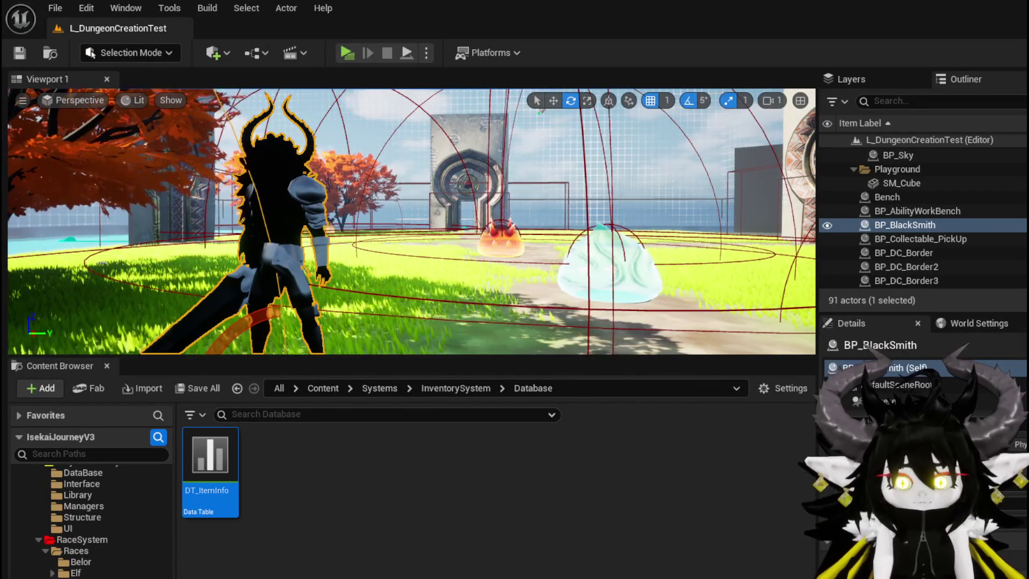
pyautogui.scroll(10, 91, 520)
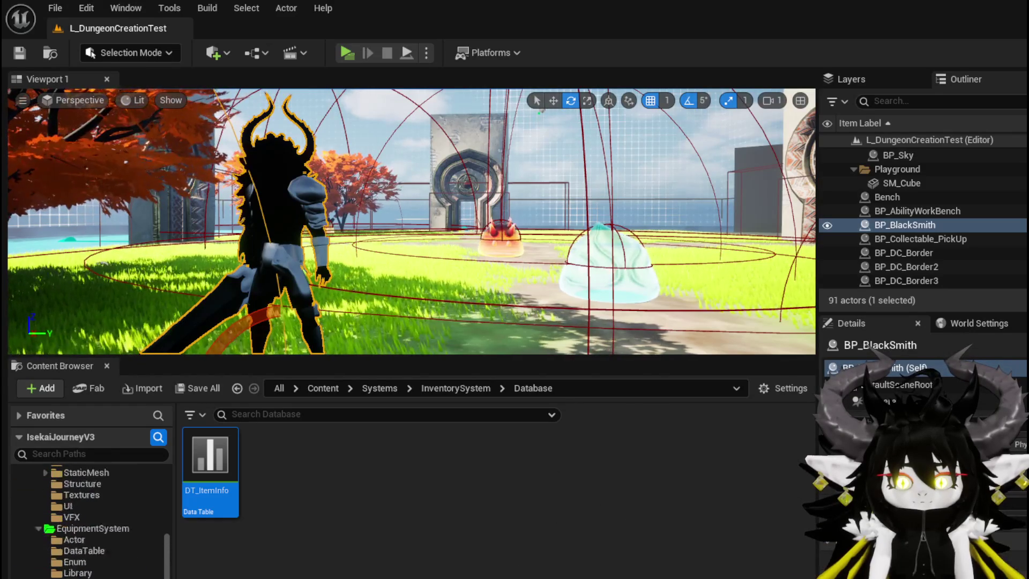
pyautogui.scroll(10, 91, 520)
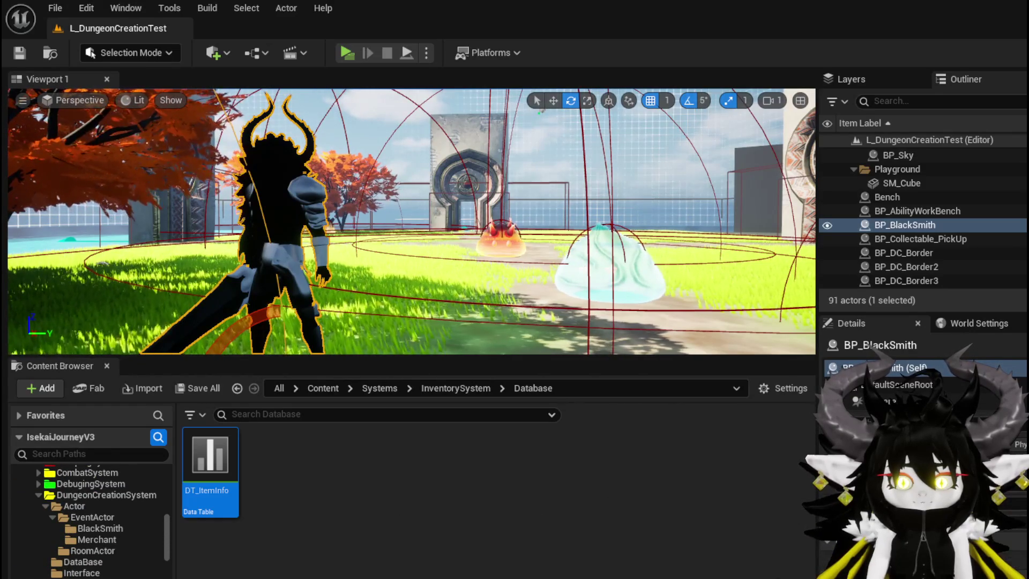
pyautogui.click(94, 540)
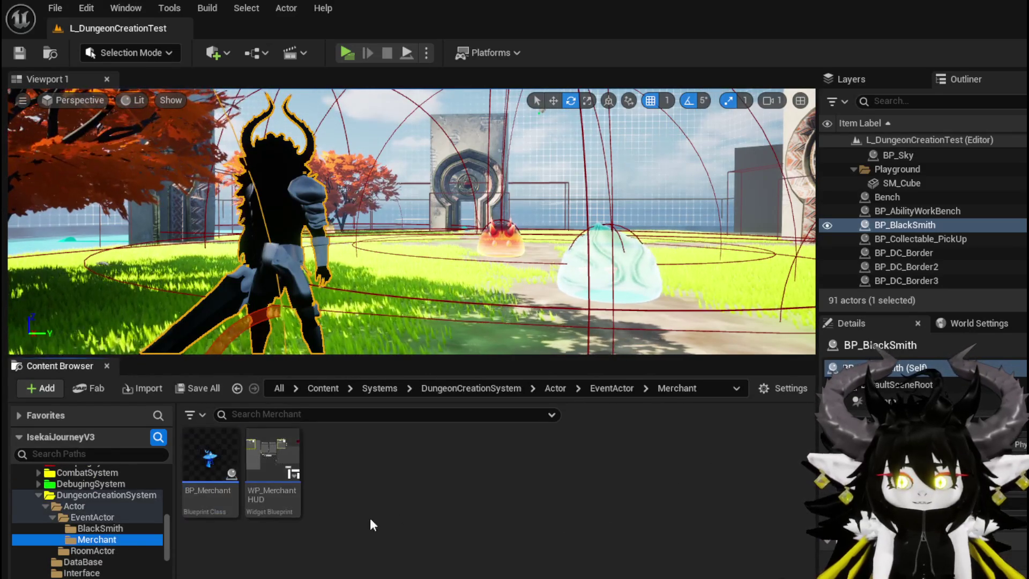
# - Open BP_Merchant, select its Bind Event node and move the IS EMPTY node
pyautogui.doubleClick(211, 461)
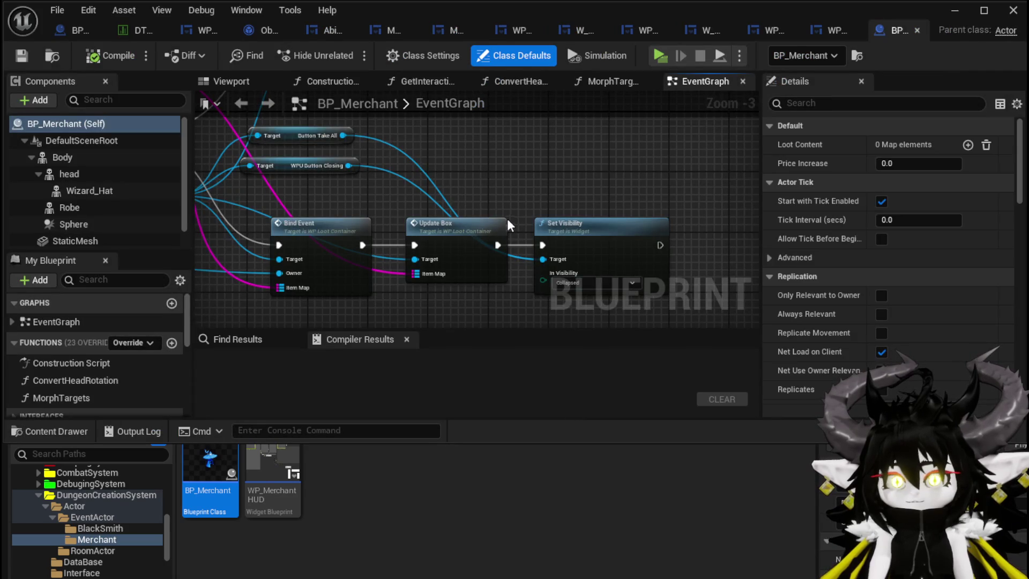
pyautogui.scroll(-3, 507, 219)
pyautogui.scroll(3, 401, 240)
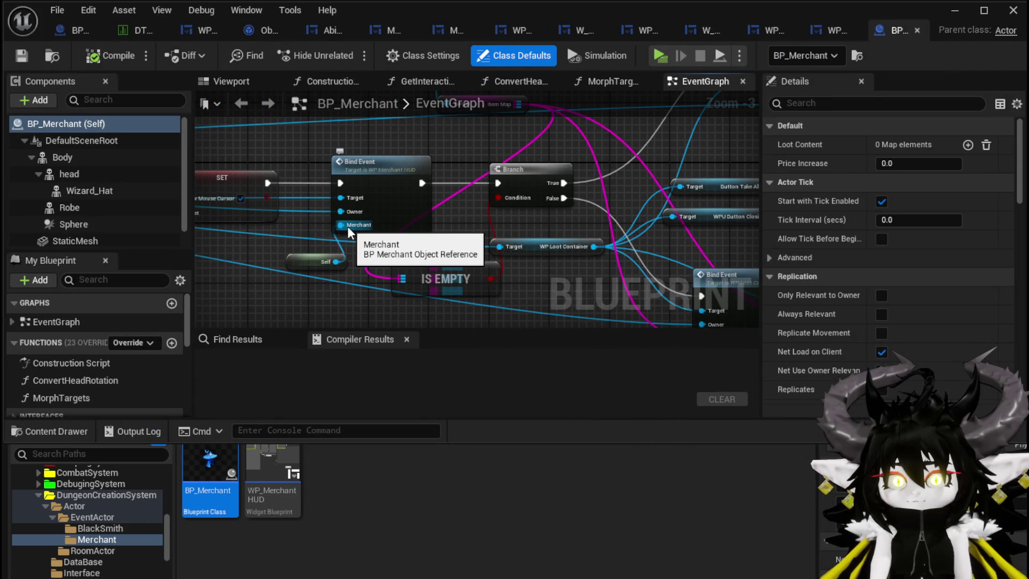
pyautogui.click(393, 209)
pyautogui.moveTo(455, 268); pyautogui.dragTo(522, 288)
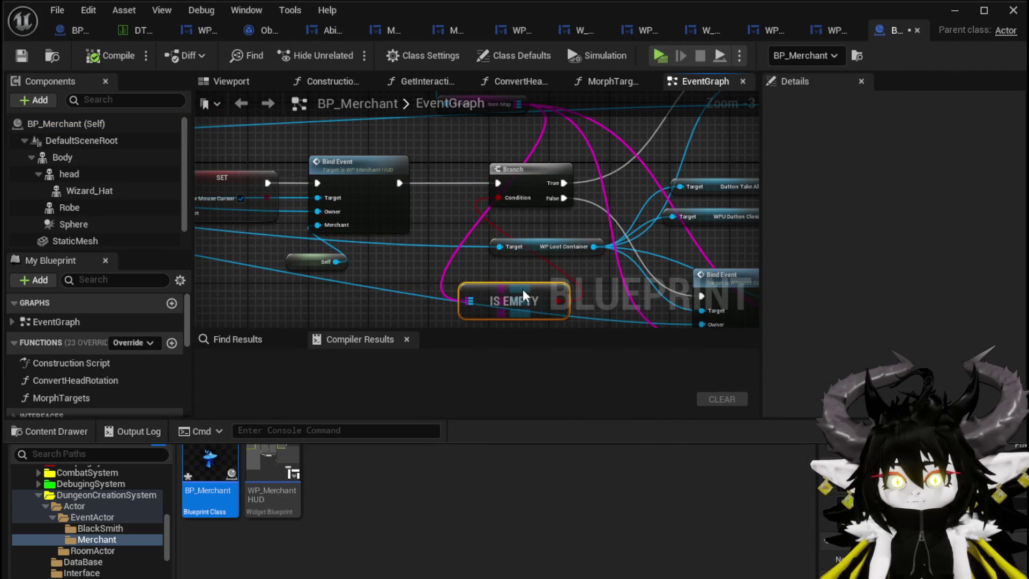
pyautogui.scroll(-3, 456, 243)
pyautogui.scroll(3, 456, 244)
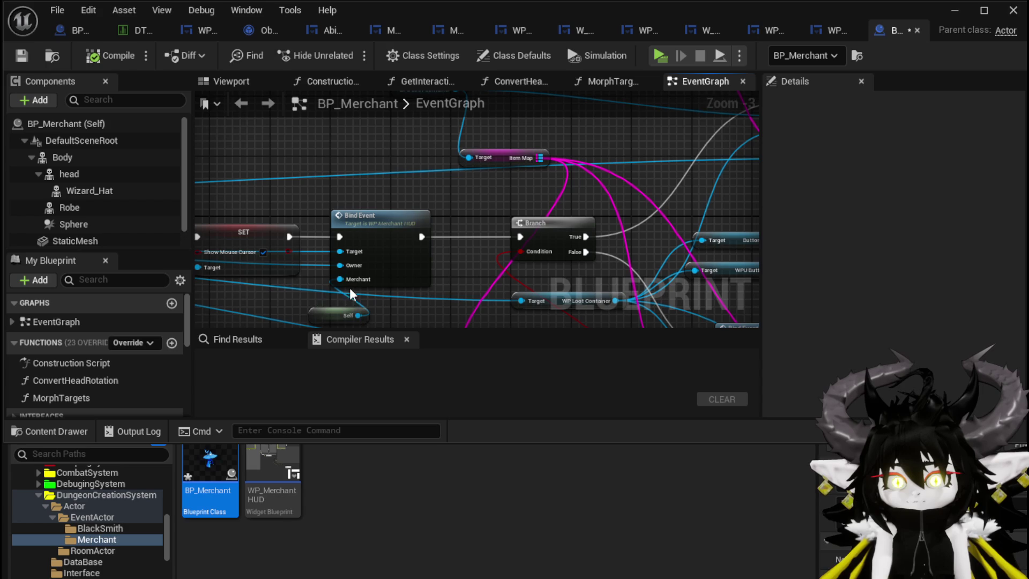
pyautogui.scroll(-2, 379, 245)
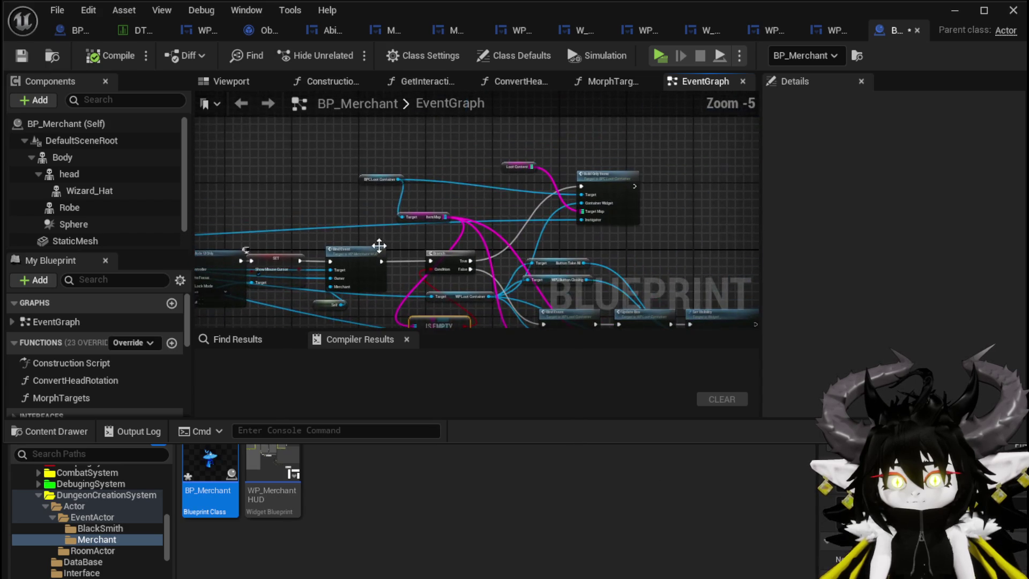
# - Review BP_Merchant's loot container nodes and the Create WP Merchant HUD Widget node
pyautogui.click(370, 177)
pyautogui.scroll(2, 428, 185)
pyautogui.scroll(-3, 455, 210)
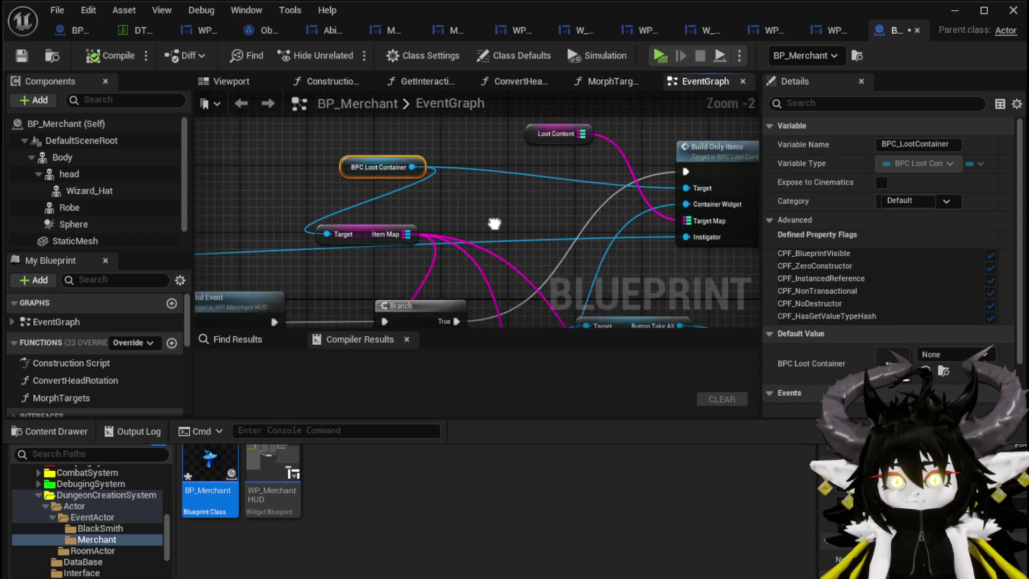
pyautogui.moveTo(405, 147); pyautogui.dragTo(523, 279)
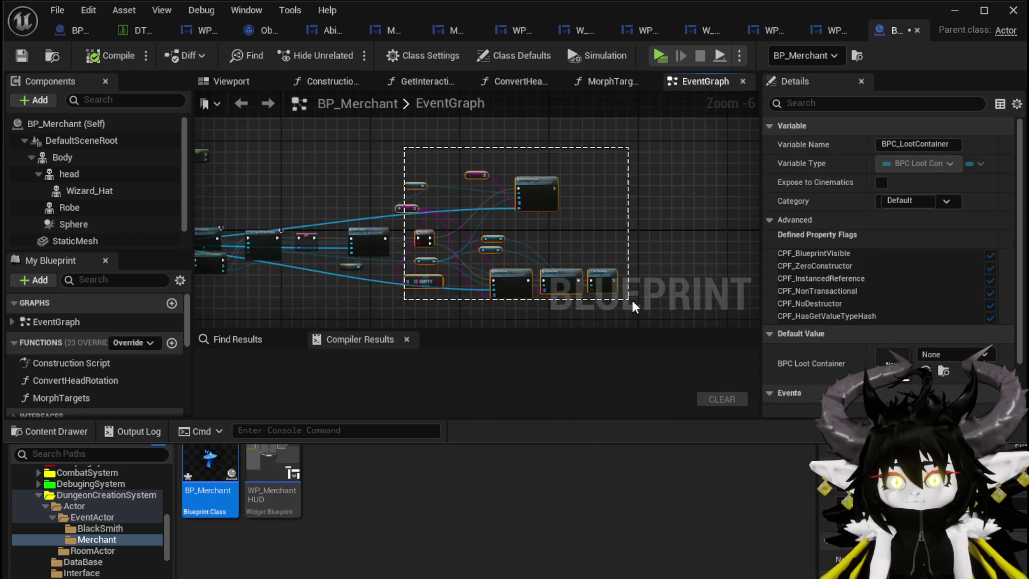
pyautogui.moveTo(632, 305); pyautogui.dragTo(712, 192)
pyautogui.moveTo(650, 218); pyautogui.dragTo(464, 117)
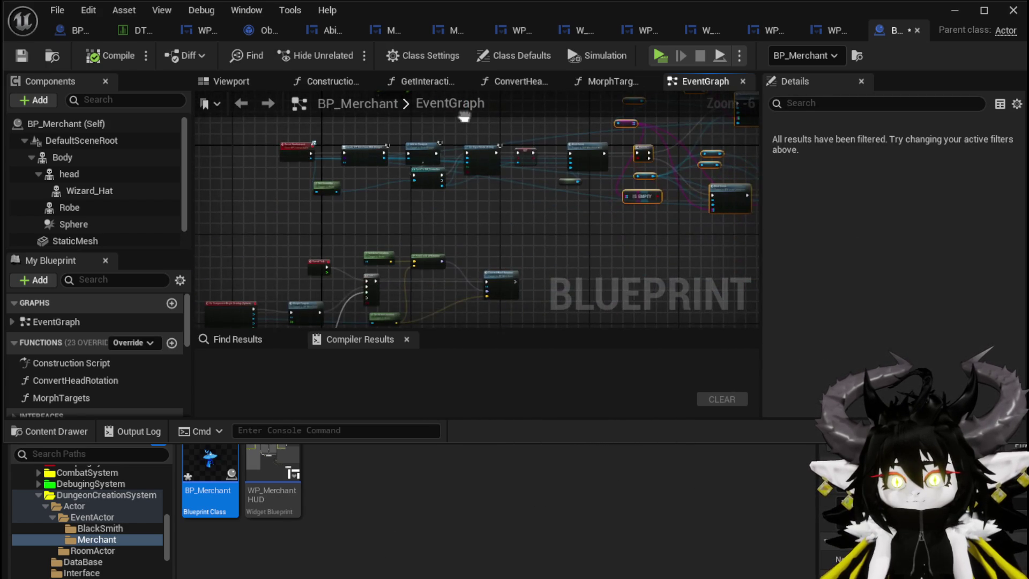
pyautogui.scroll(3, 451, 232)
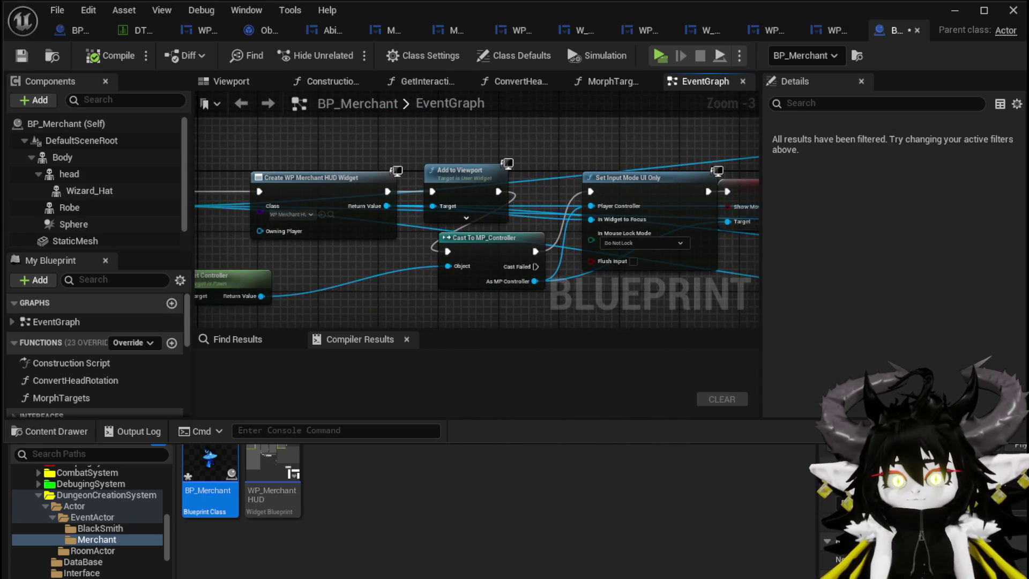
pyautogui.moveTo(292, 221); pyautogui.dragTo(310, 208)
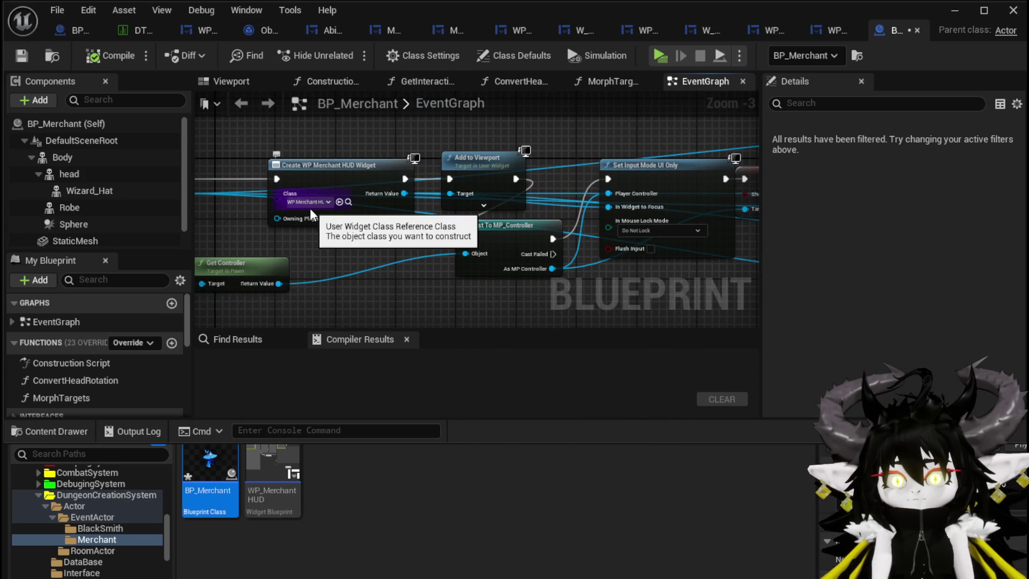
pyautogui.moveTo(327, 133)
pyautogui.mouseDown()
pyautogui.moveTo(456, 155)
pyautogui.moveTo(457, 178)
pyautogui.mouseUp()
pyautogui.scroll(-3, 455, 144)
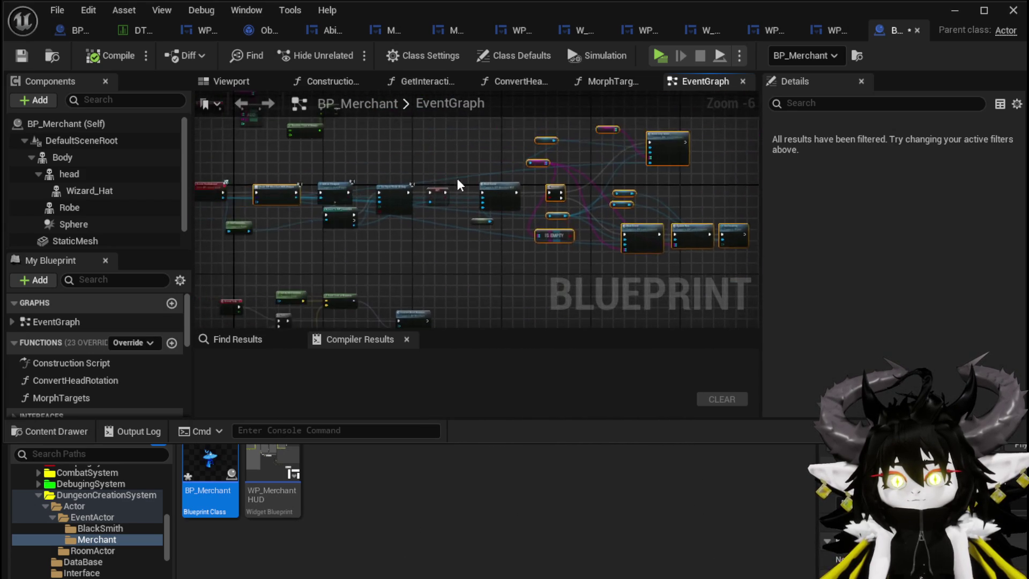
pyautogui.scroll(4, 489, 187)
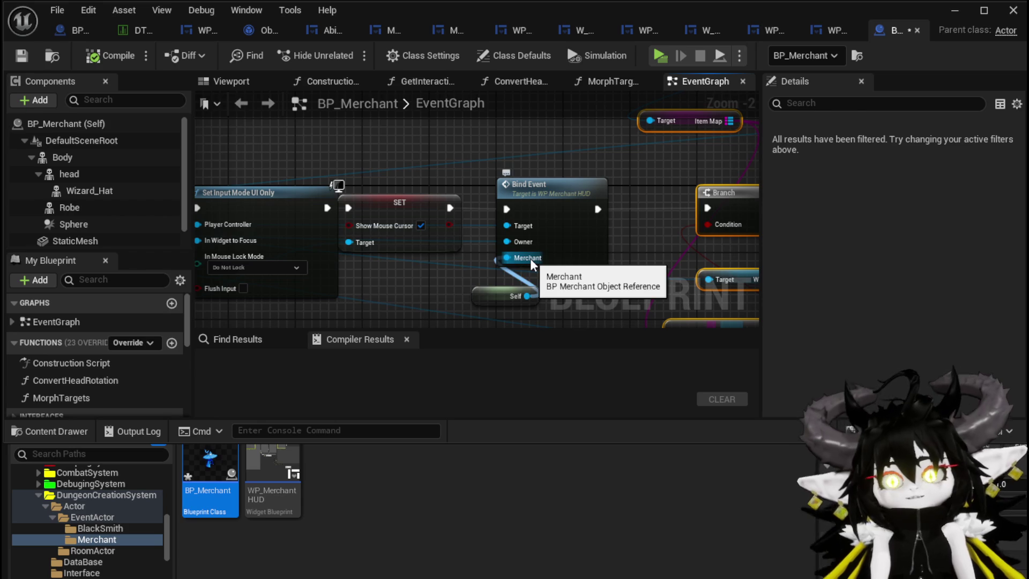
# - Save BP_Merchant, review its Event StartInteract chain and MorphTargets graph, then return to BP_BlackSmith
pyautogui.click(423, 142)
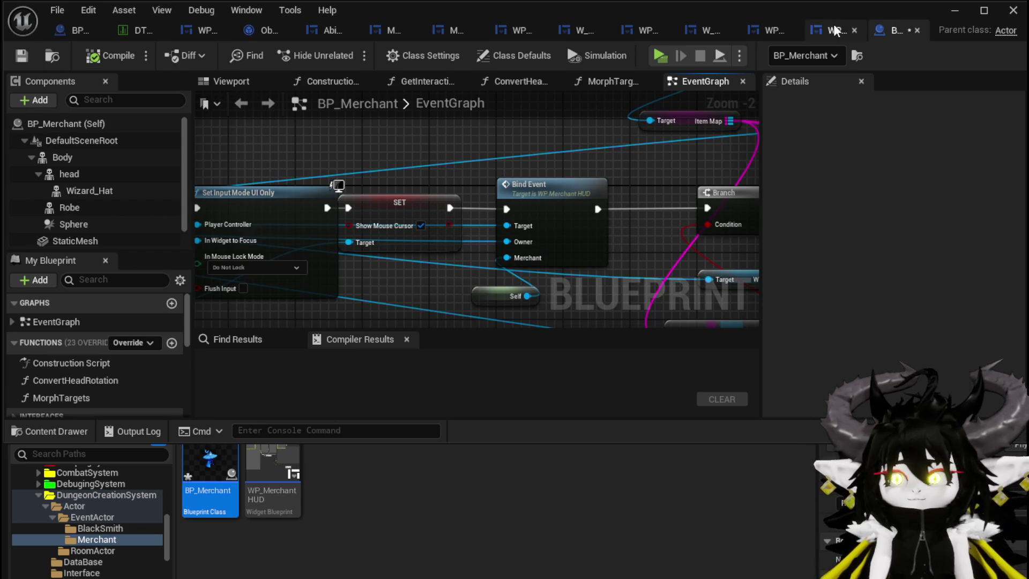
pyautogui.hotkey('ctrl', 's')
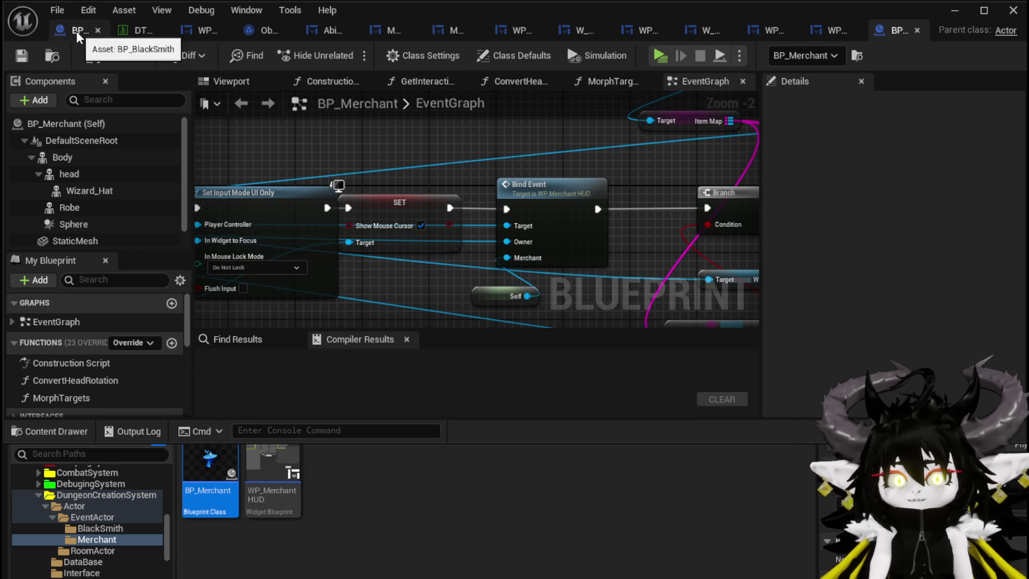
pyautogui.moveTo(378, 187); pyautogui.dragTo(508, 170)
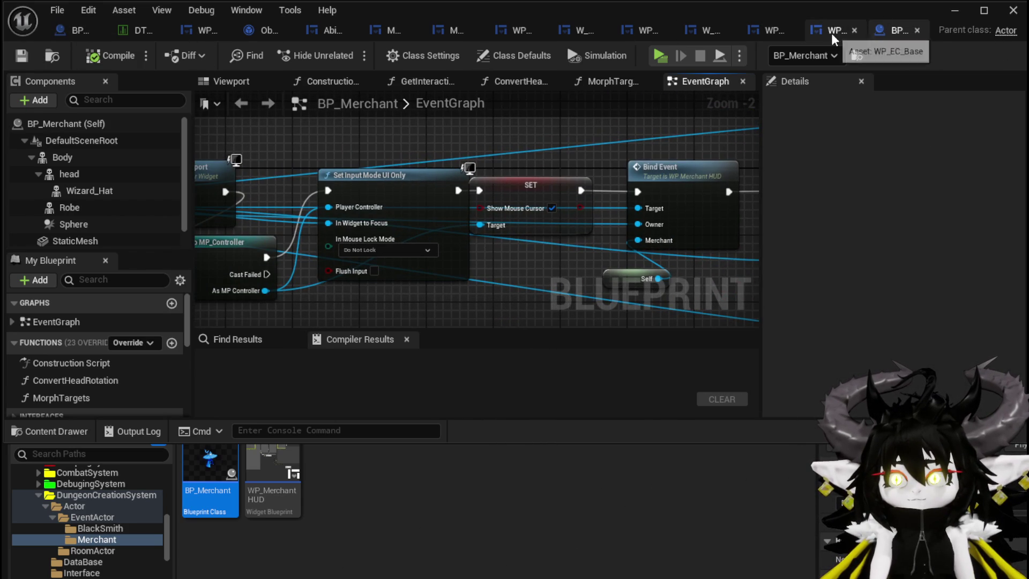
pyautogui.scroll(-2, 643, 129)
pyautogui.moveTo(643, 128)
pyautogui.mouseDown()
pyautogui.moveTo(750, 126)
pyautogui.moveTo(680, 140)
pyautogui.moveTo(655, 166)
pyautogui.mouseUp()
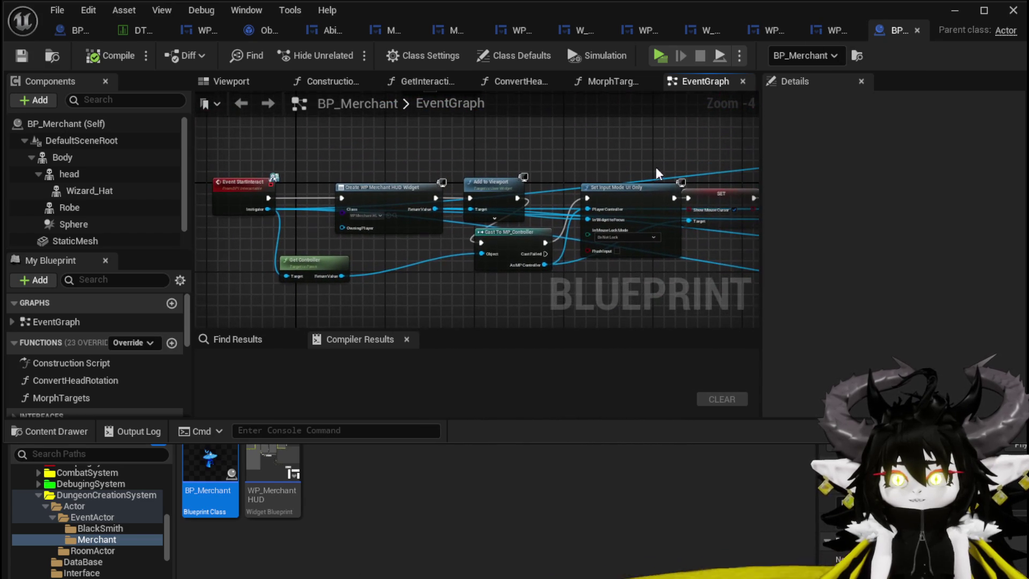
pyautogui.click(611, 87)
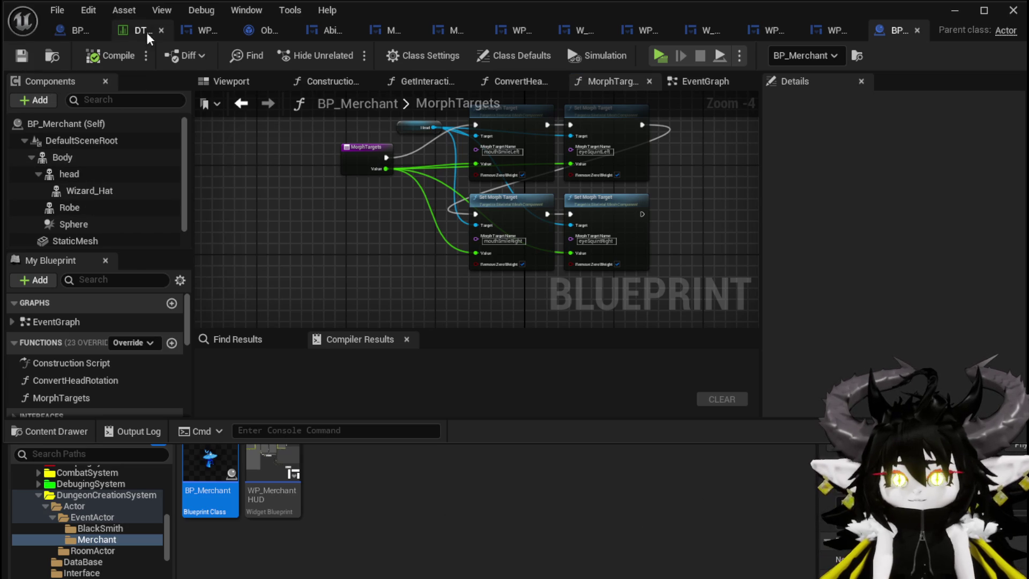
pyautogui.click(60, 34)
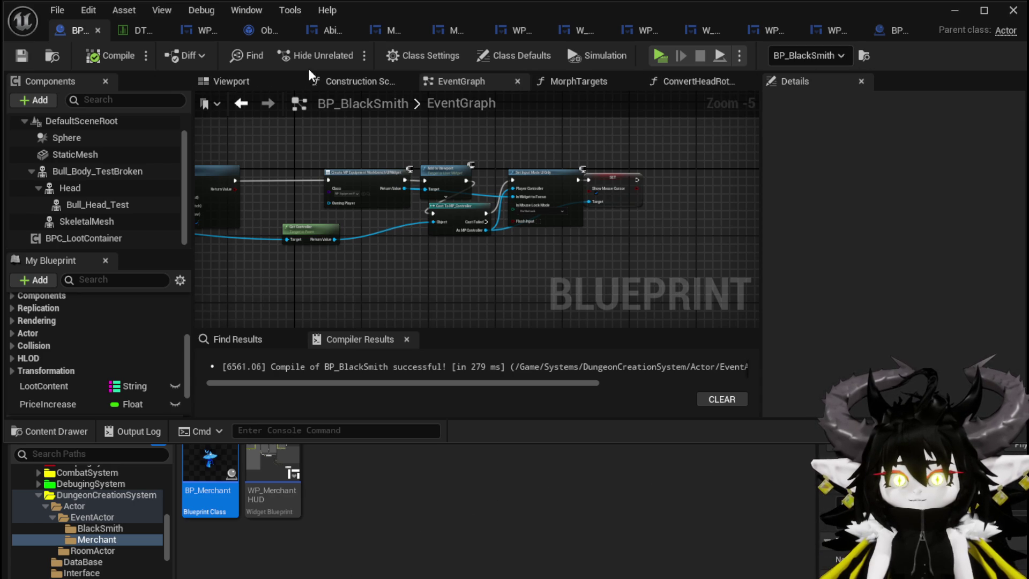
# - In BP_BlackSmith's Class Settings, search parent classes for 'Merc', then close the list leaving Actor
pyautogui.click(430, 59)
pyautogui.click(922, 143)
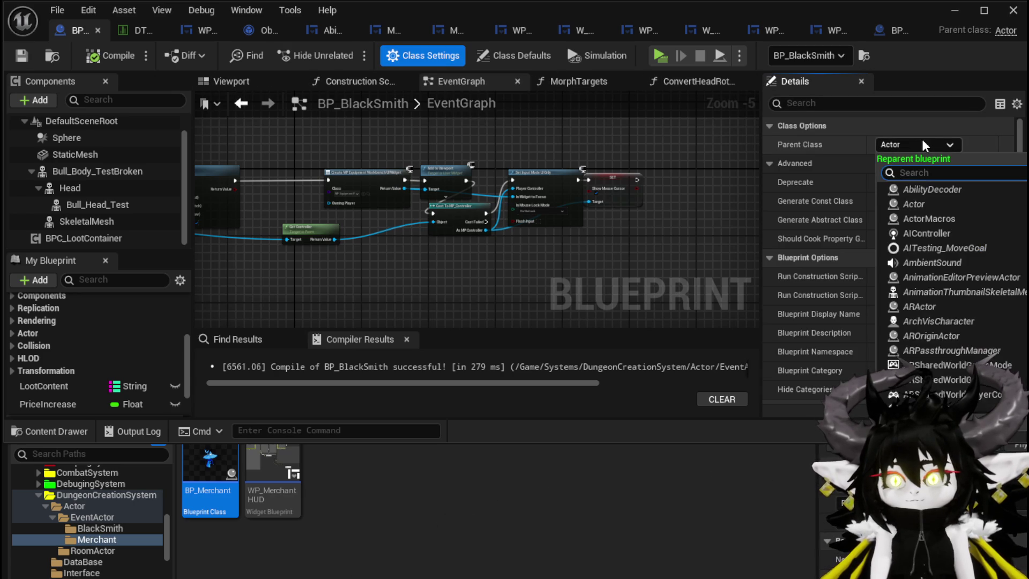
pyautogui.write('Merc')
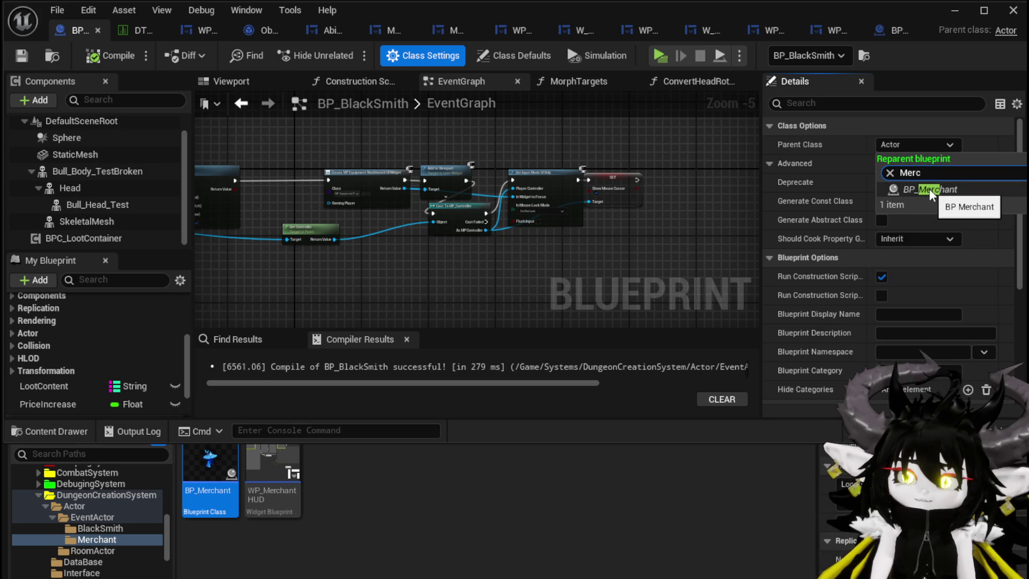
pyautogui.click(462, 136)
pyautogui.scroll(-2, 462, 137)
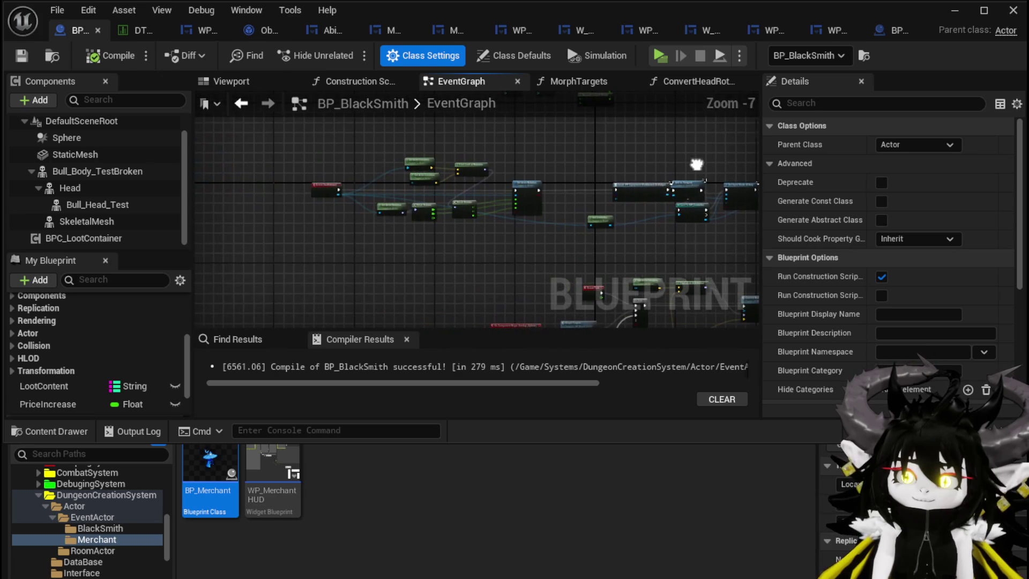
# - Create a child blueprint of BP_Merchant named BP_Merchant_Blacksmith and open it
pyautogui.click(954, 10)
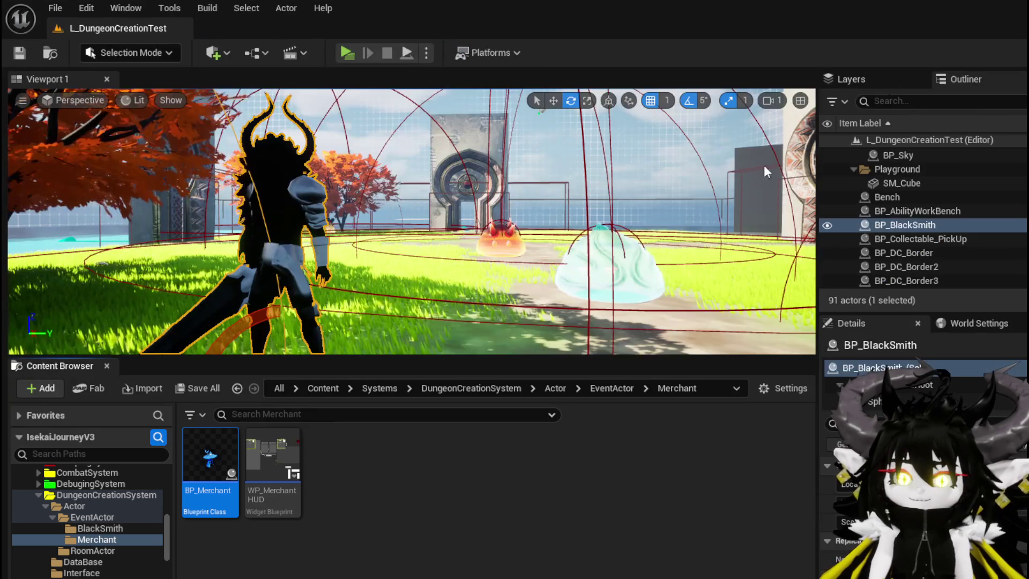
pyautogui.rightClick(223, 445)
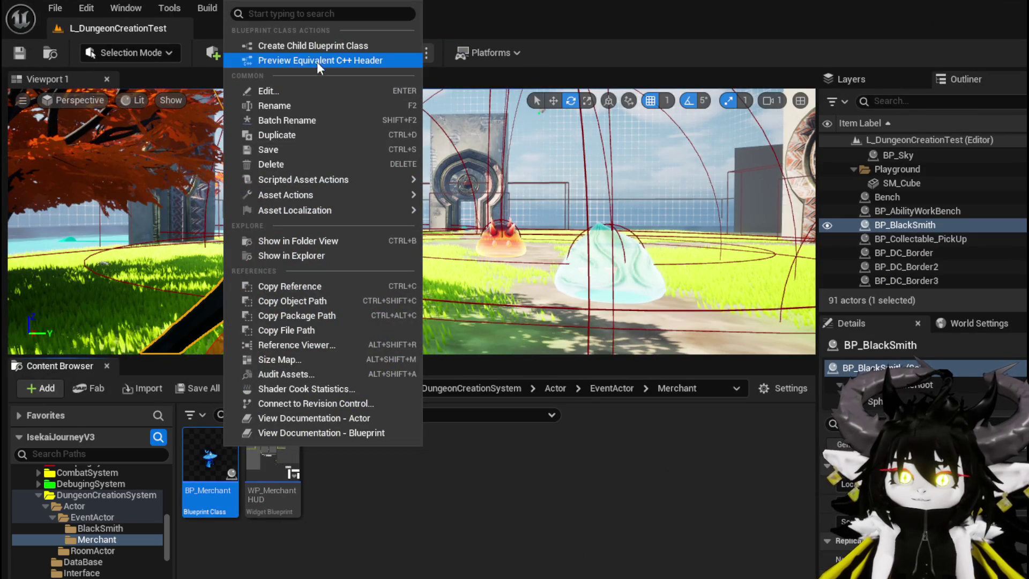
pyautogui.click(315, 49)
pyautogui.press('End')
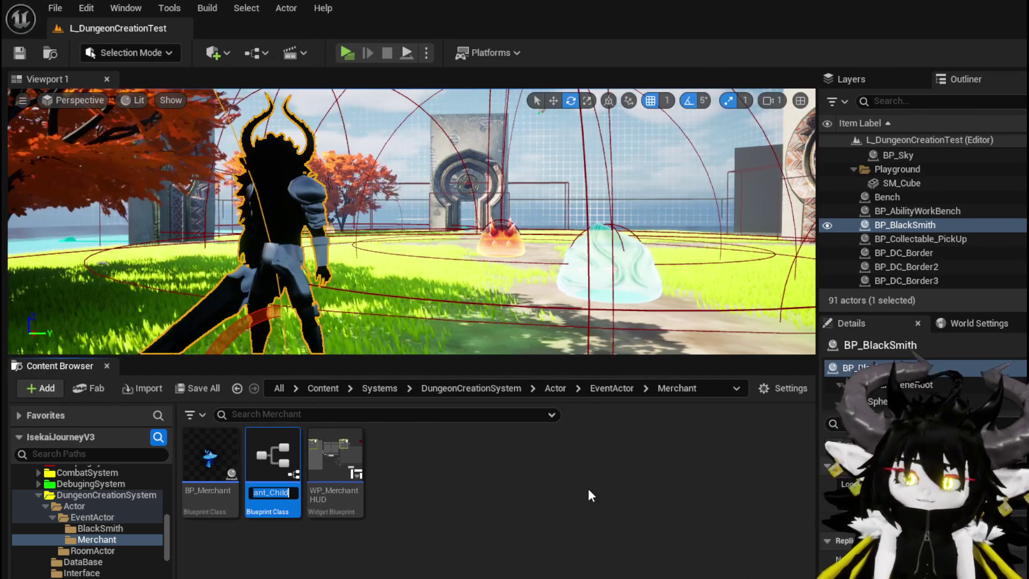
pyautogui.press('BackSpace')
pyautogui.press('BackSpace')
pyautogui.press('BackSpace')
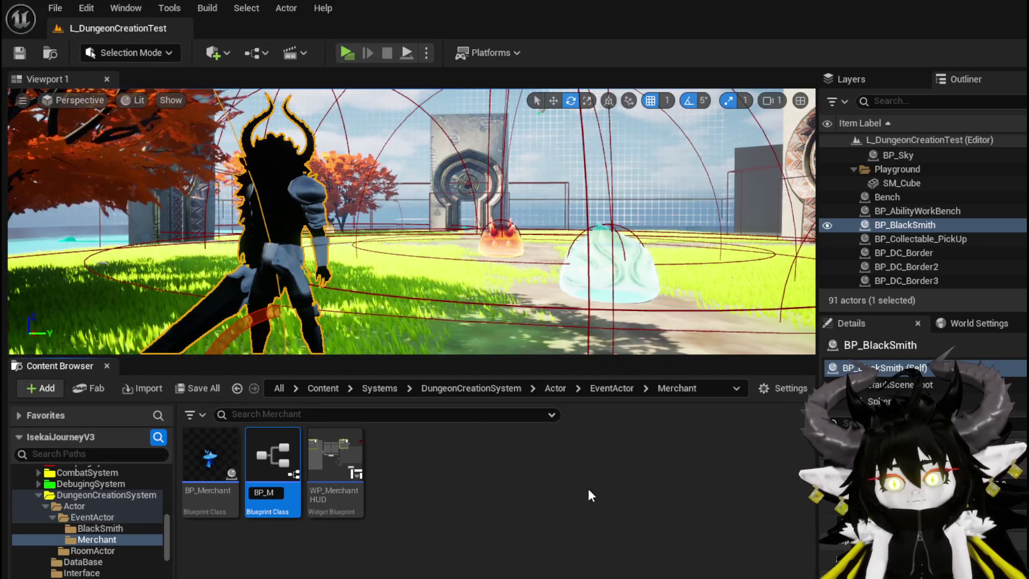
pyautogui.write('erc')
pyautogui.write('hant_Black')
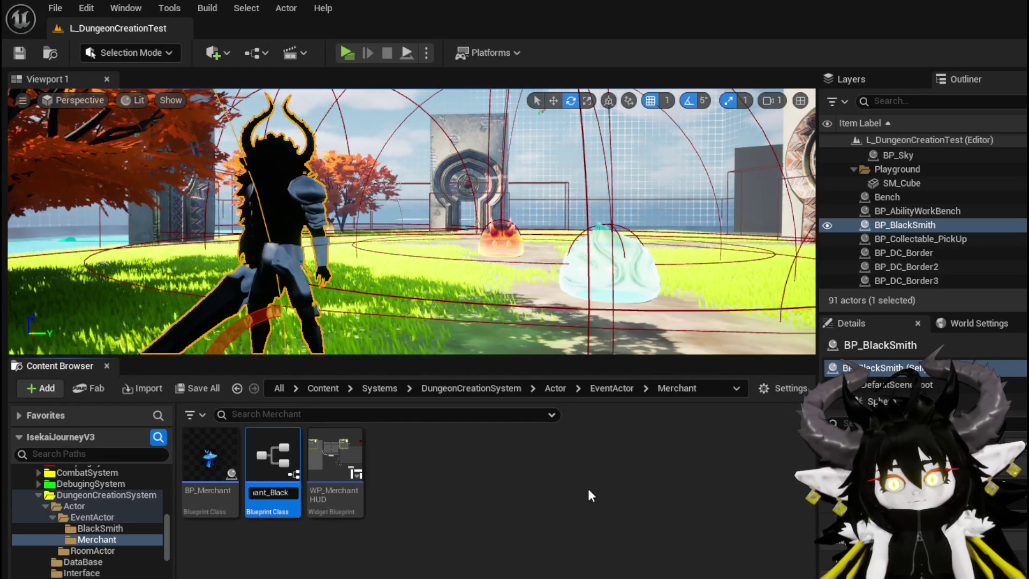
pyautogui.write('smith')
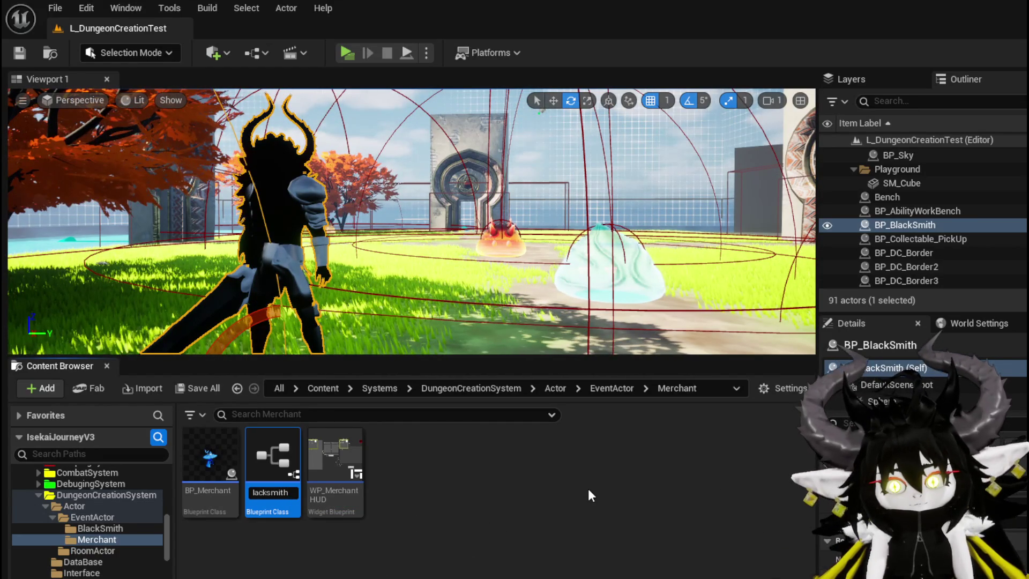
pyautogui.press('Return')
pyautogui.doubleClick(266, 451)
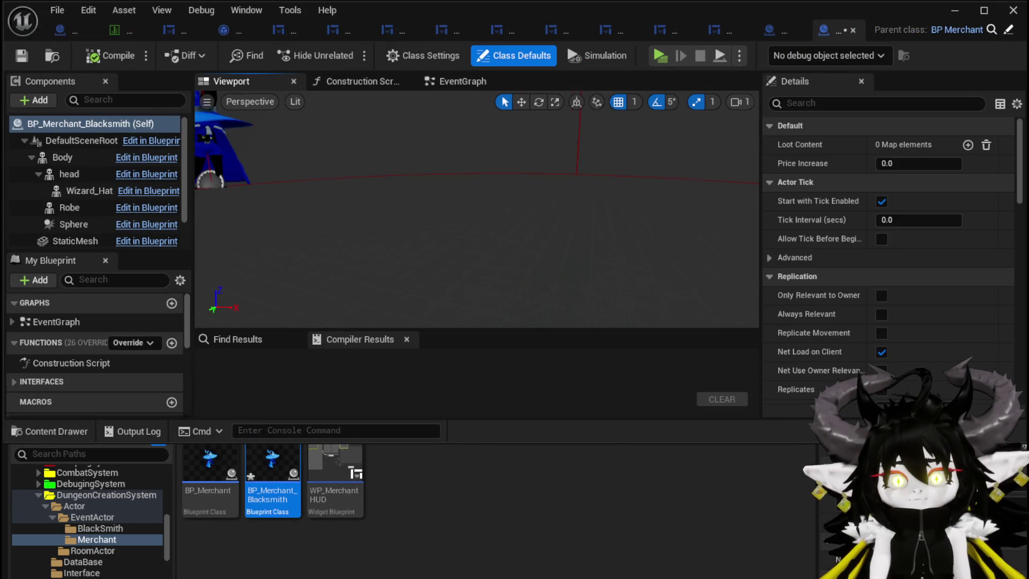
# - Assign the bull body mesh from the Belor folder to the Body component
pyautogui.click(394, 201)
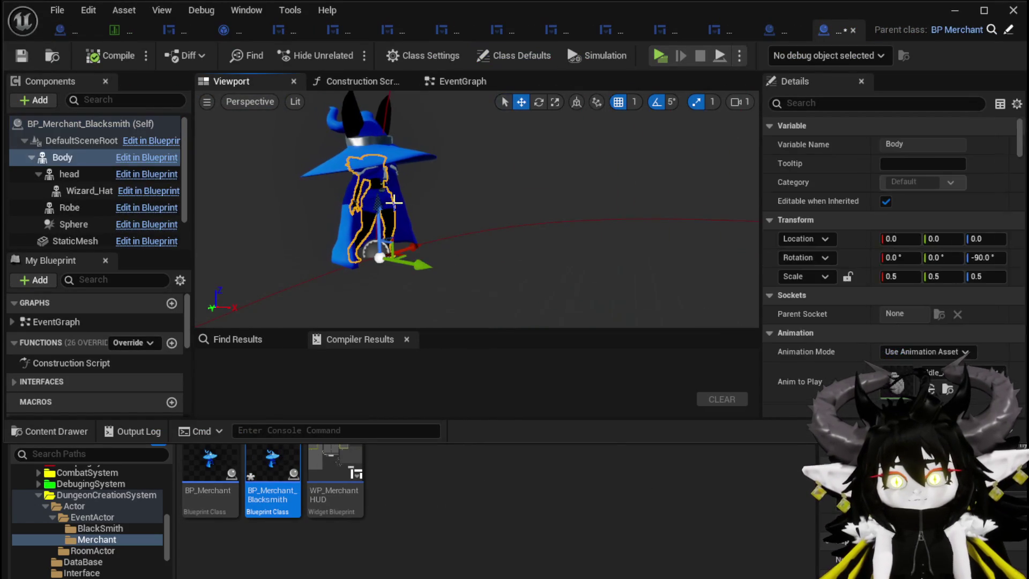
pyautogui.scroll(-10, 959, 284)
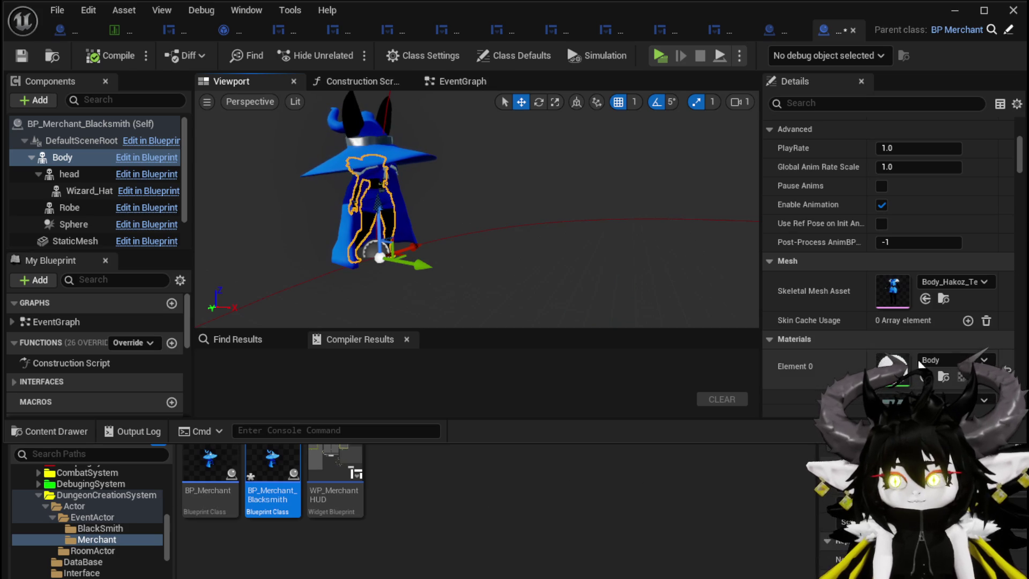
pyautogui.scroll(-8, 127, 528)
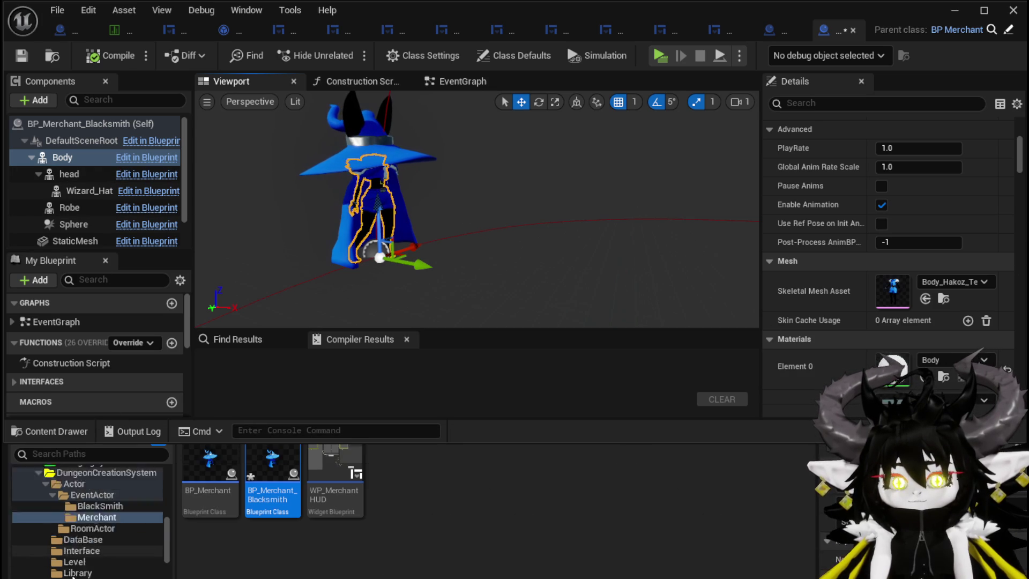
pyautogui.scroll(-15, 127, 527)
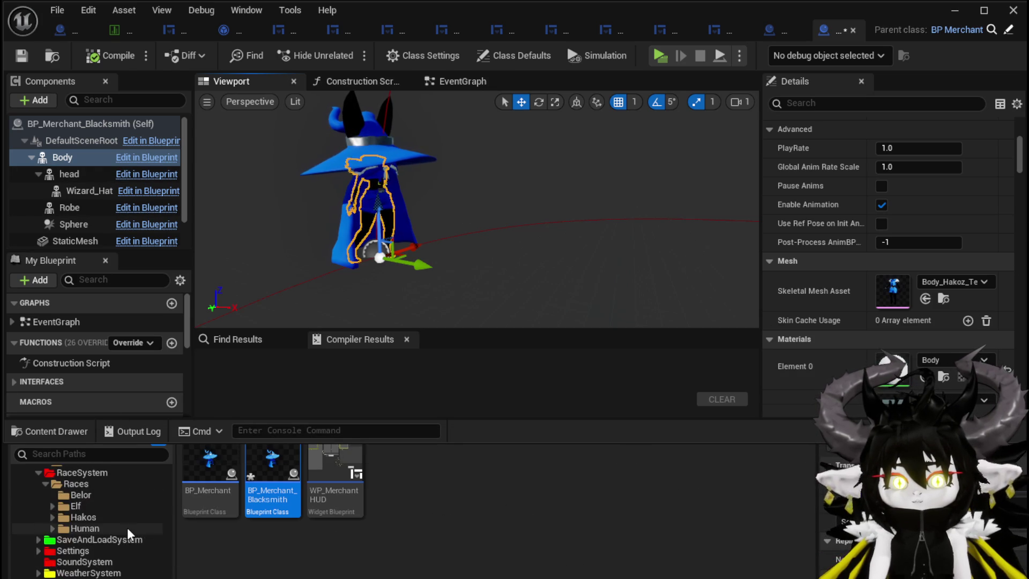
pyautogui.scroll(-10, 127, 527)
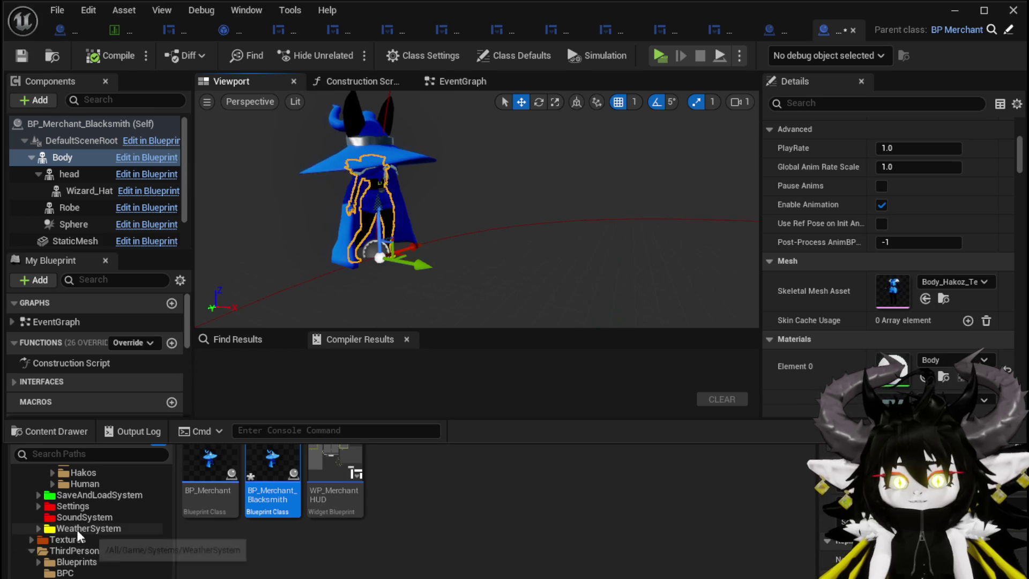
pyautogui.scroll(3, 76, 529)
pyautogui.click(89, 494)
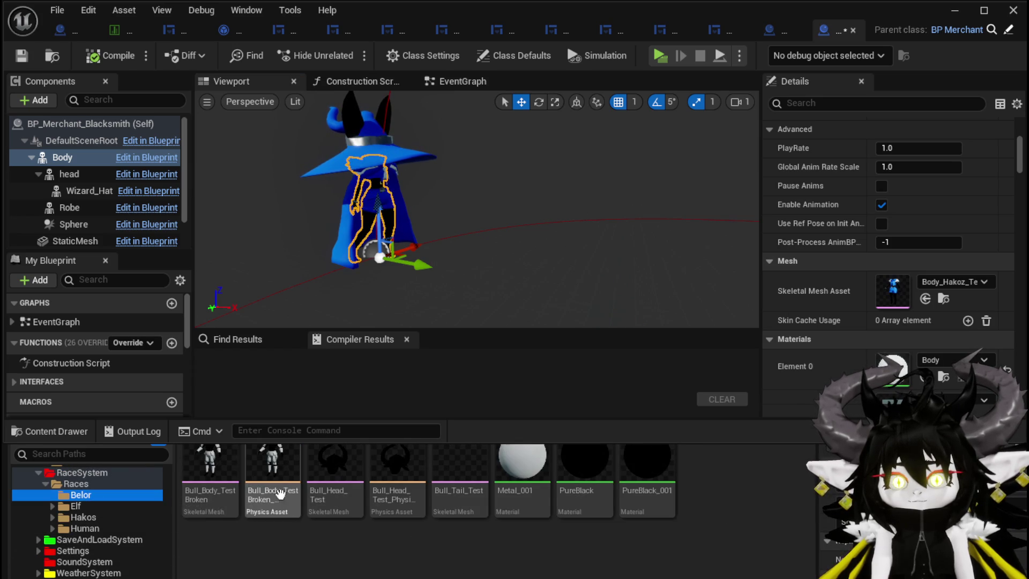
pyautogui.moveTo(210, 466); pyautogui.dragTo(880, 287)
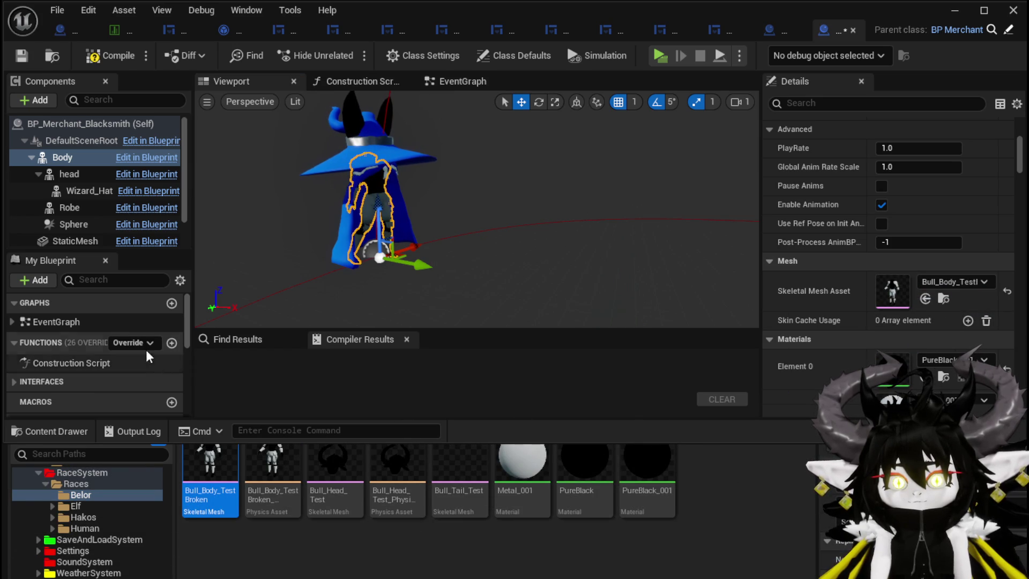
# - Assign Bull_Head_Test as the head component's mesh
pyautogui.click(70, 175)
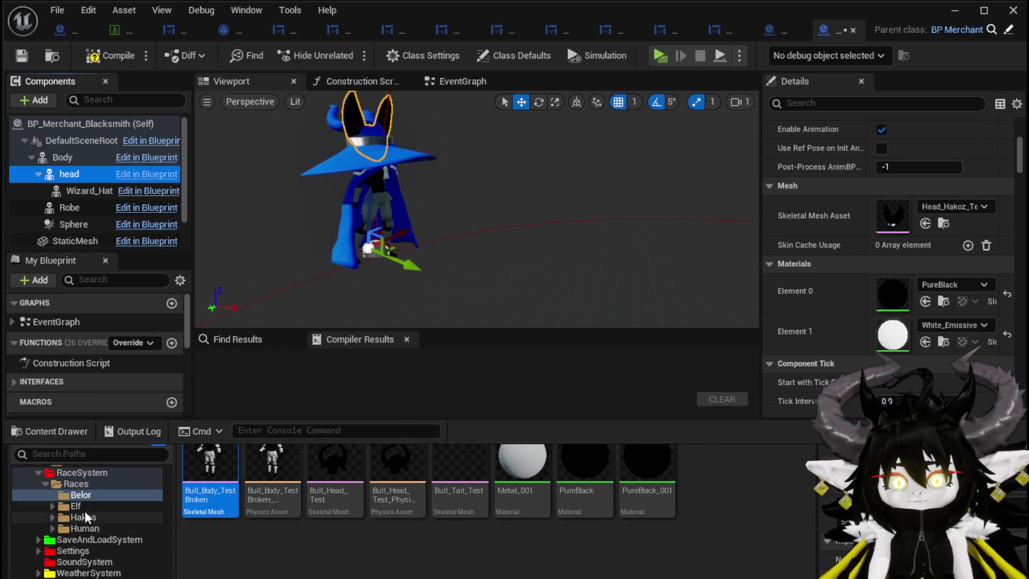
pyautogui.moveTo(322, 469)
pyautogui.mouseDown()
pyautogui.moveTo(937, 317)
pyautogui.moveTo(937, 219)
pyautogui.mouseUp()
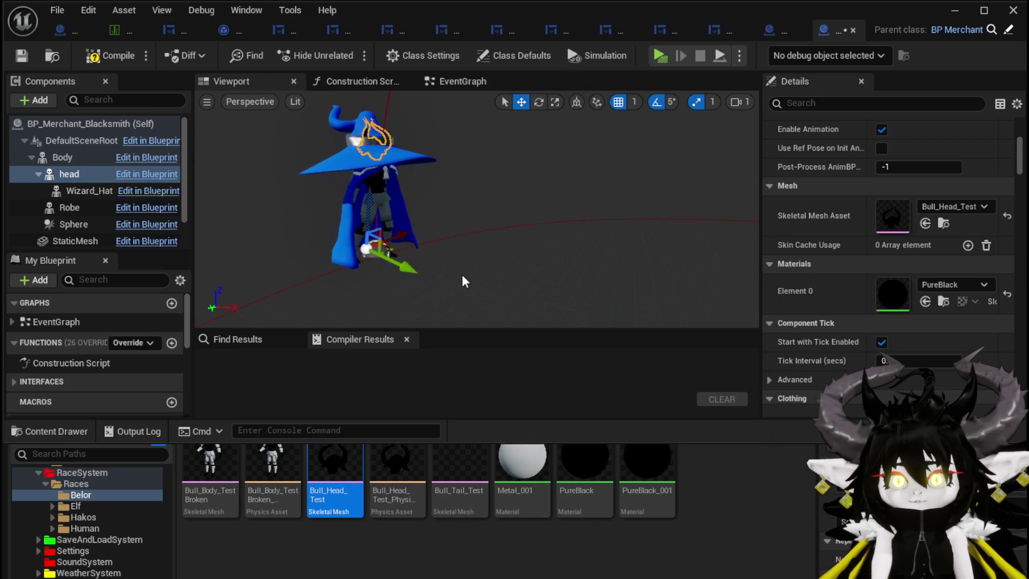
pyautogui.click(90, 191)
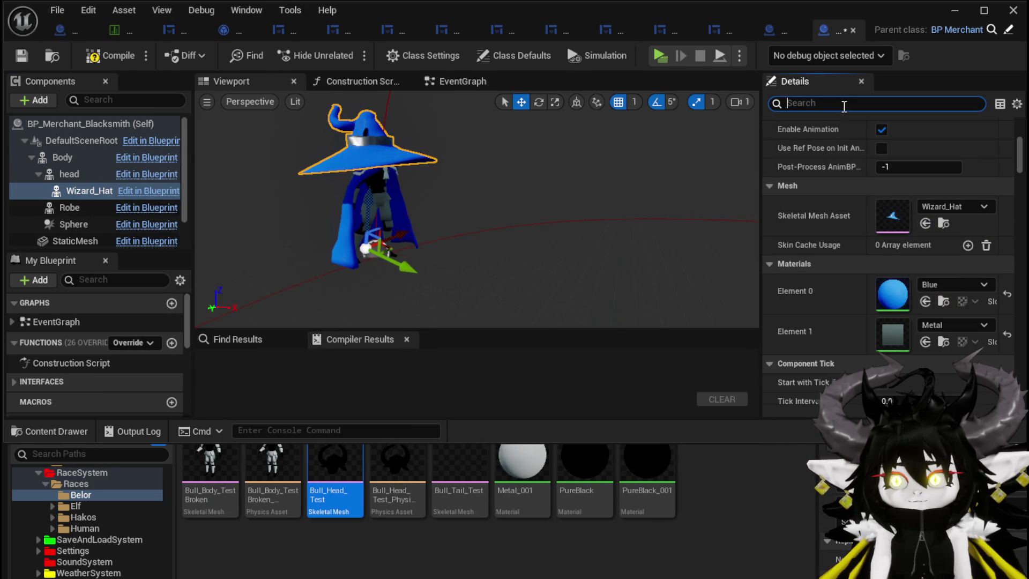
# - Turn off Visible for the Wizard_Hat and Robe components
pyautogui.write('Vi')
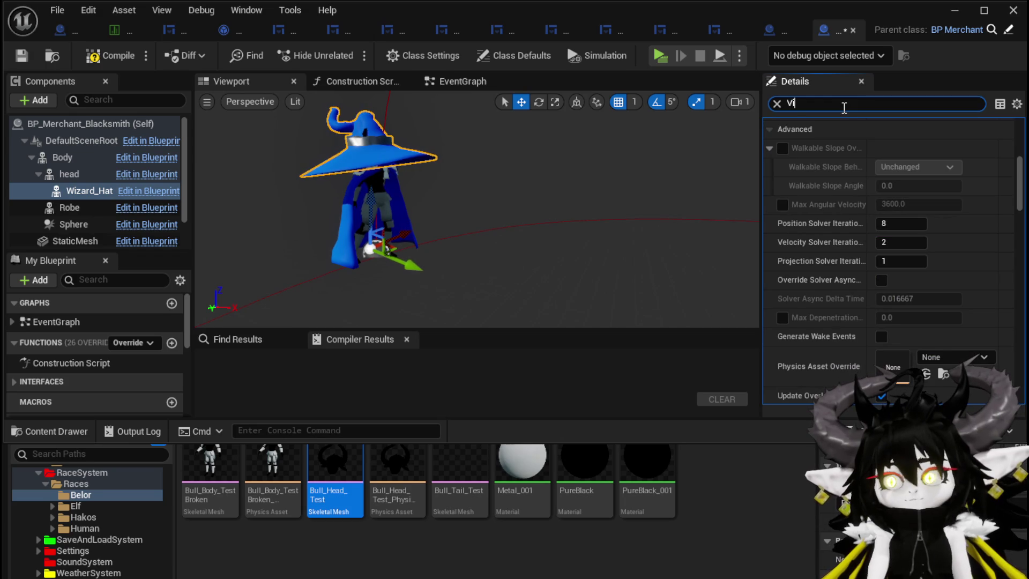
pyautogui.write('si')
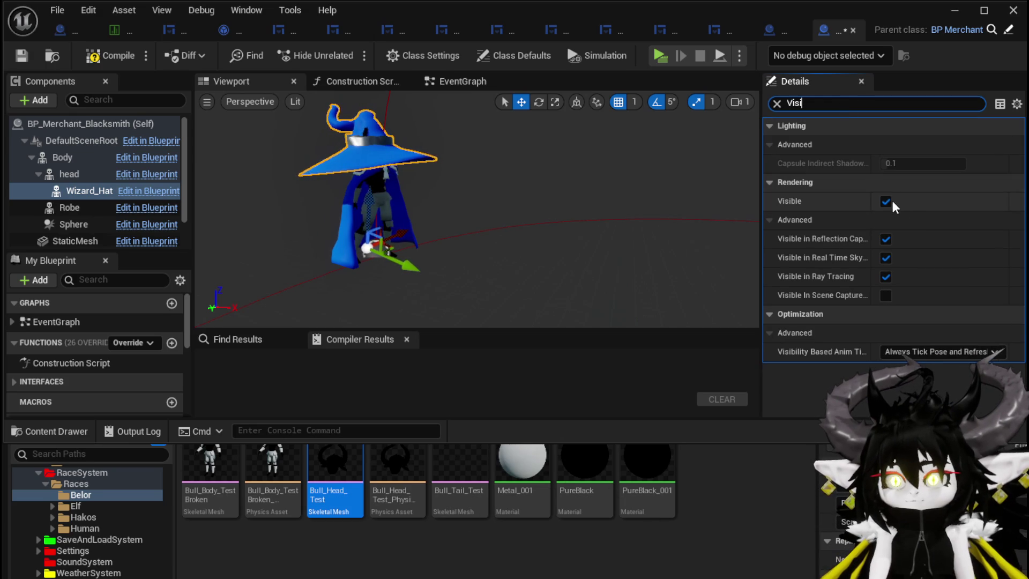
pyautogui.click(885, 201)
pyautogui.click(66, 208)
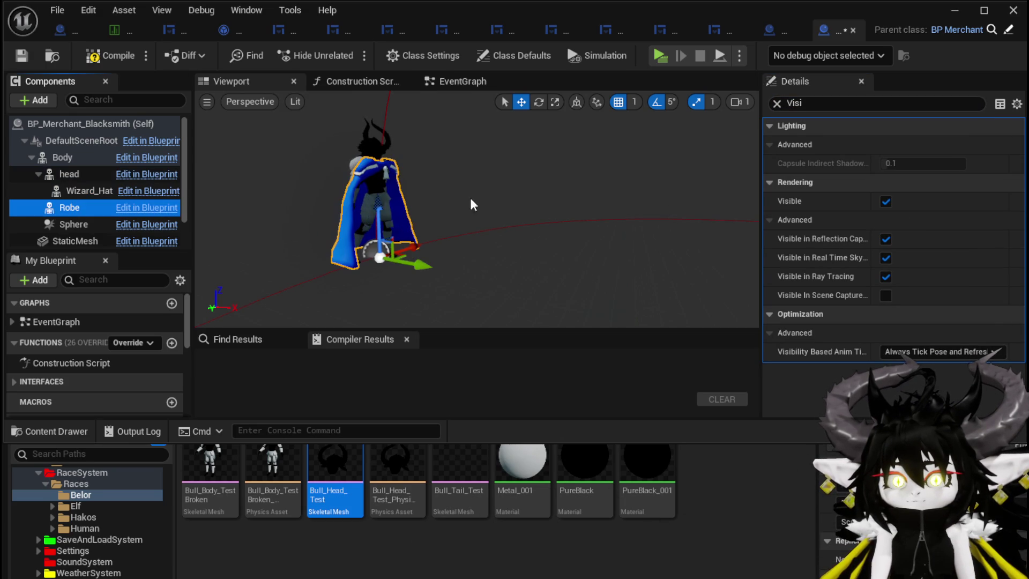
pyautogui.click(885, 202)
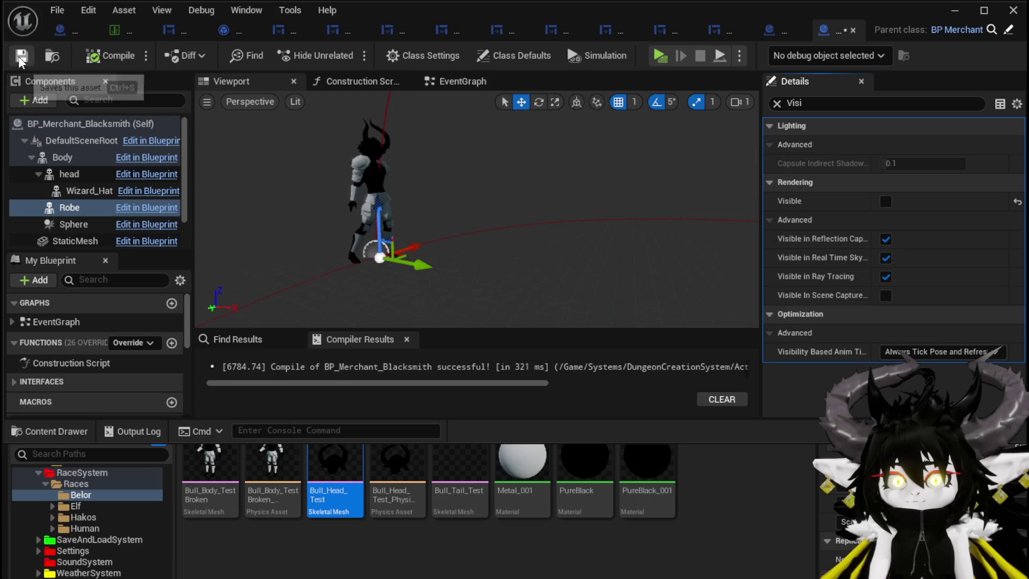
# - Set the Body component's uniform scale to 1.6 and save the blueprint
pyautogui.click(69, 158)
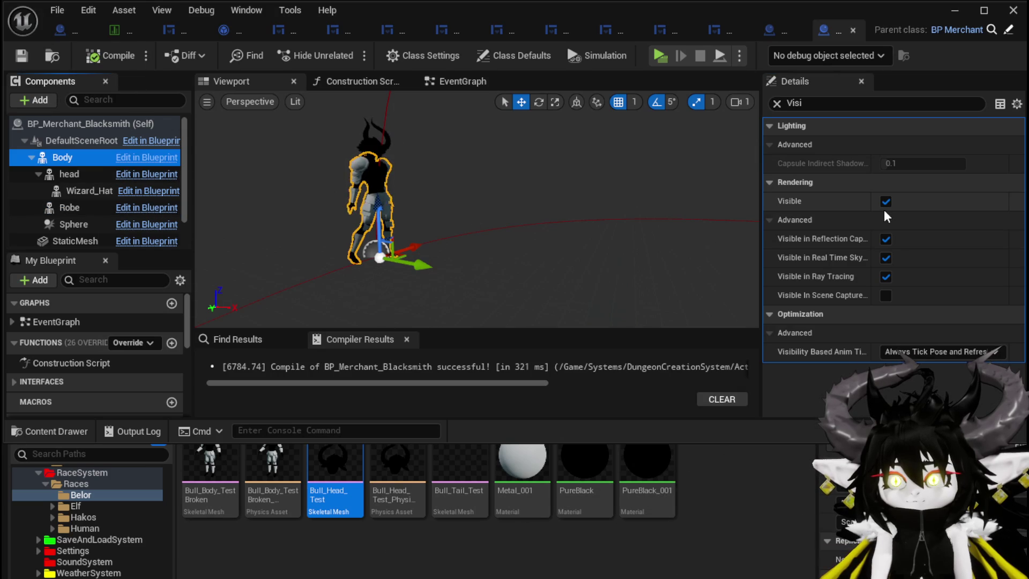
pyautogui.click(777, 103)
pyautogui.scroll(-3, 901, 220)
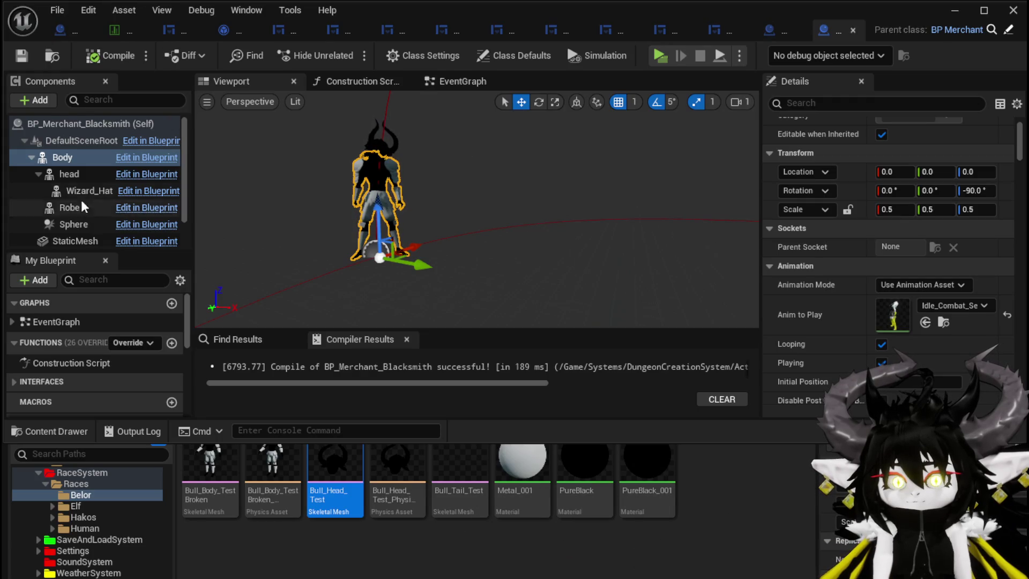
pyautogui.click(895, 210)
pyautogui.write('1.')
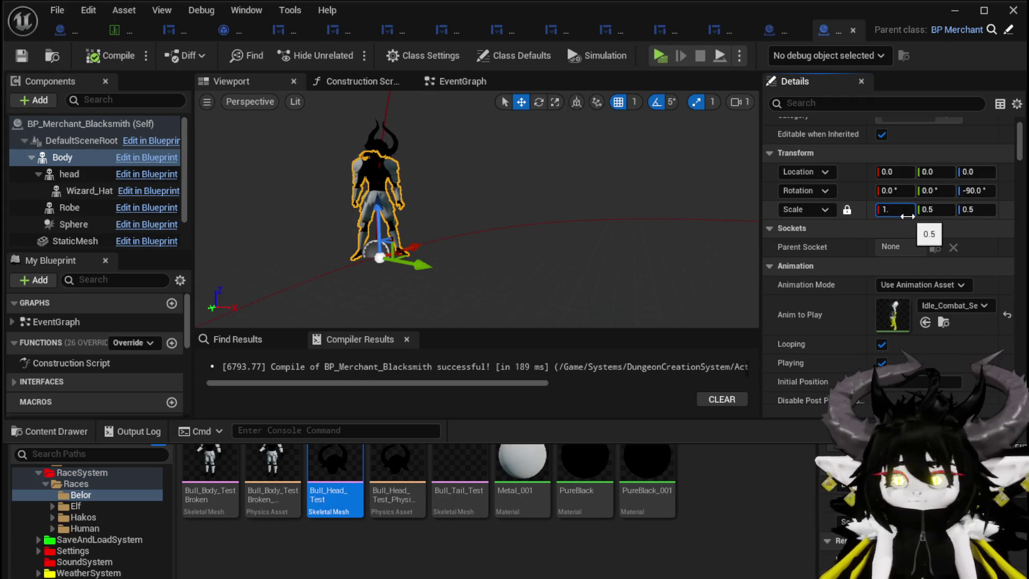
pyautogui.write('6')
pyautogui.press('Return')
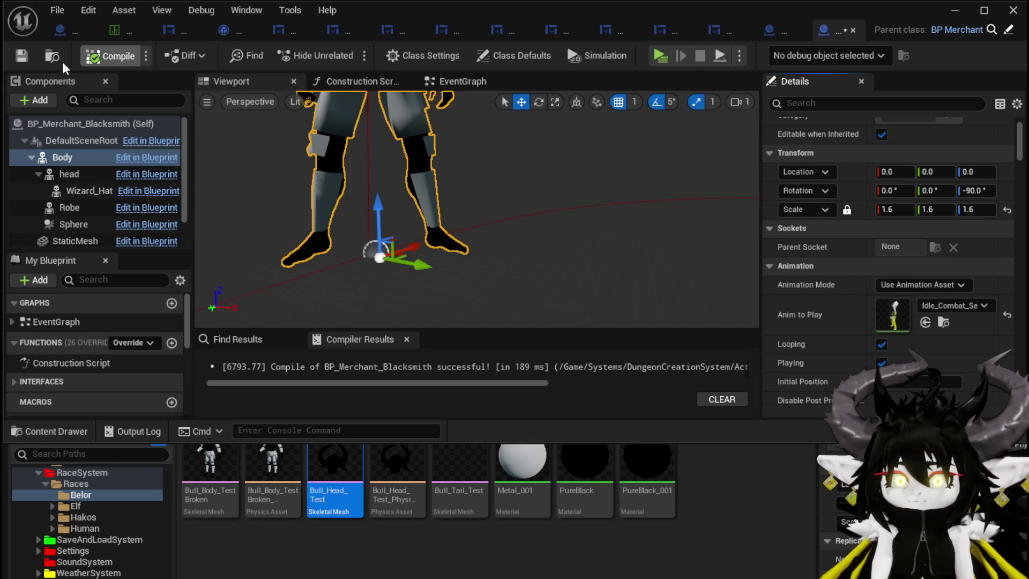
pyautogui.click(29, 60)
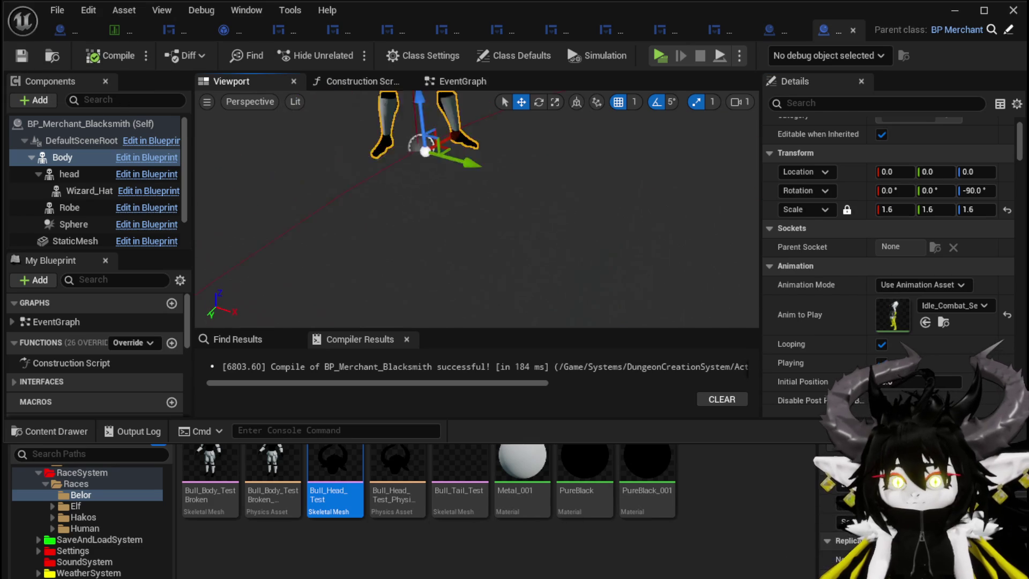
pyautogui.scroll(5, 208, 215)
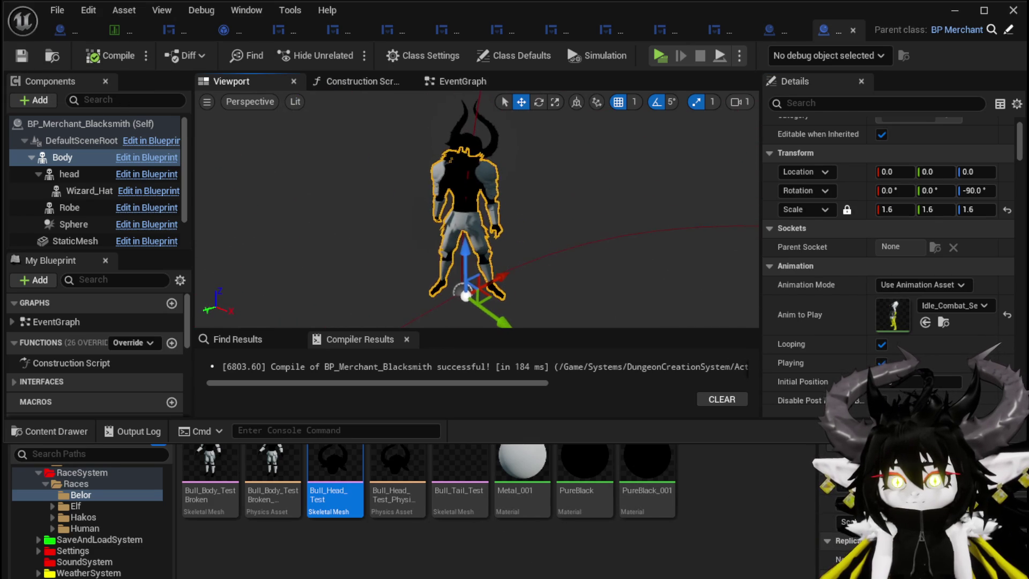
# - Copy BP_BlackSmith's sword mesh into the merchant, attach it to hand_rSocket, and compile
pyautogui.click(60, 30)
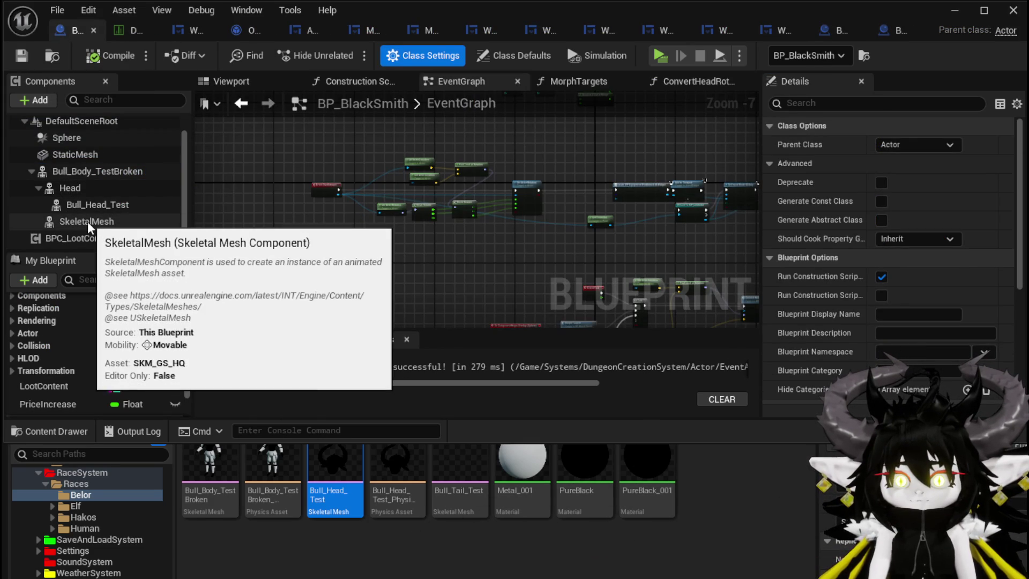
pyautogui.click(87, 221)
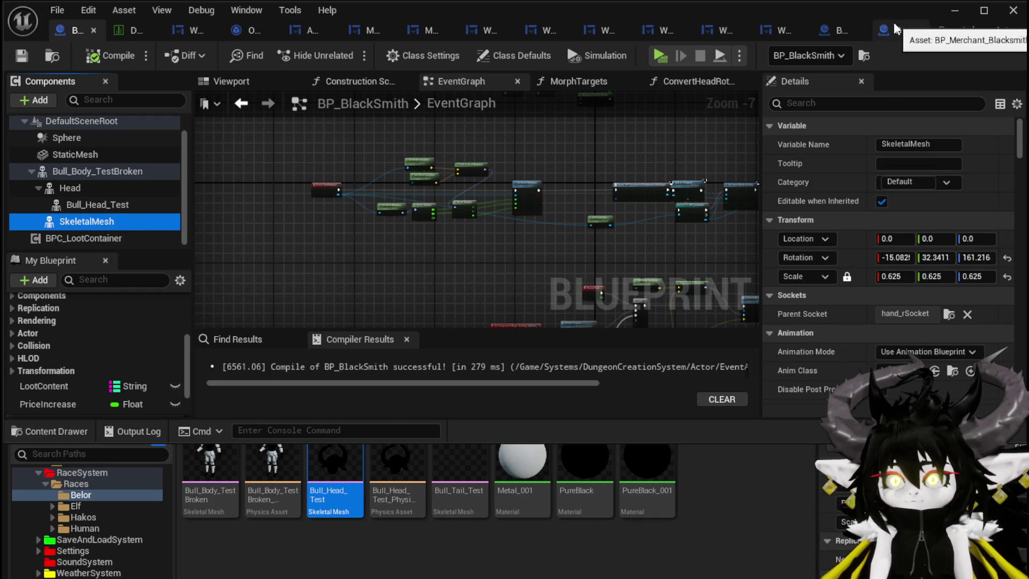
pyautogui.click(893, 24)
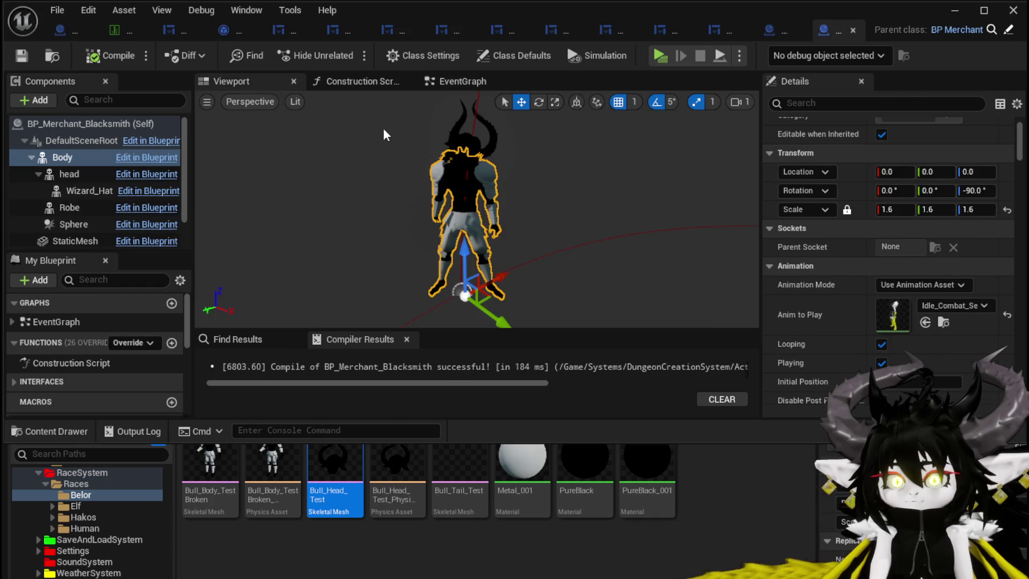
pyautogui.click(70, 175)
pyautogui.hotkey('ctrl', 'v')
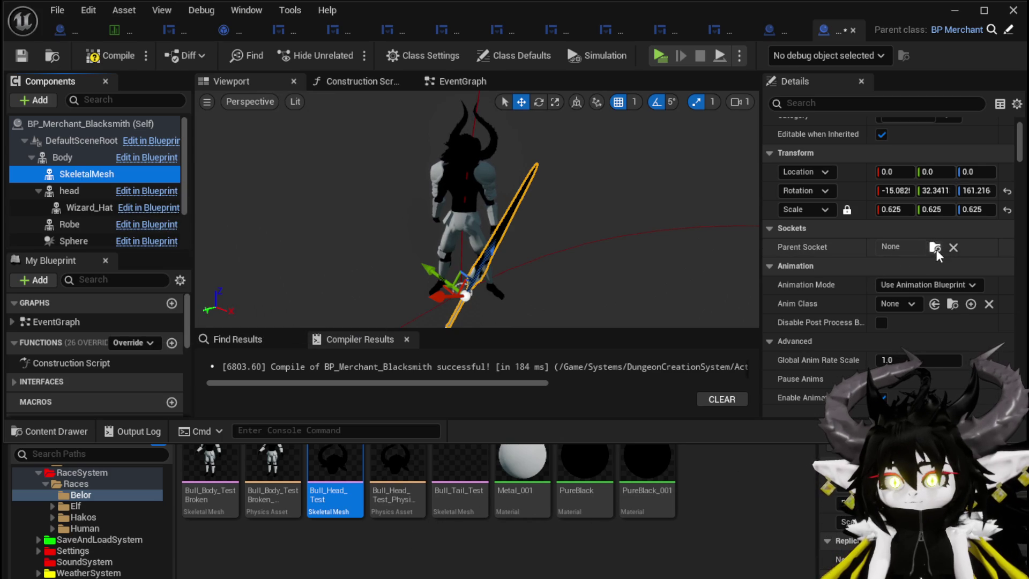
pyautogui.click(935, 249)
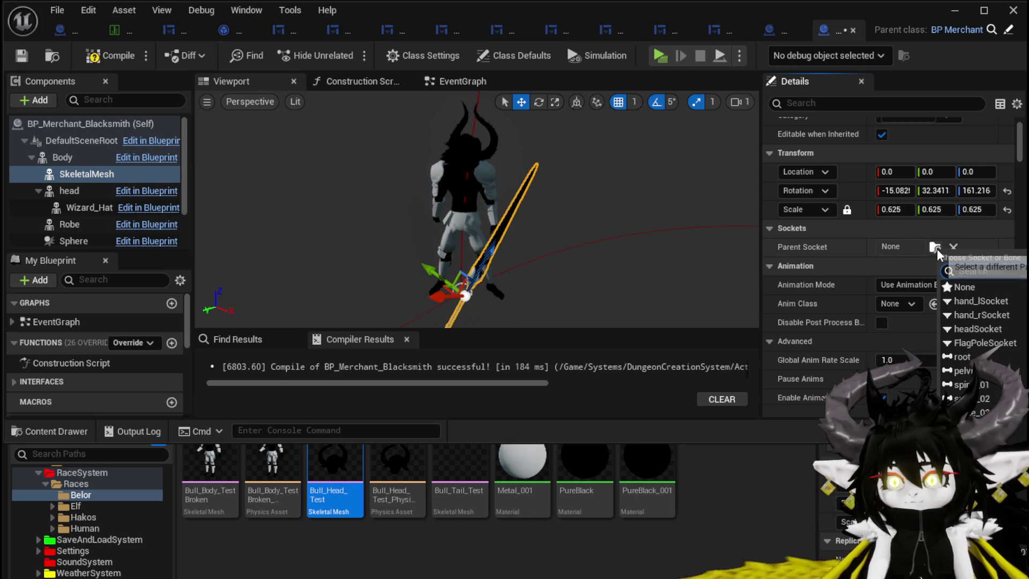
pyautogui.click(984, 313)
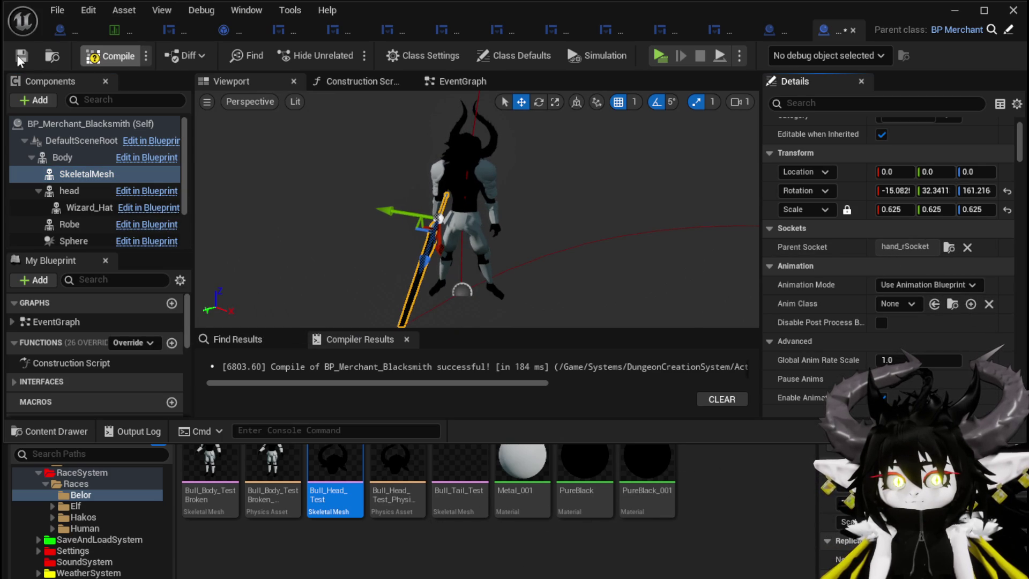
pyautogui.press('F7')
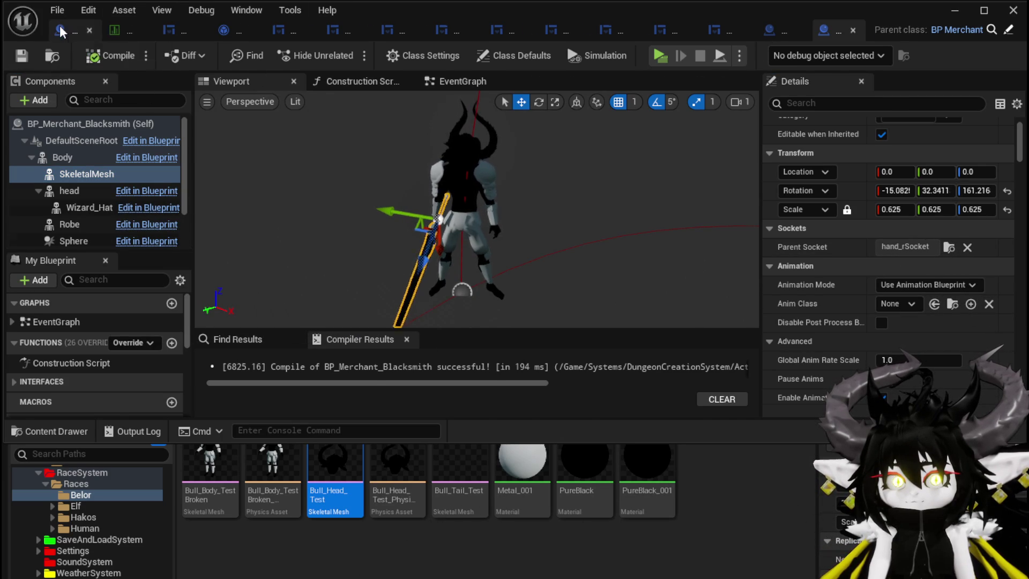
# - Copy BP_BlackSmith's Bull_Head_Test mesh under the merchant's head and rename it Hair
pyautogui.click(61, 30)
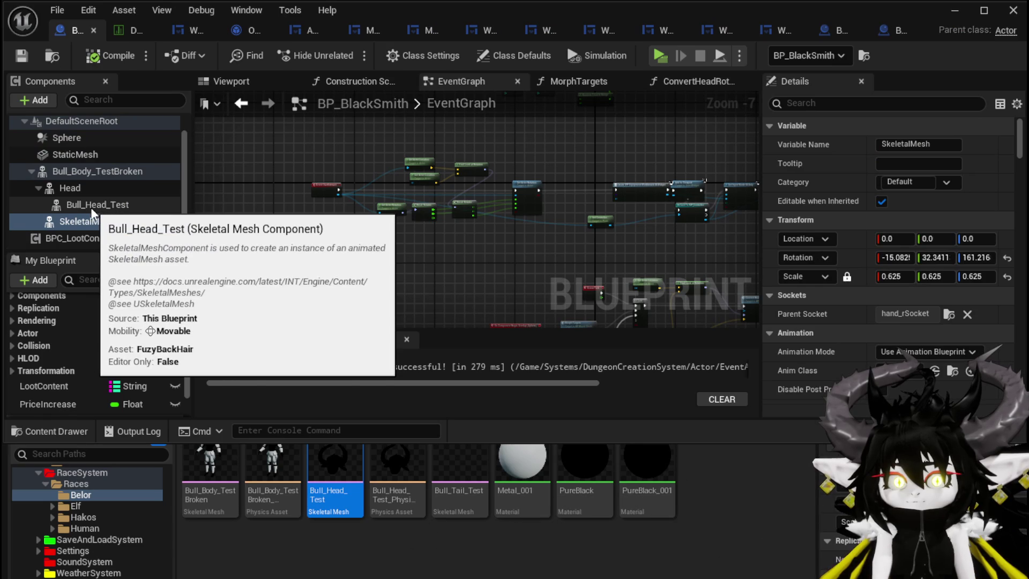
pyautogui.click(91, 208)
pyautogui.click(887, 30)
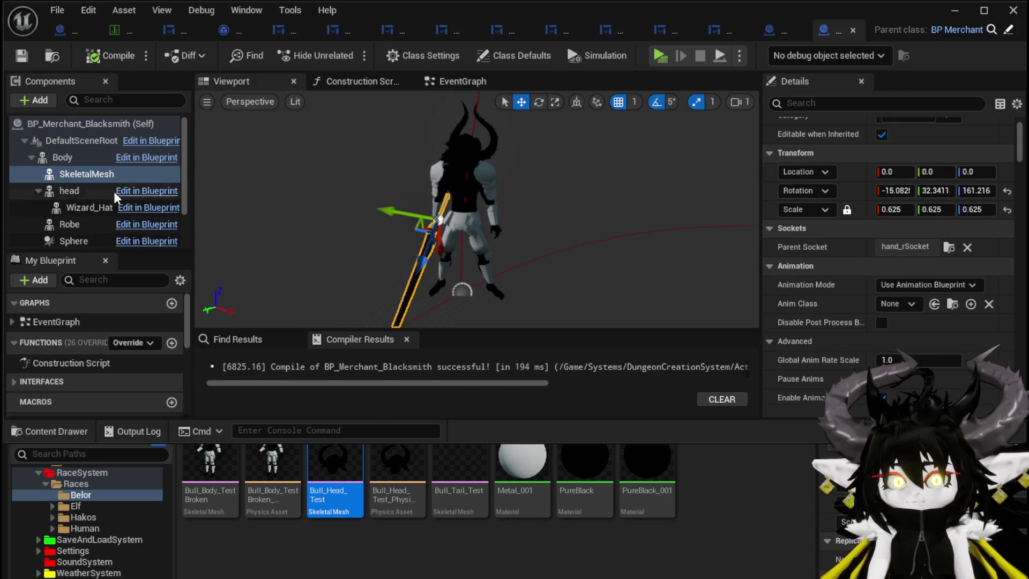
pyautogui.click(66, 191)
pyautogui.hotkey('ctrl', 'v')
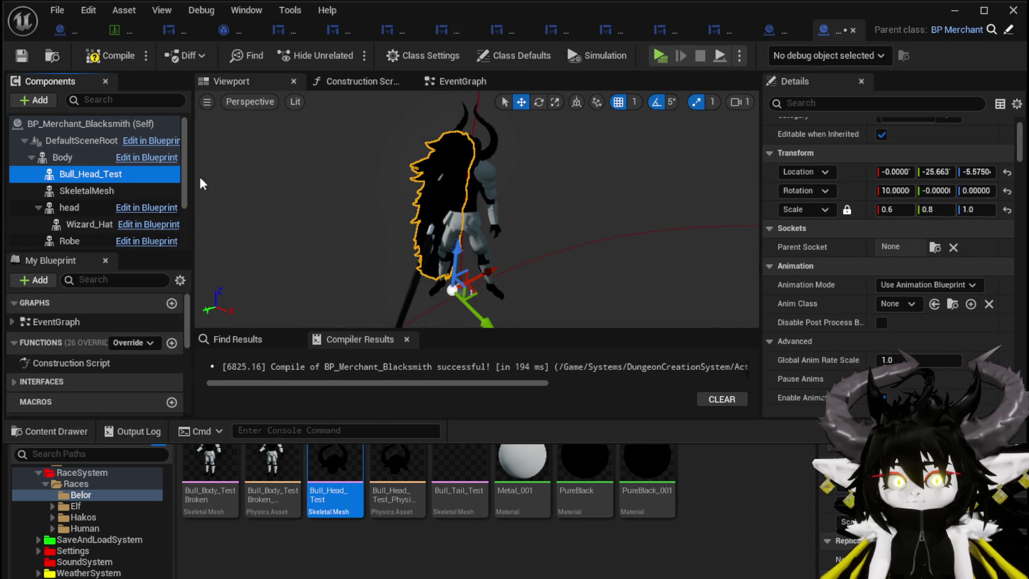
pyautogui.moveTo(75, 173); pyautogui.dragTo(66, 206)
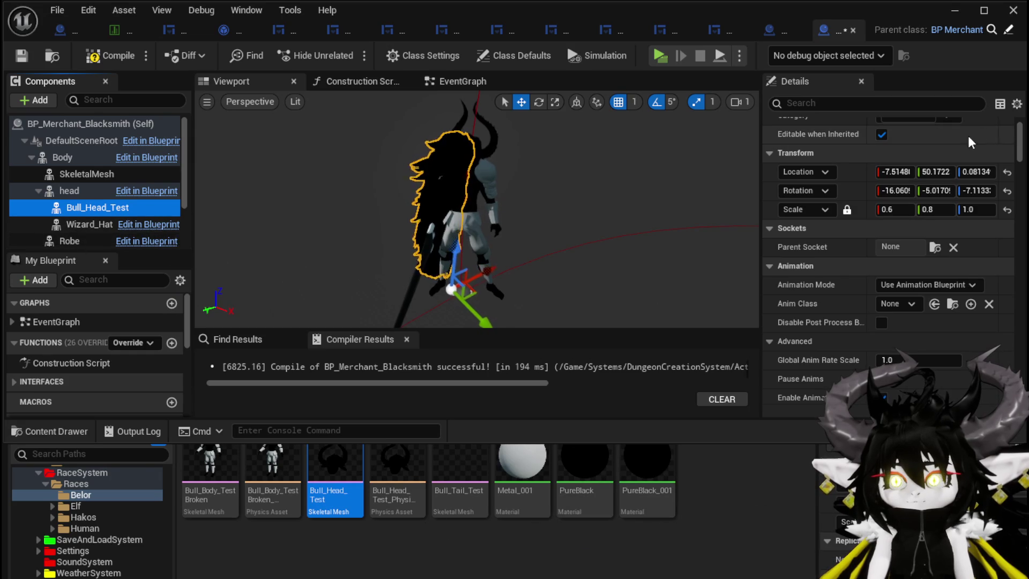
pyautogui.scroll(2, 960, 133)
pyautogui.click(911, 144)
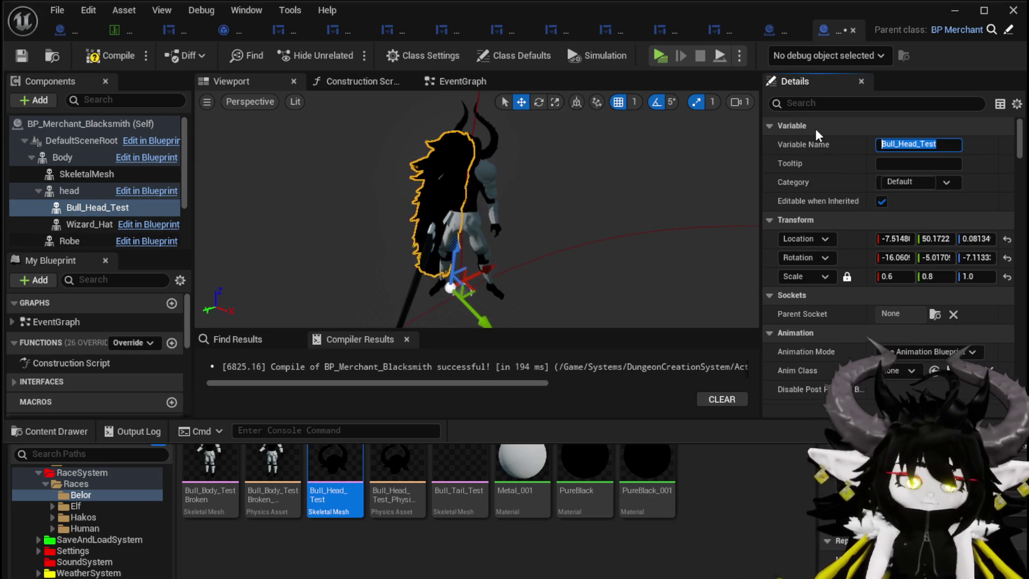
pyautogui.write('Hair')
pyautogui.press('Return')
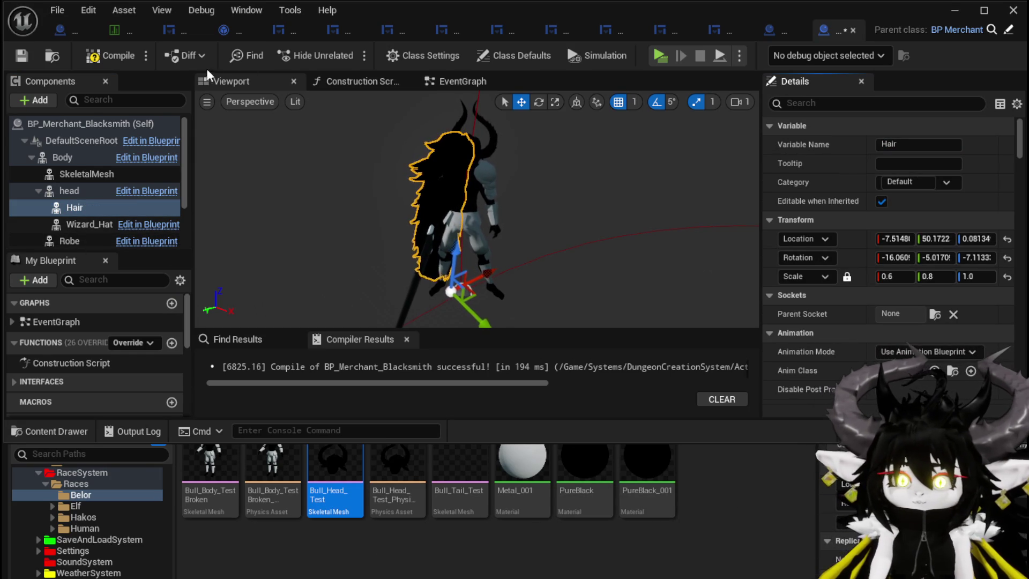
# - Save the merchant blueprint after checking the Hair placement in the viewport
pyautogui.click(21, 57)
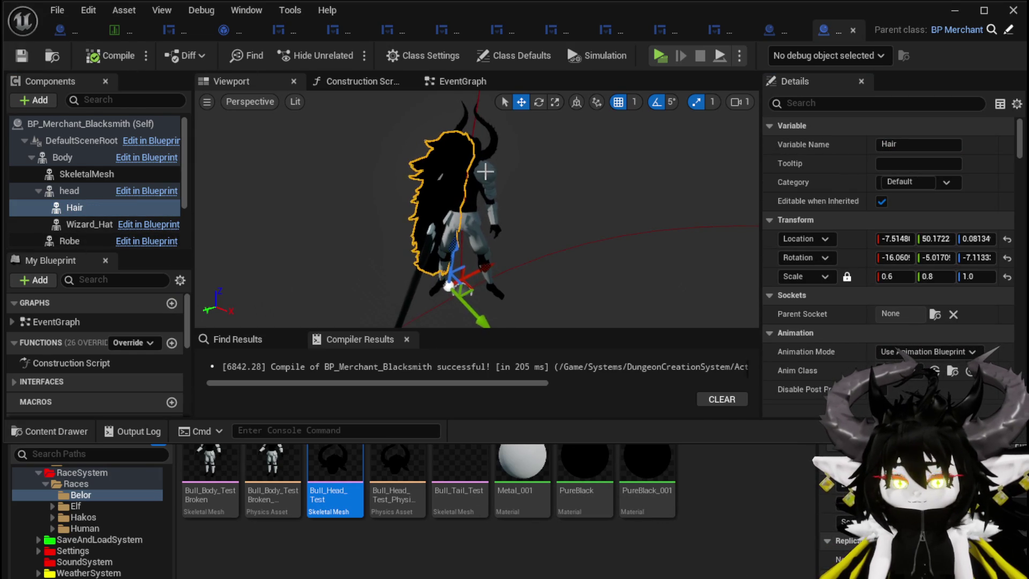
pyautogui.moveTo(486, 172); pyautogui.dragTo(506, 188)
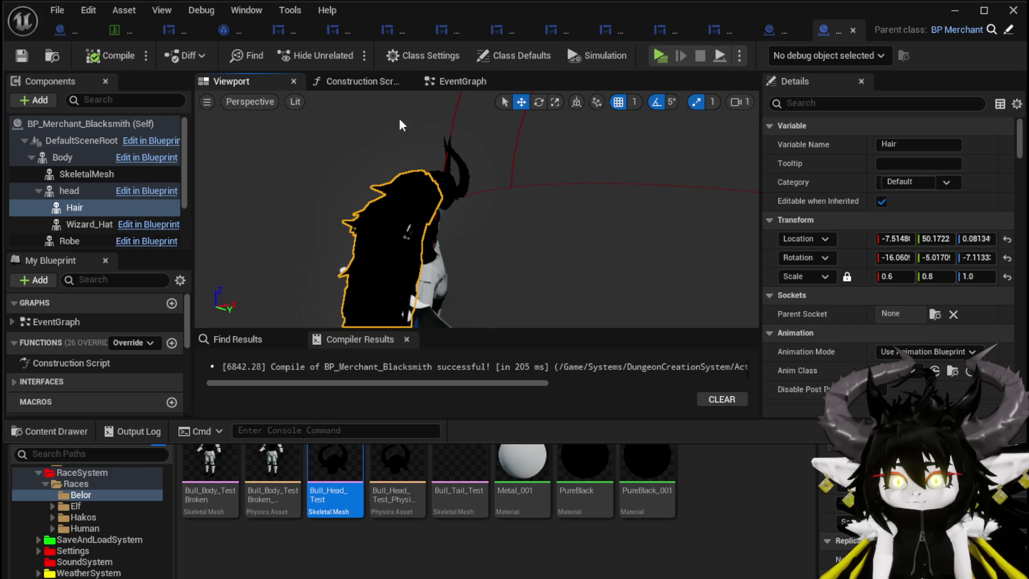
pyautogui.moveTo(293, 131); pyautogui.dragTo(380, 174)
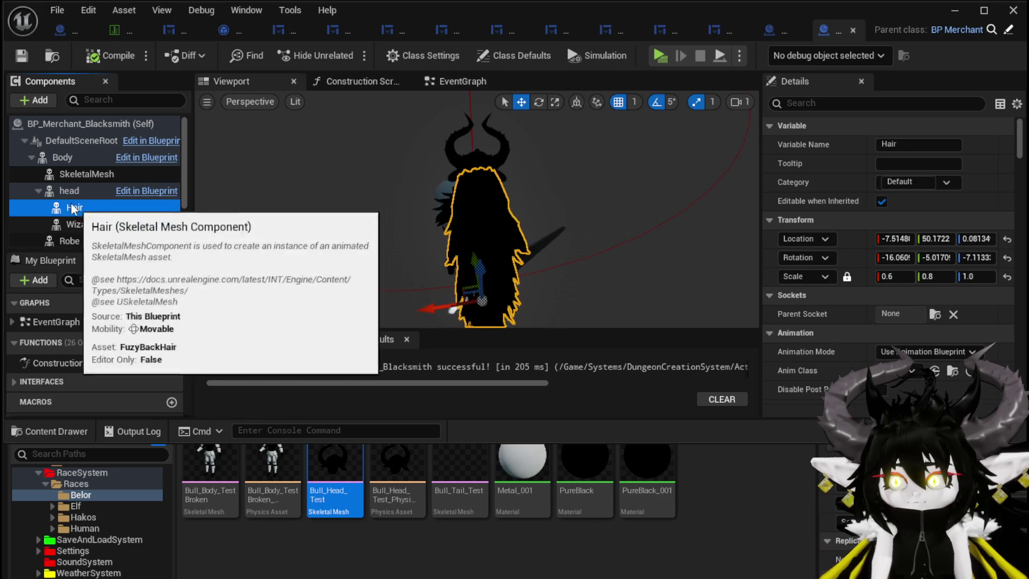
pyautogui.click(71, 197)
pyautogui.click(69, 207)
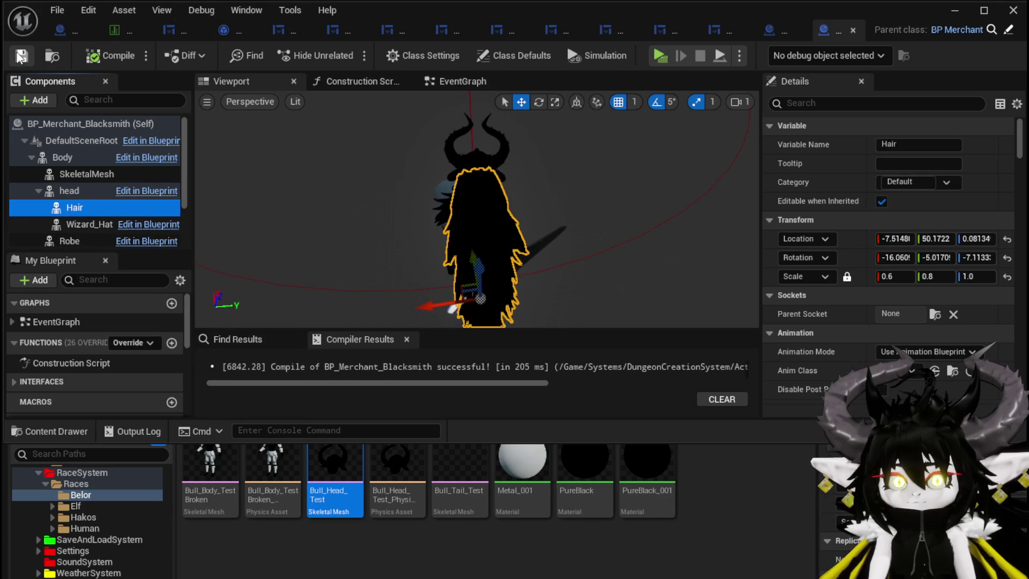
pyautogui.click(21, 57)
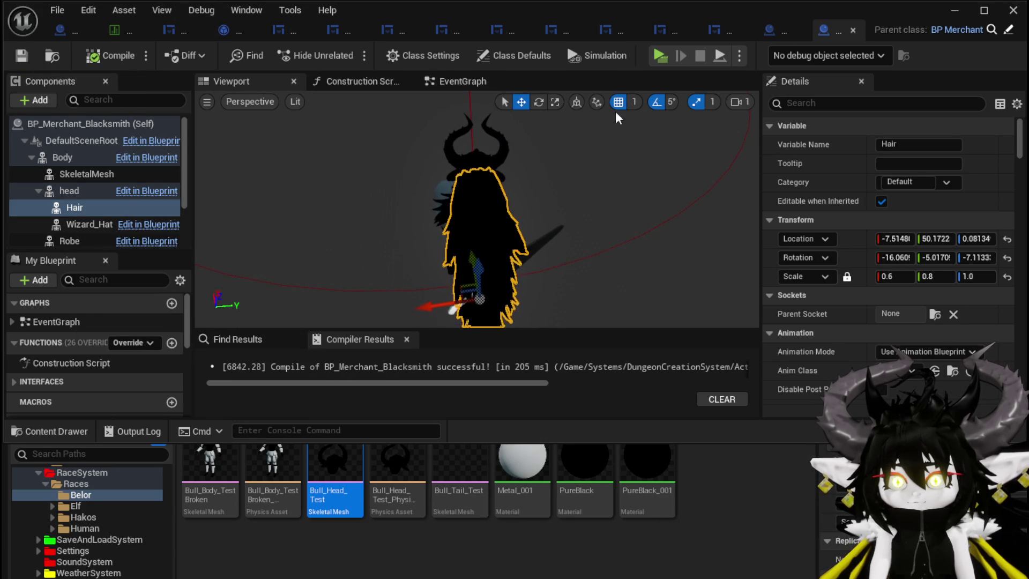
pyautogui.click(61, 32)
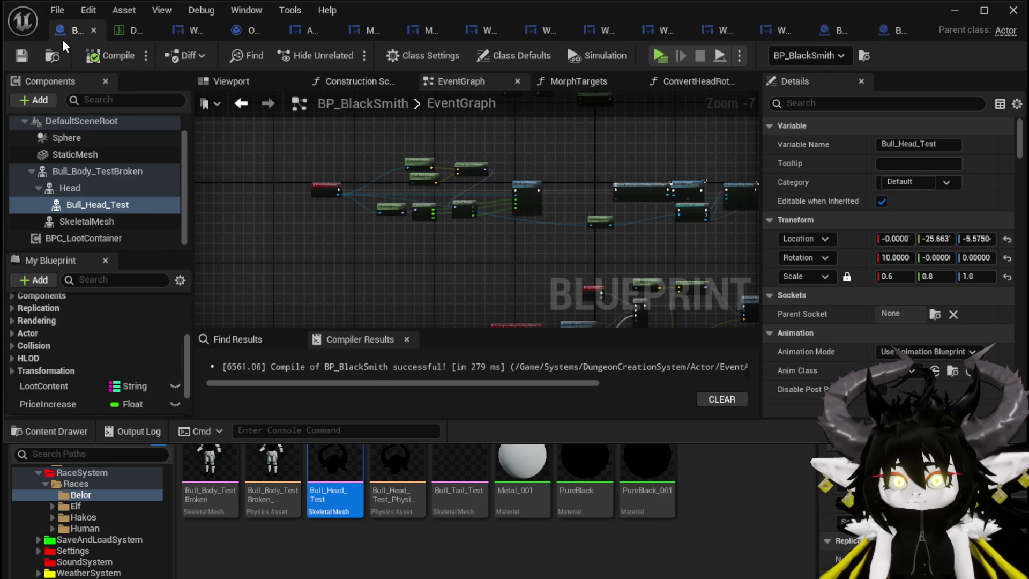
# - Compare with BP_BlackSmith's character and zero the Hair's rotation values
pyautogui.click(298, 85)
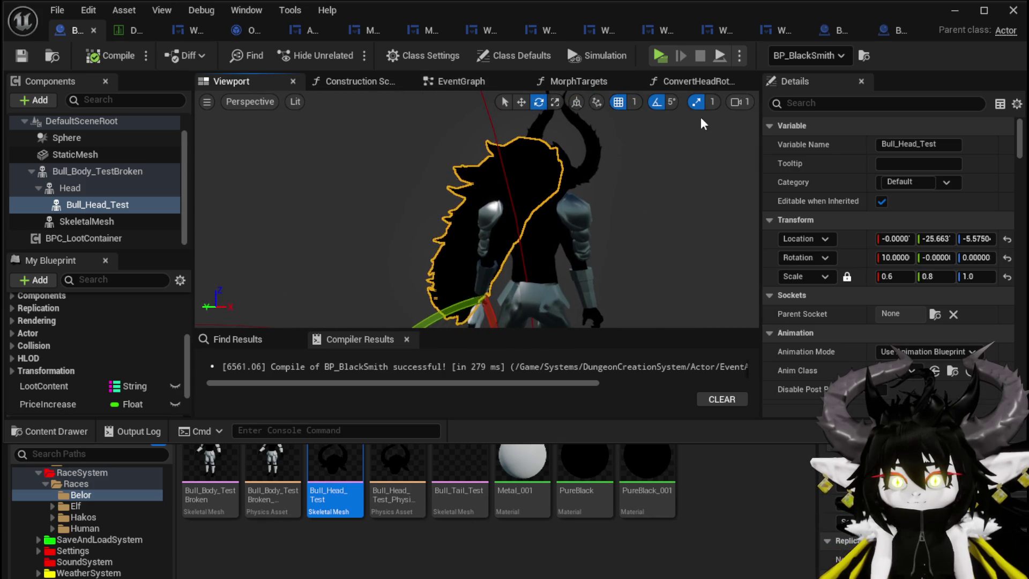
pyautogui.click(889, 35)
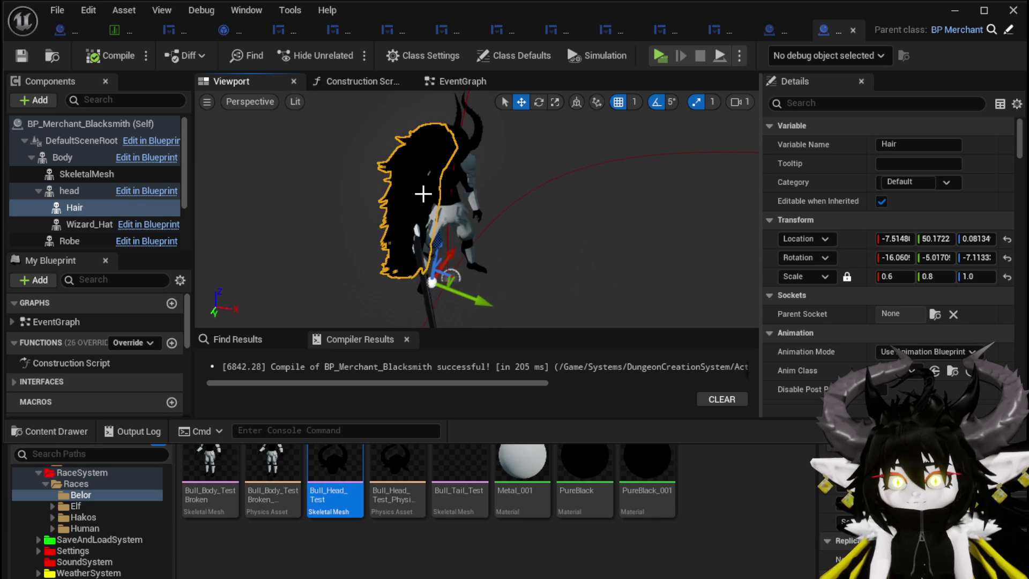
pyautogui.click(987, 261)
pyautogui.write('0')
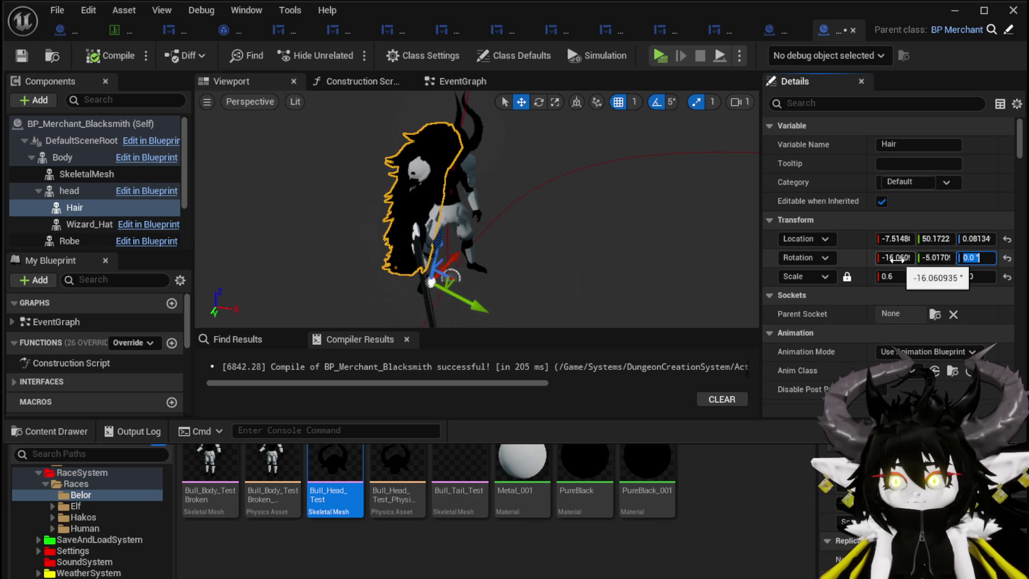
pyautogui.click(948, 258)
pyautogui.write('0')
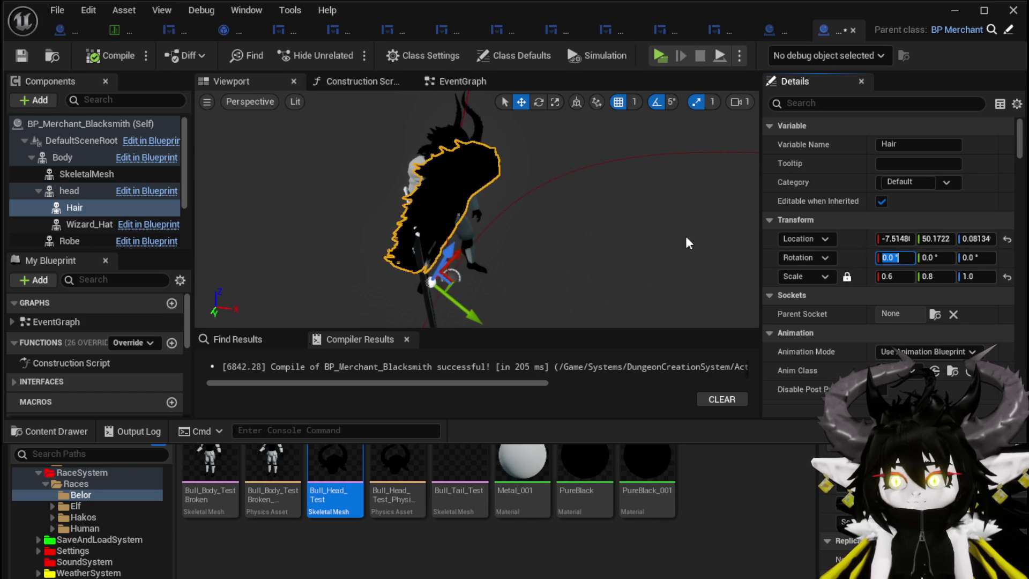
pyautogui.press('Return')
pyautogui.click(661, 239)
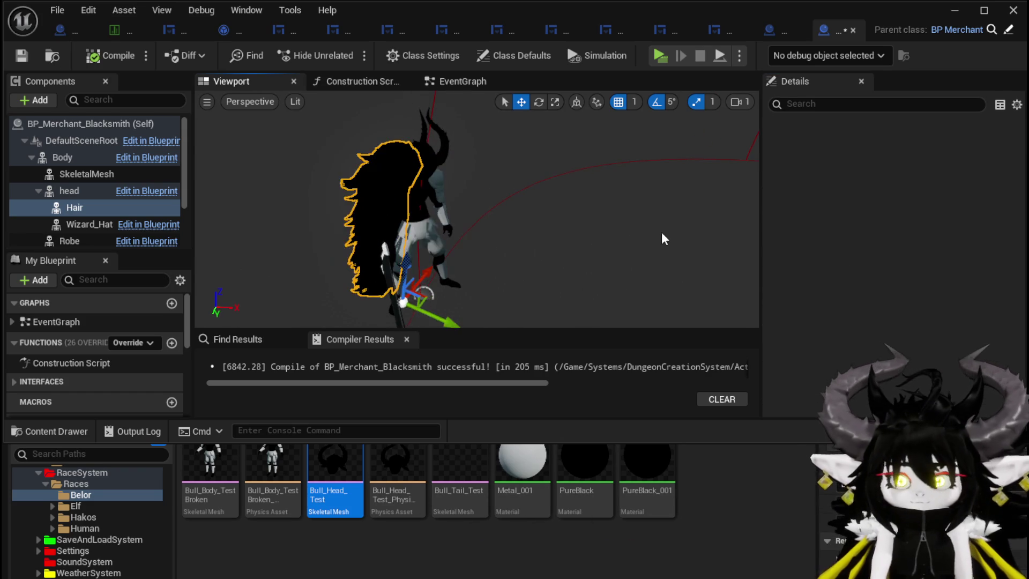
pyautogui.moveTo(593, 240); pyautogui.dragTo(482, 241)
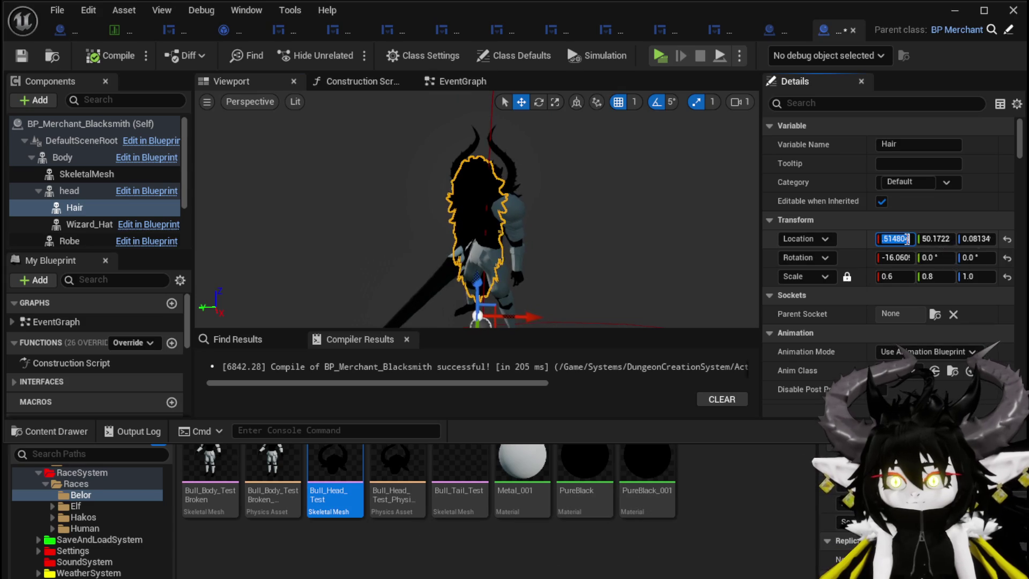
pyautogui.write('0')
pyautogui.moveTo(536, 225); pyautogui.dragTo(444, 238)
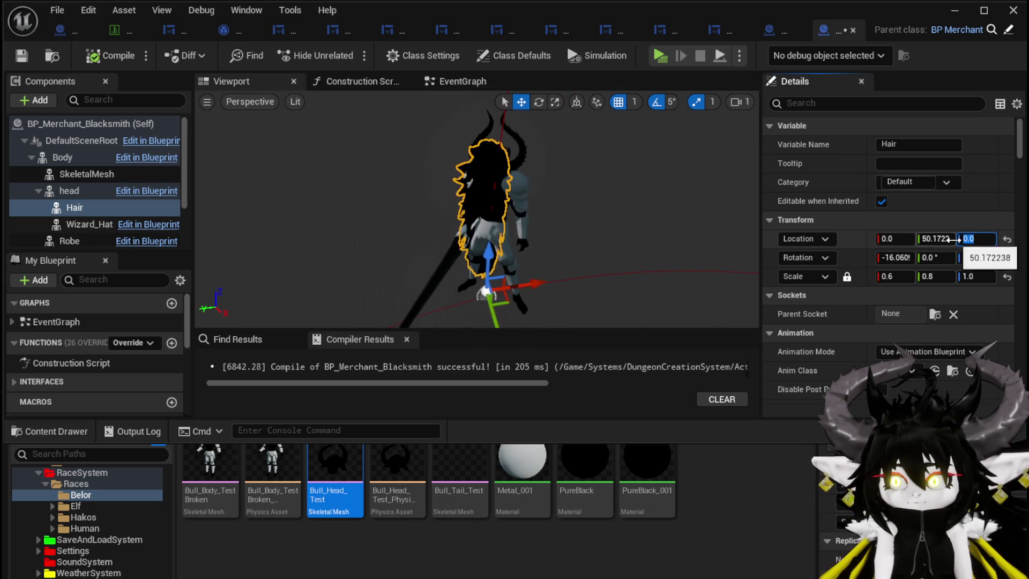
pyautogui.press('Tab')
pyautogui.press('Tab')
pyautogui.write('0')
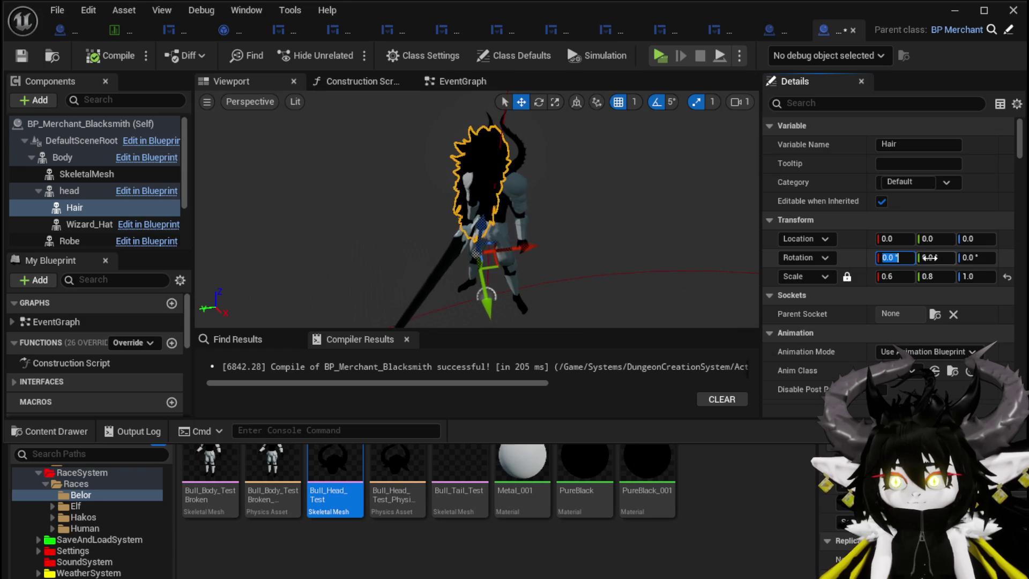
pyautogui.press('Return')
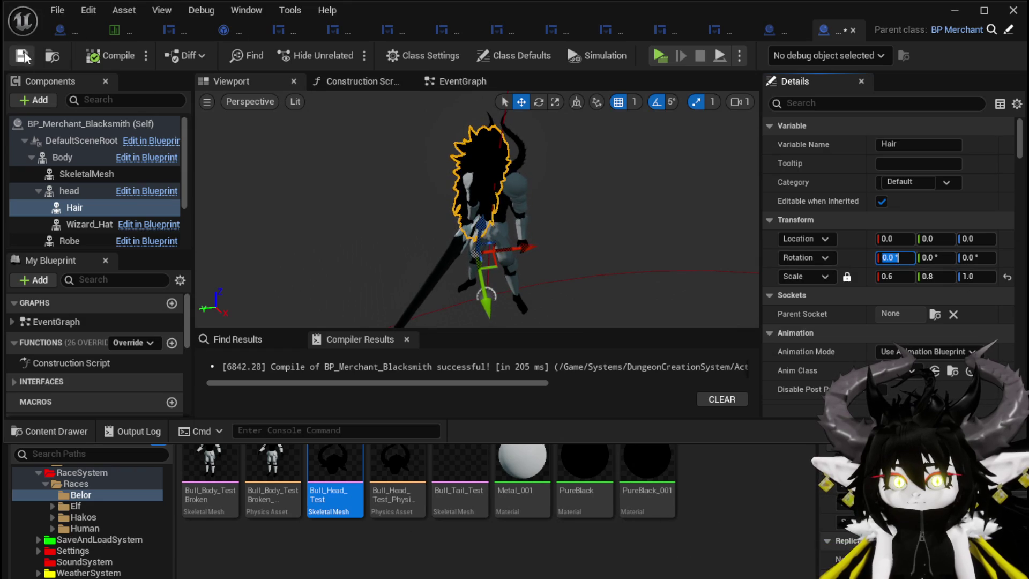
# - Paste BP_BlackSmith's head location onto Hair and set its X rotation to -10°
pyautogui.click(62, 34)
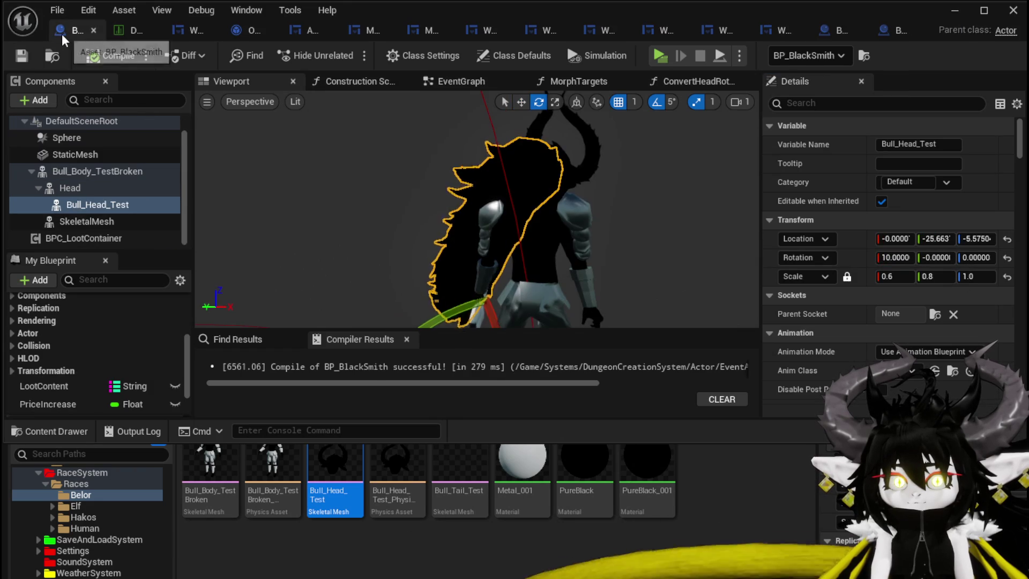
pyautogui.rightClick(855, 242)
pyautogui.click(900, 265)
pyautogui.click(896, 30)
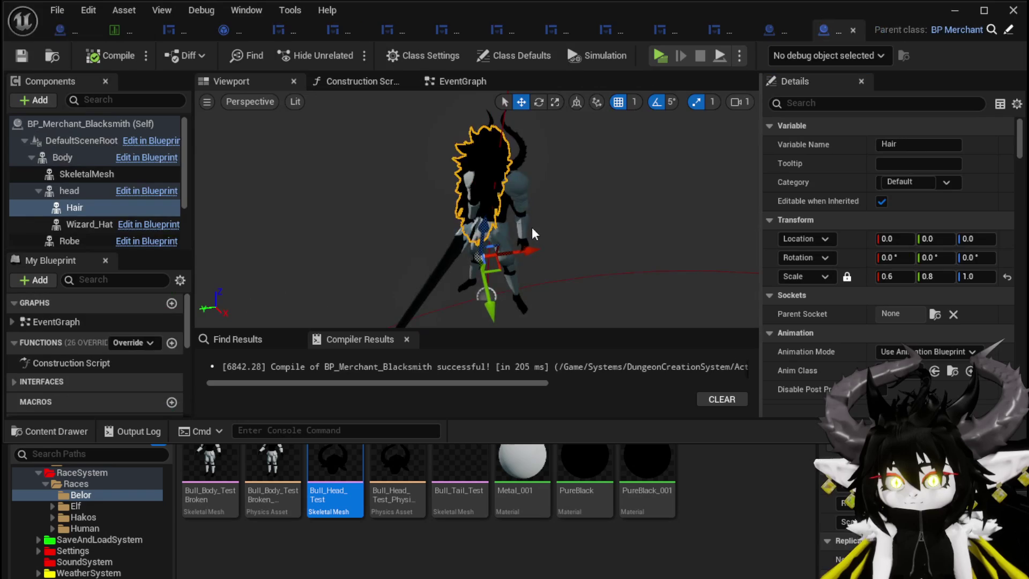
pyautogui.rightClick(859, 246)
pyautogui.click(897, 285)
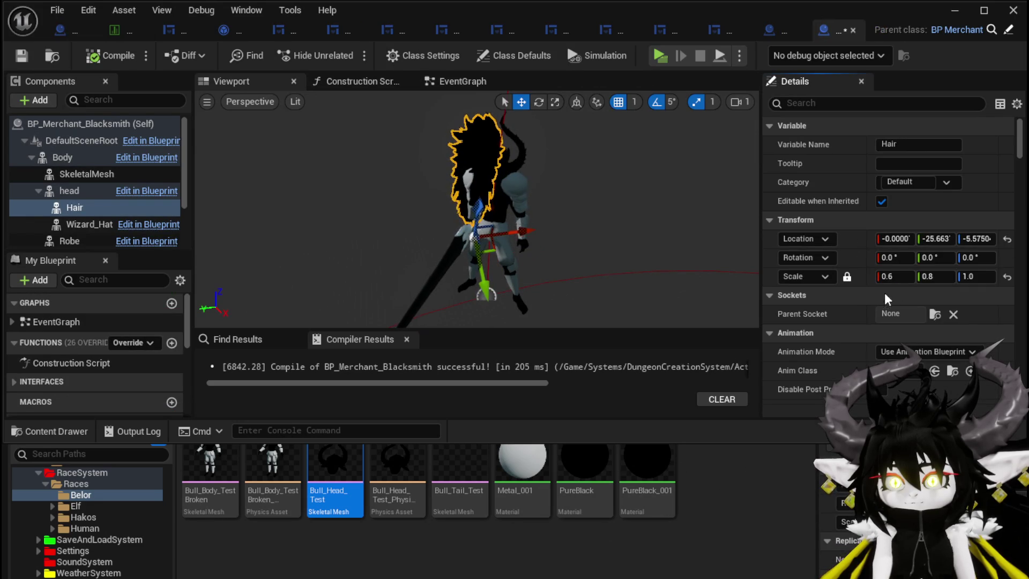
pyautogui.write('-12')
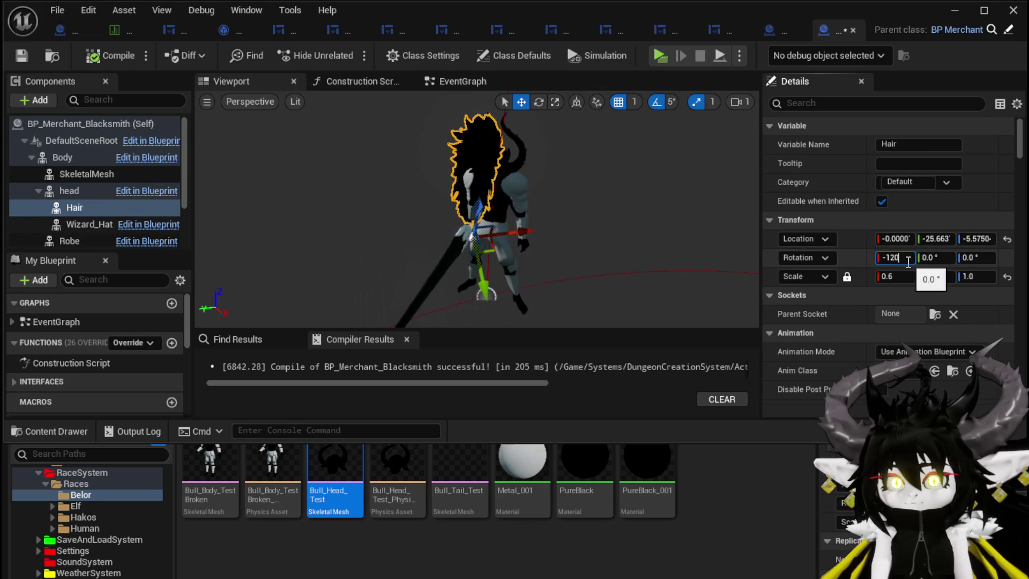
pyautogui.write('0')
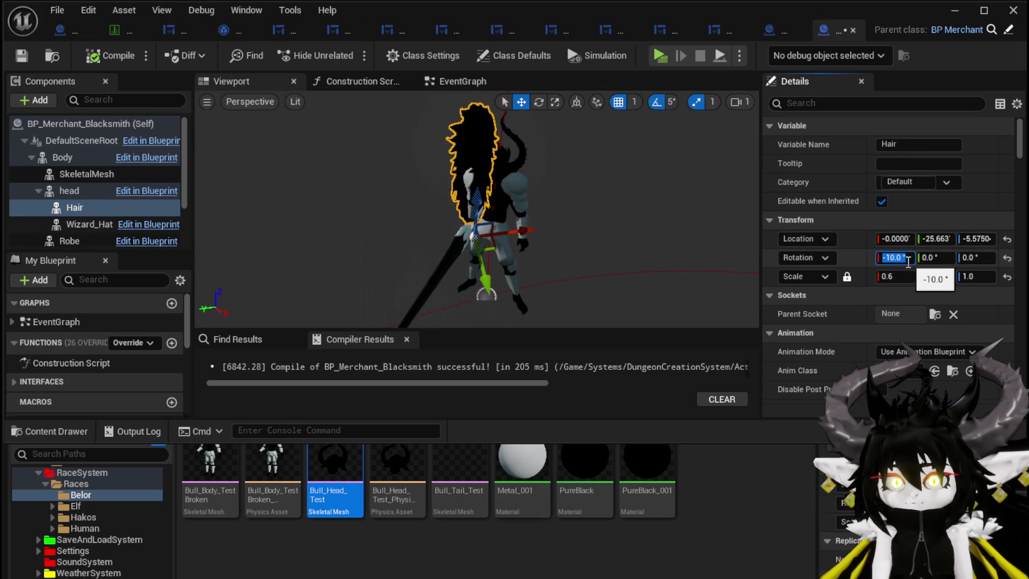
pyautogui.write('10')
pyautogui.press('Return')
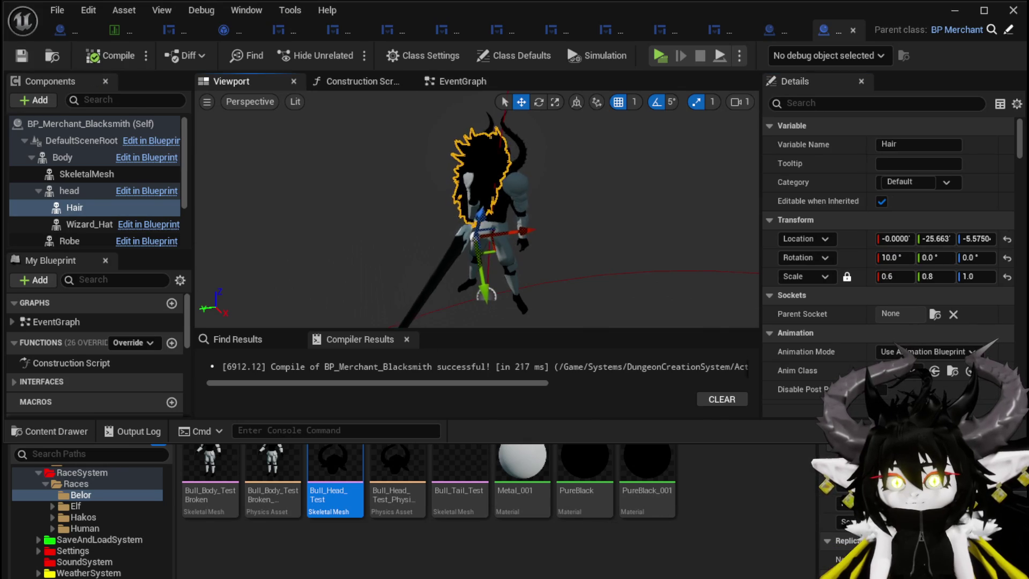
pyautogui.moveTo(483, 214); pyautogui.dragTo(547, 238)
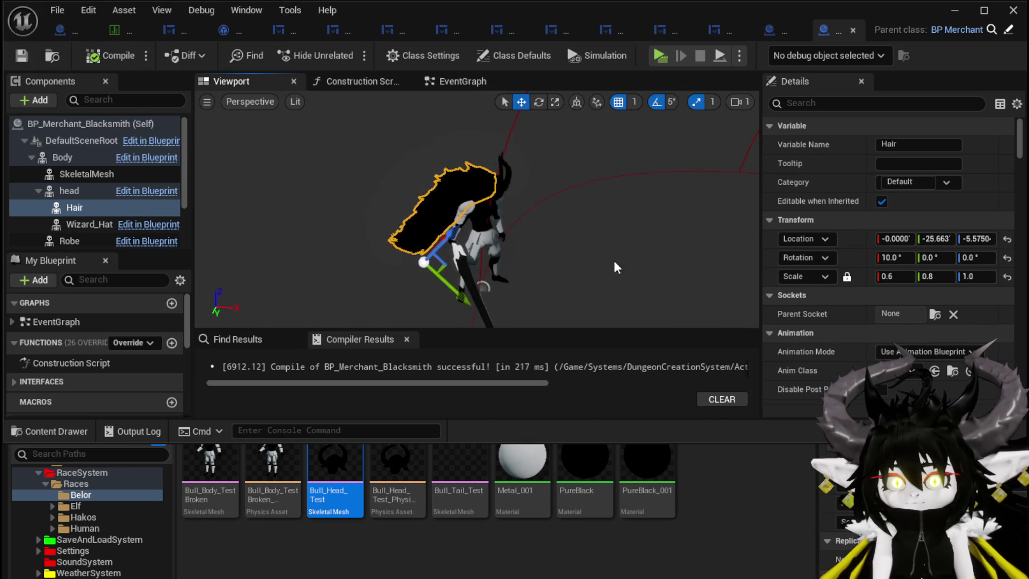
# - Rename the body's SkeletalMesh child component to Weapon
pyautogui.click(79, 176)
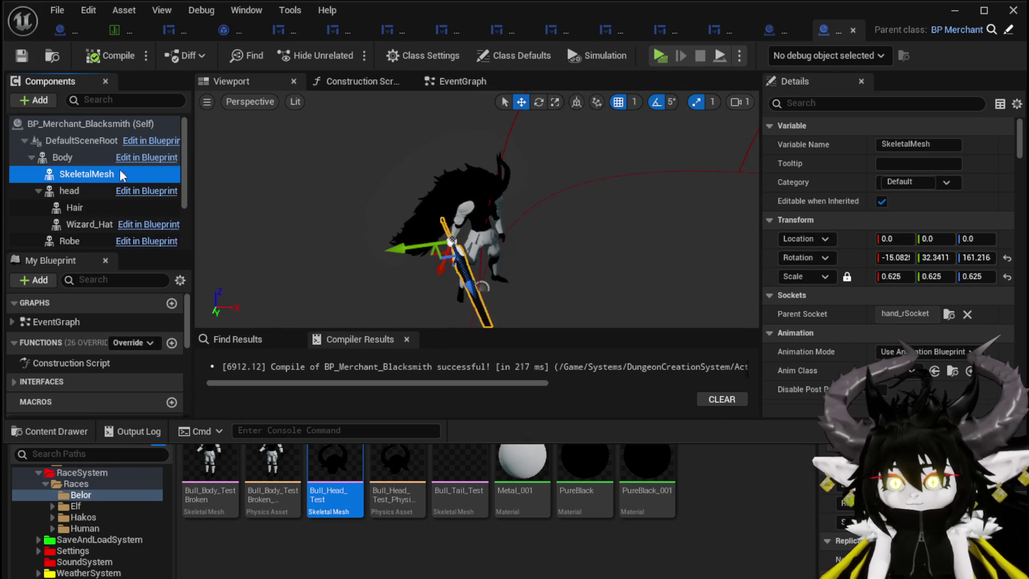
pyautogui.click(66, 164)
pyautogui.click(91, 175)
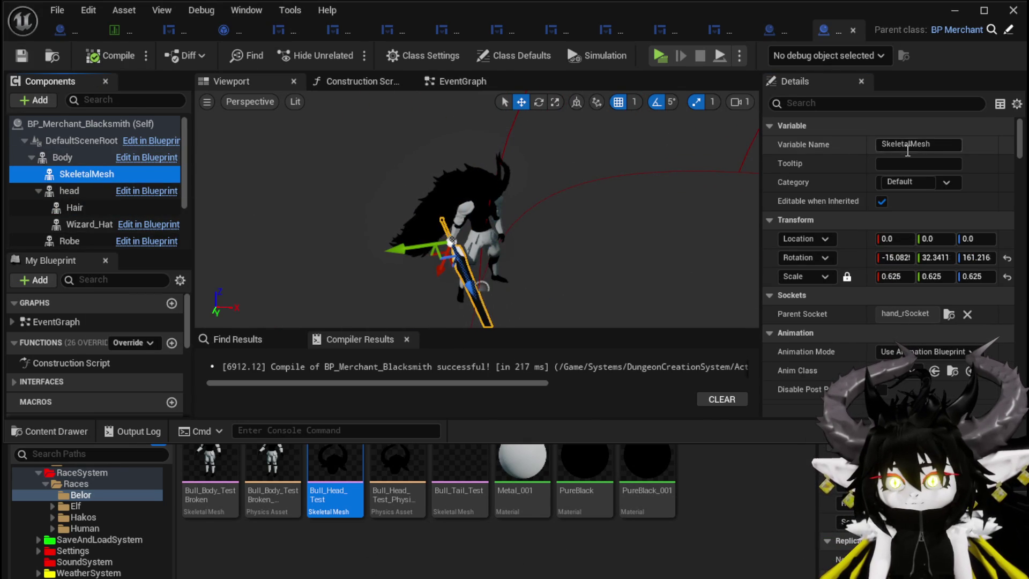
pyautogui.click(943, 145)
pyautogui.write('Weapon')
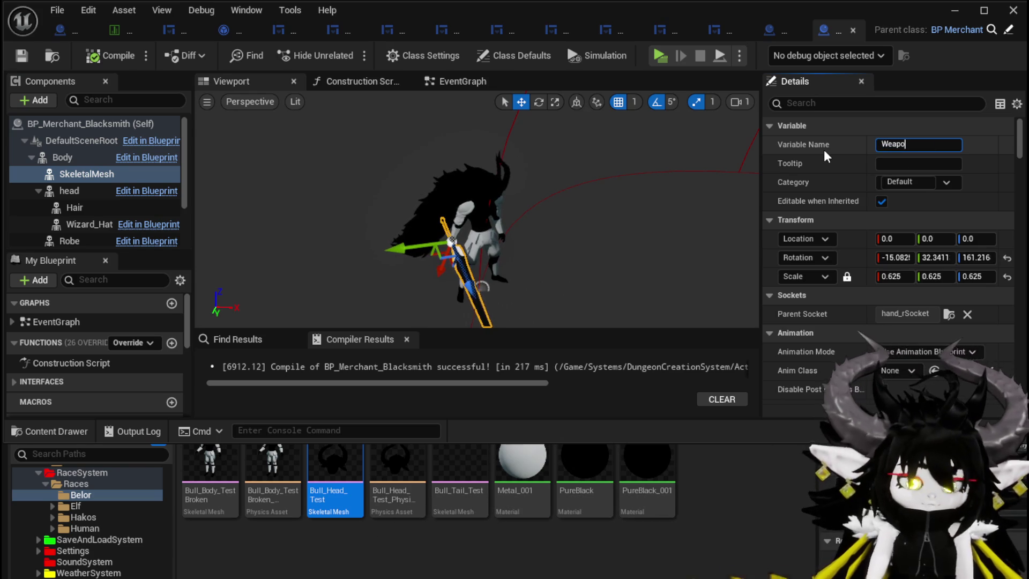
pyautogui.press('Return')
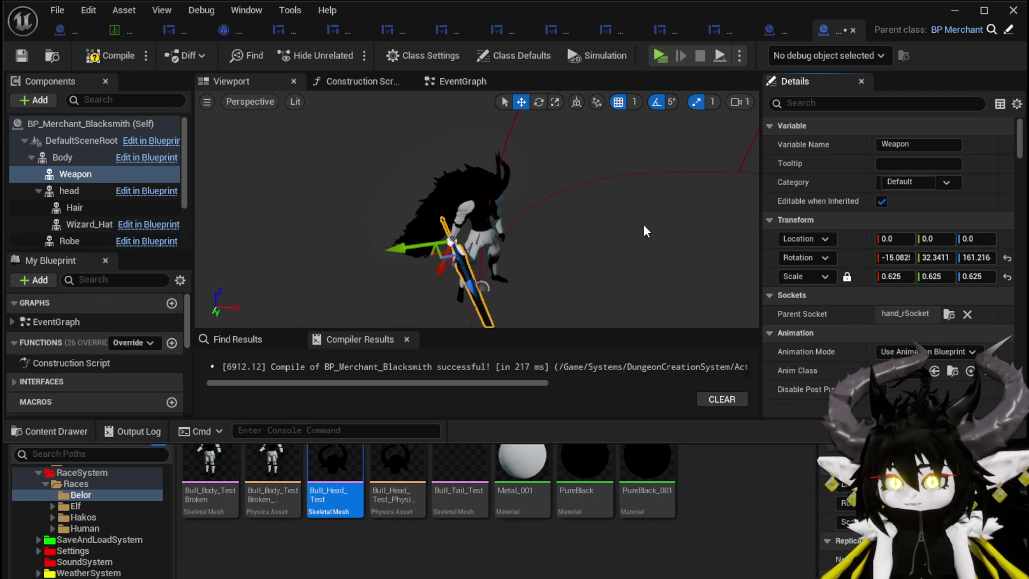
# - Set the Body's Materials Element 1 to Metal and recompile
pyautogui.scroll(-5, 936, 276)
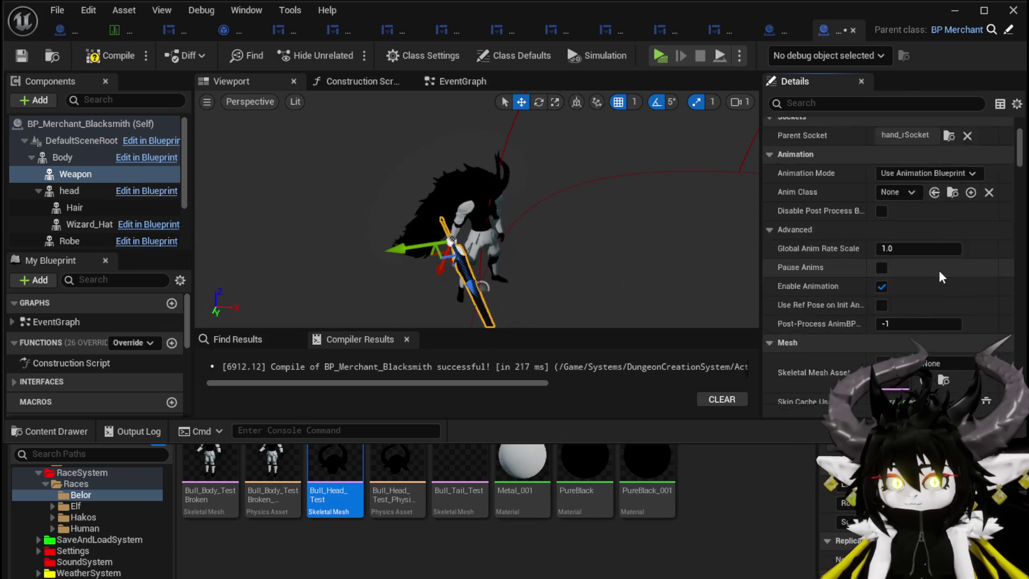
pyautogui.click(62, 157)
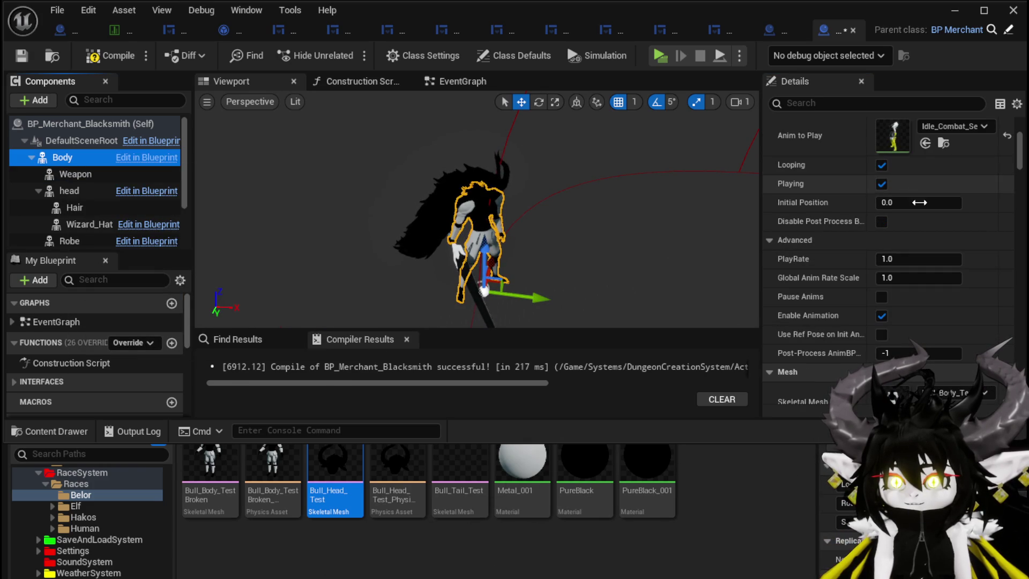
pyautogui.scroll(-5, 906, 257)
pyautogui.scroll(-1, 908, 262)
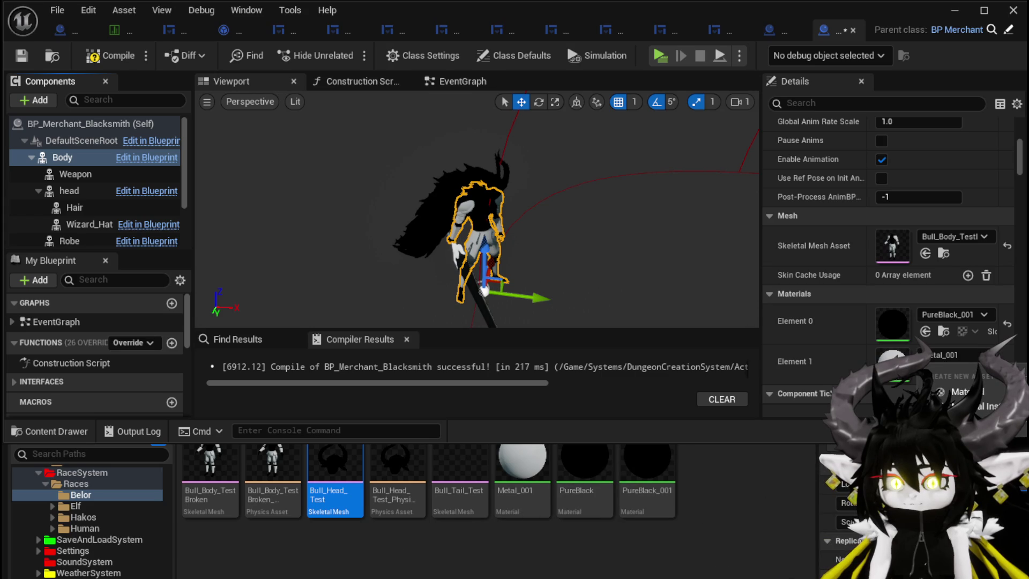
pyautogui.click(959, 407)
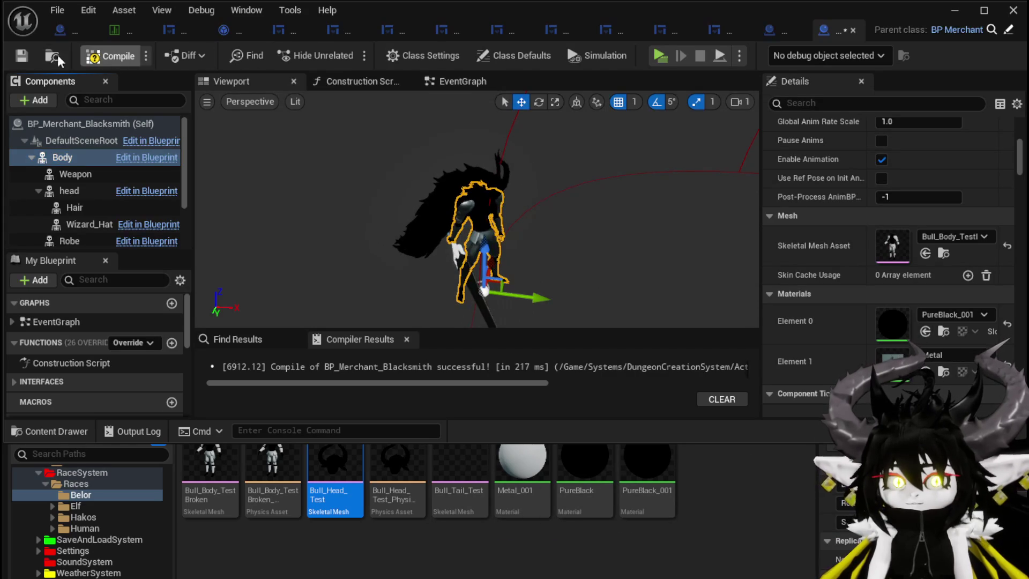
pyautogui.press('F7')
# - Assign Metal to the Weapon's Element 1 material slot, compile and save, and return to the level editor
pyautogui.click(75, 174)
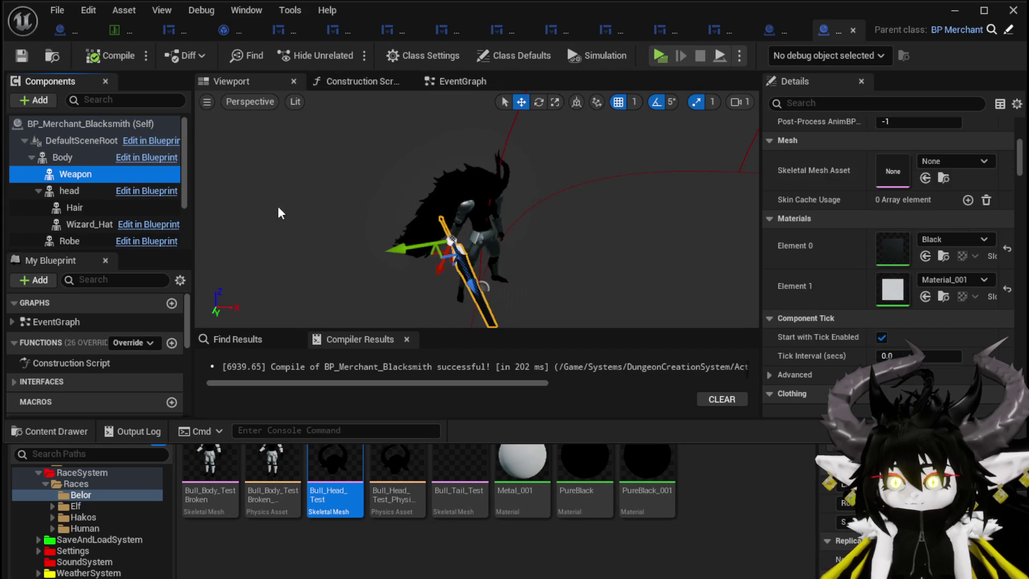
pyautogui.rightClick(938, 284)
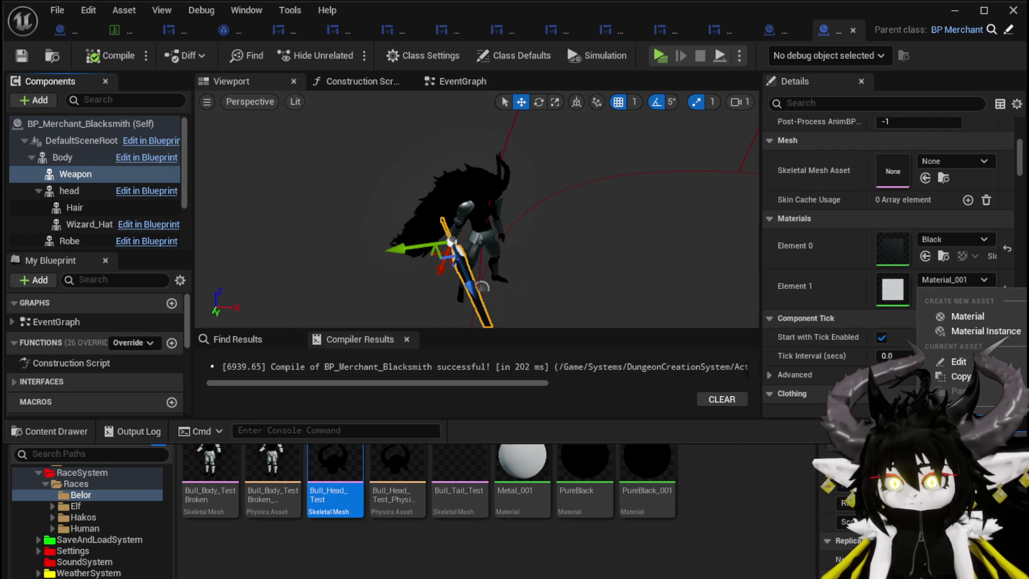
pyautogui.click(959, 472)
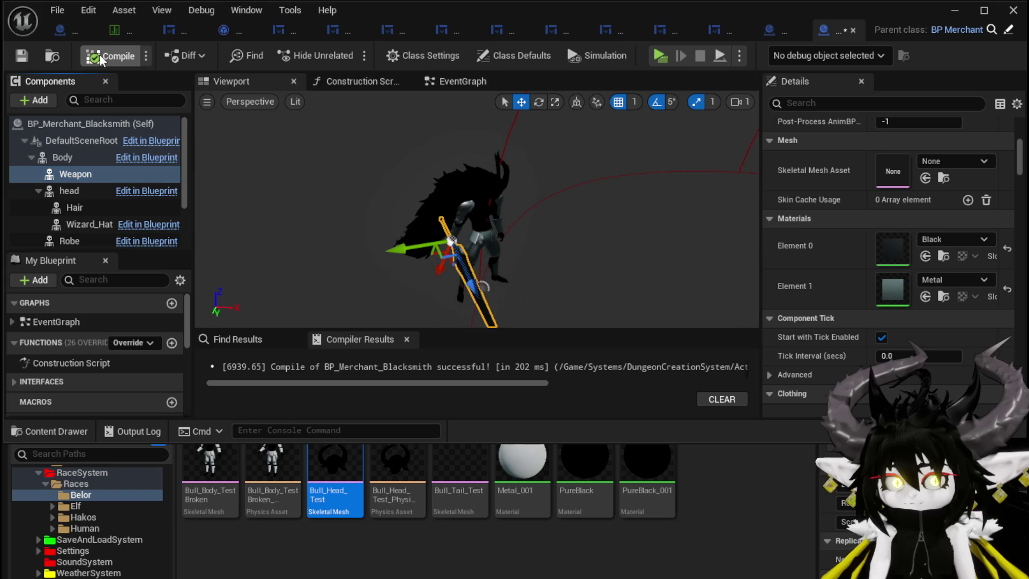
pyautogui.click(20, 59)
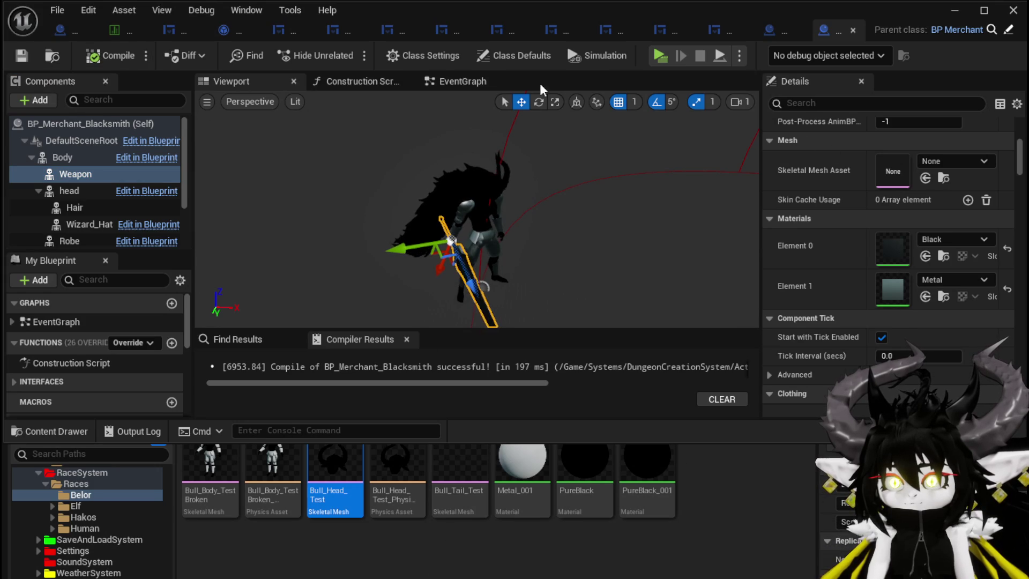
pyautogui.click(954, 10)
# - Delete the old BP_BlackSmith actor from the level
pyautogui.press('Delete')
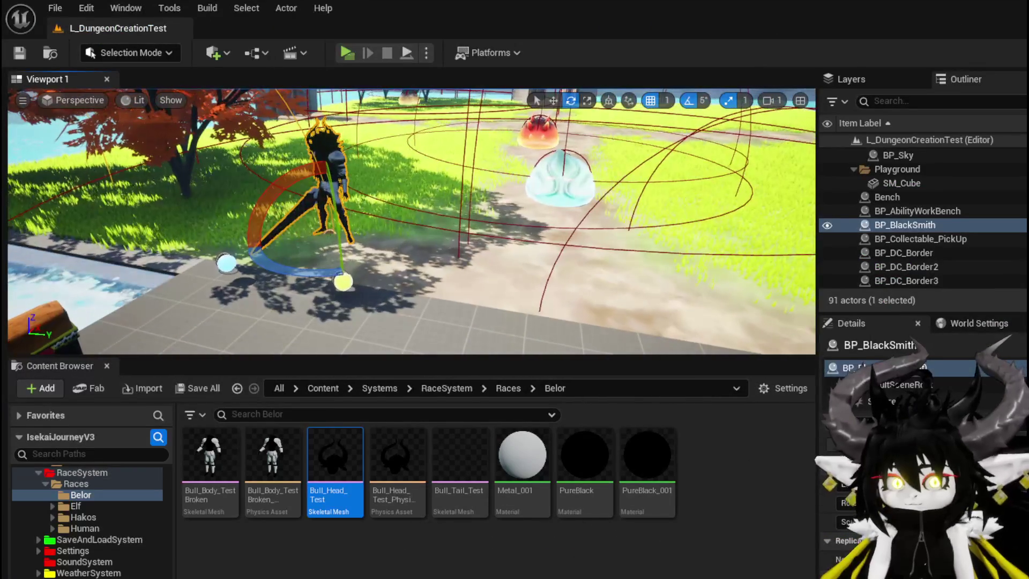
pyautogui.scroll(5, 97, 492)
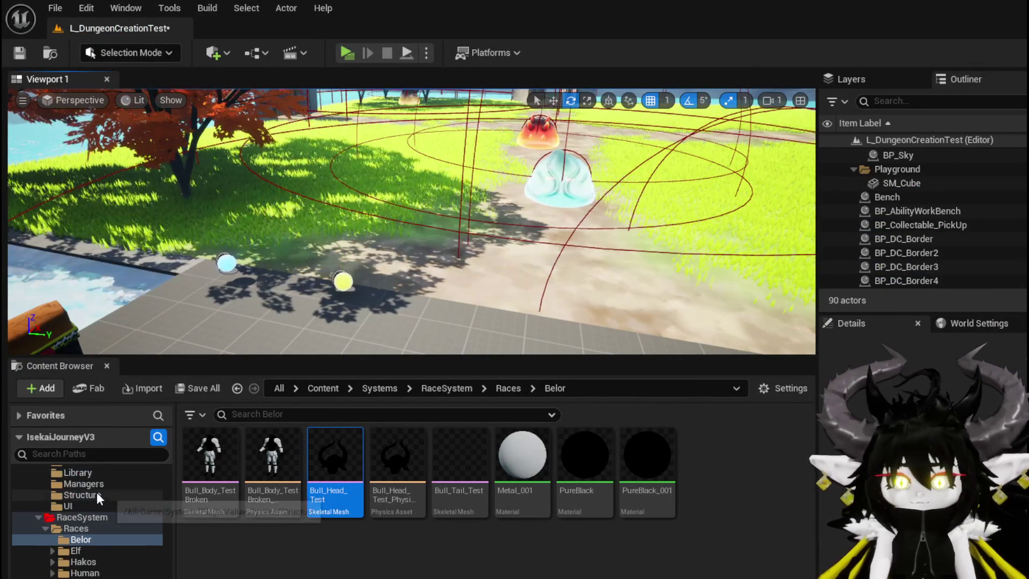
pyautogui.scroll(10, 116, 558)
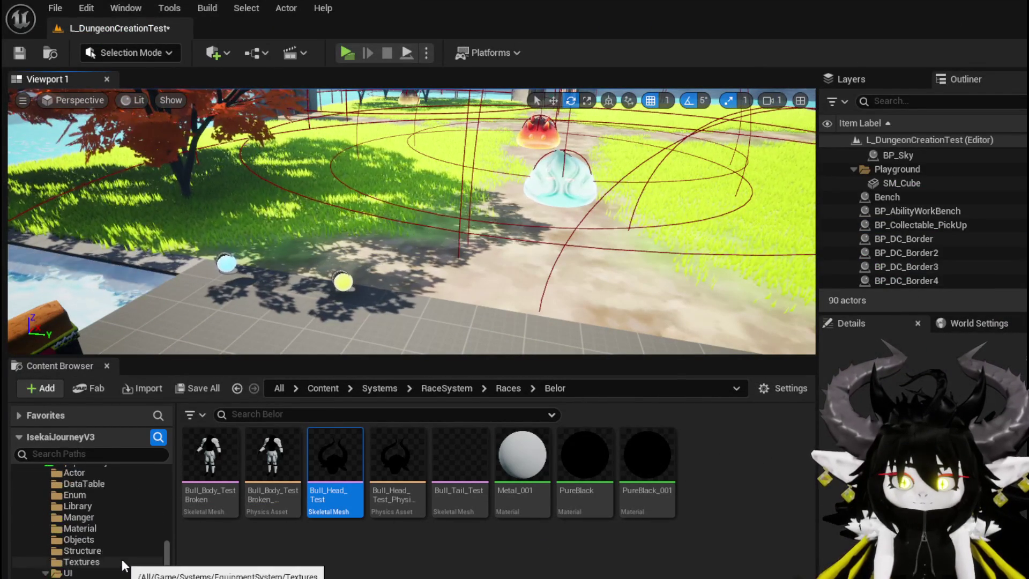
pyautogui.scroll(10, 115, 547)
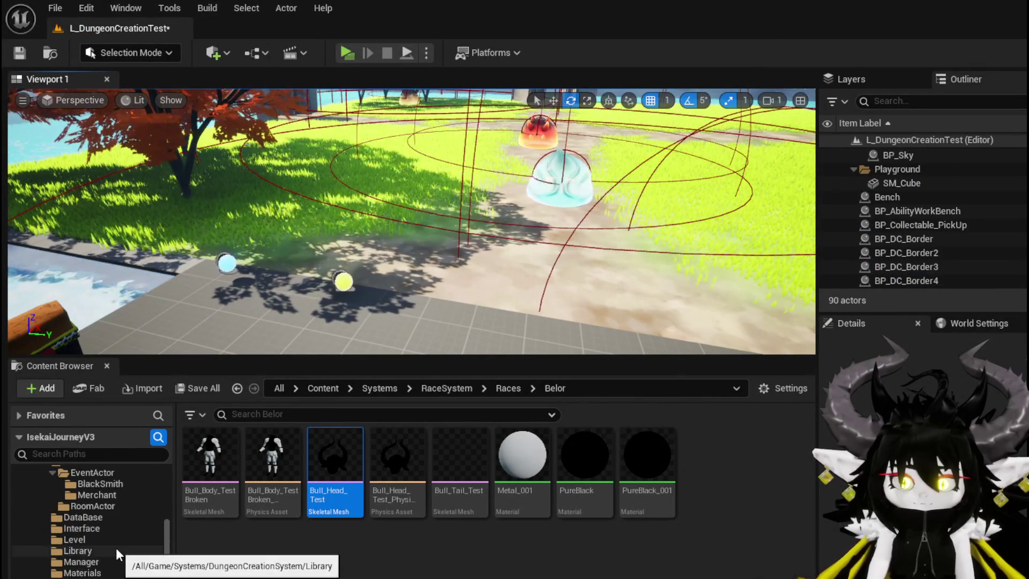
# - Select the BP_BlackSmith asset in the EventActor/BlackSmith folder and start deleting it
pyautogui.click(101, 551)
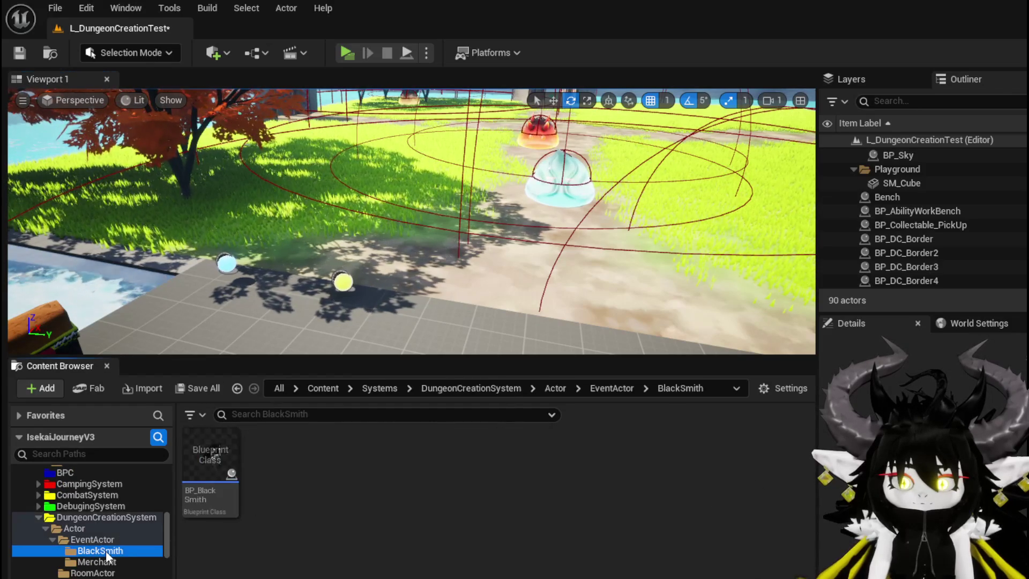
pyautogui.click(90, 561)
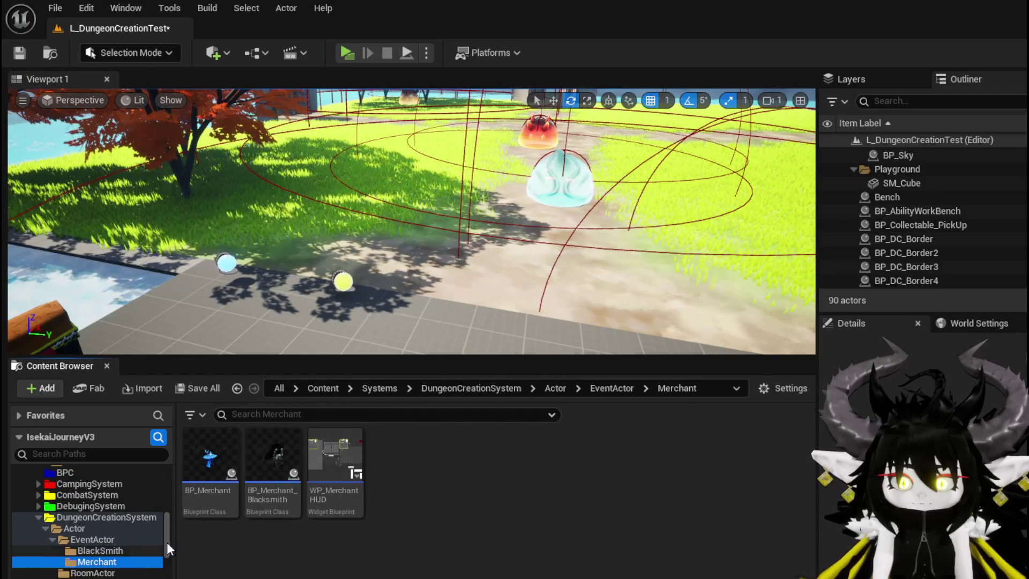
pyautogui.click(101, 550)
pyautogui.click(210, 461)
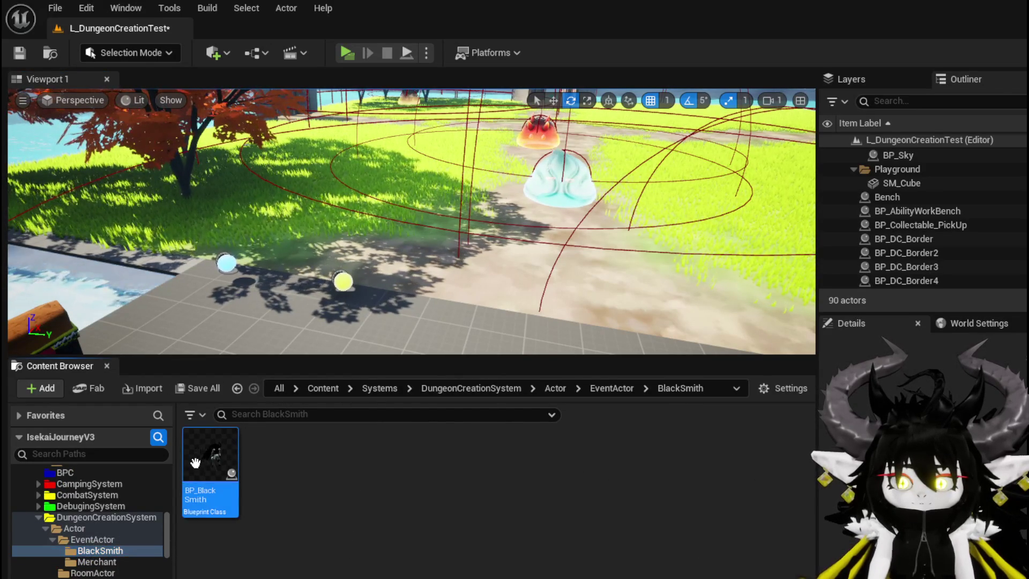
pyautogui.press('Delete')
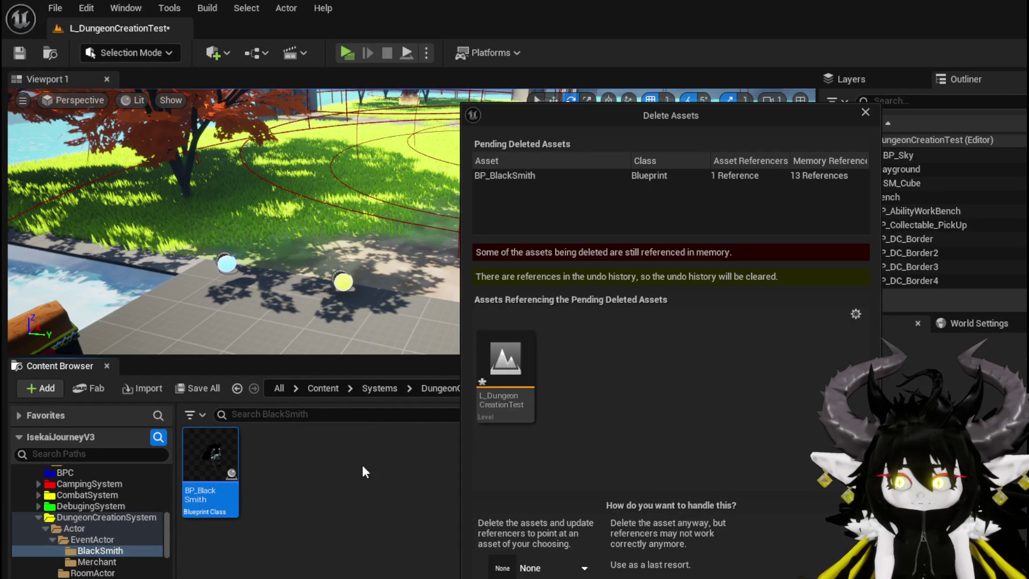
# - Cancel the asset deletion, save the L_DungeonCreationTest level, then start deleting BP_BlackSmith again
pyautogui.click(865, 112)
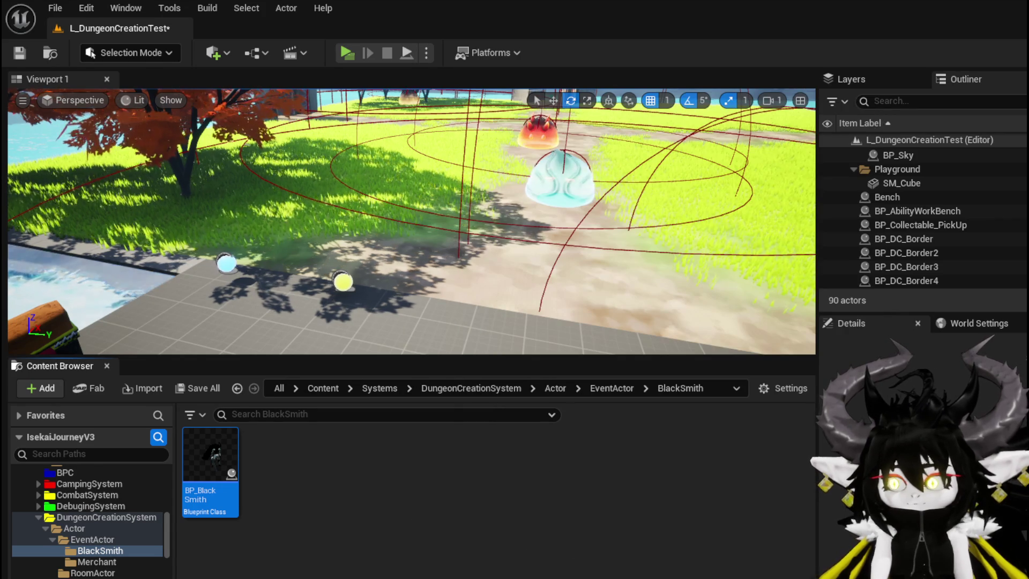
pyautogui.hotkey('ctrl', 'shift', 's')
pyautogui.click(769, 527)
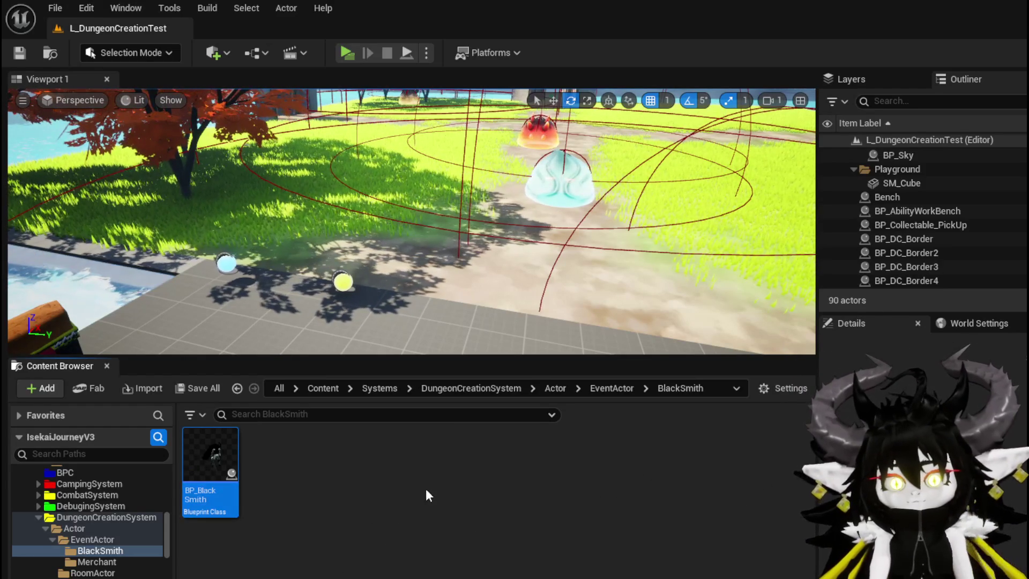
pyautogui.press('Delete')
# - Confirm deleting BP_BlackSmith, then close the Crash Reporter without sending a report
pyautogui.press('Escape')
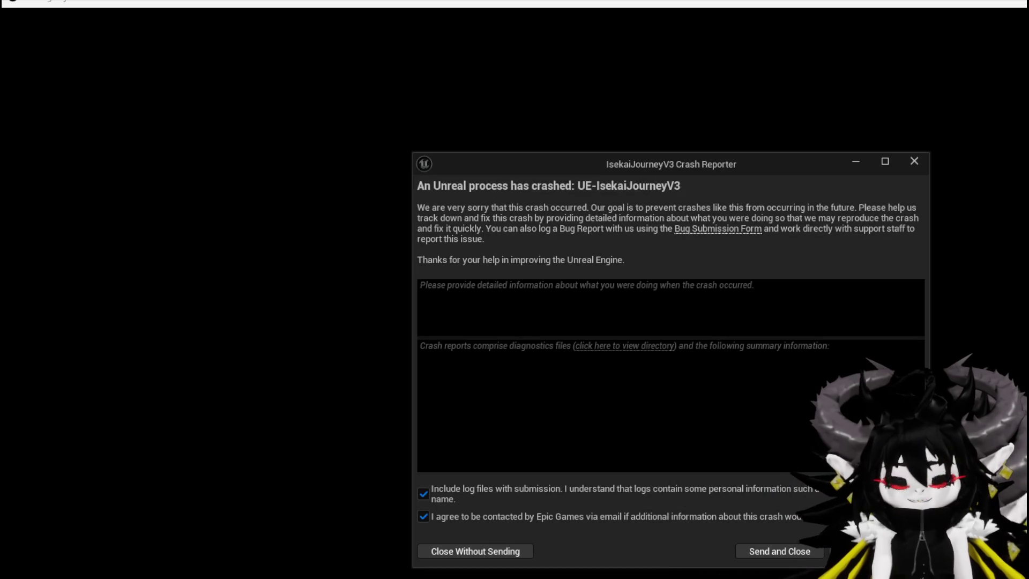
pyautogui.click(916, 161)
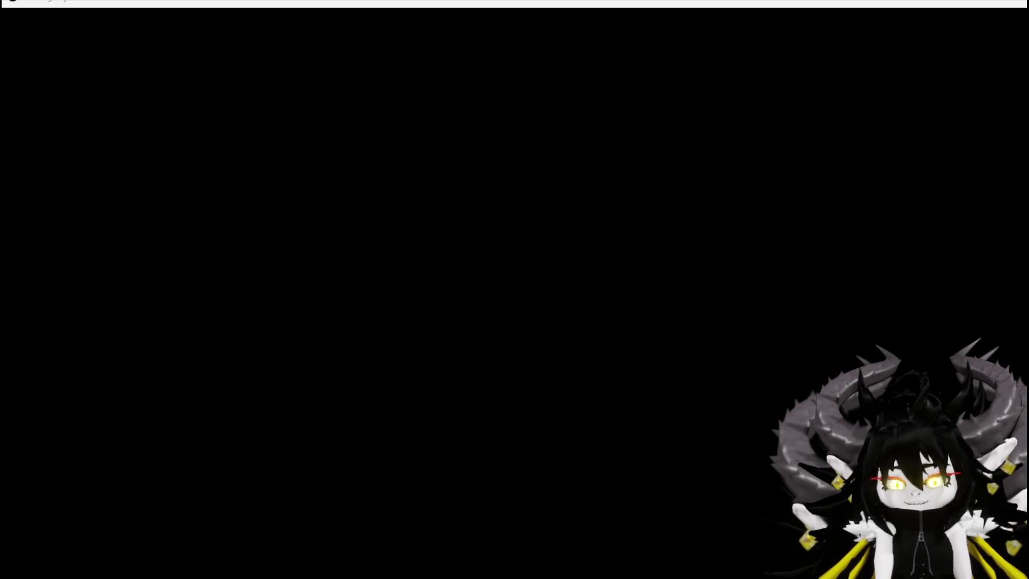
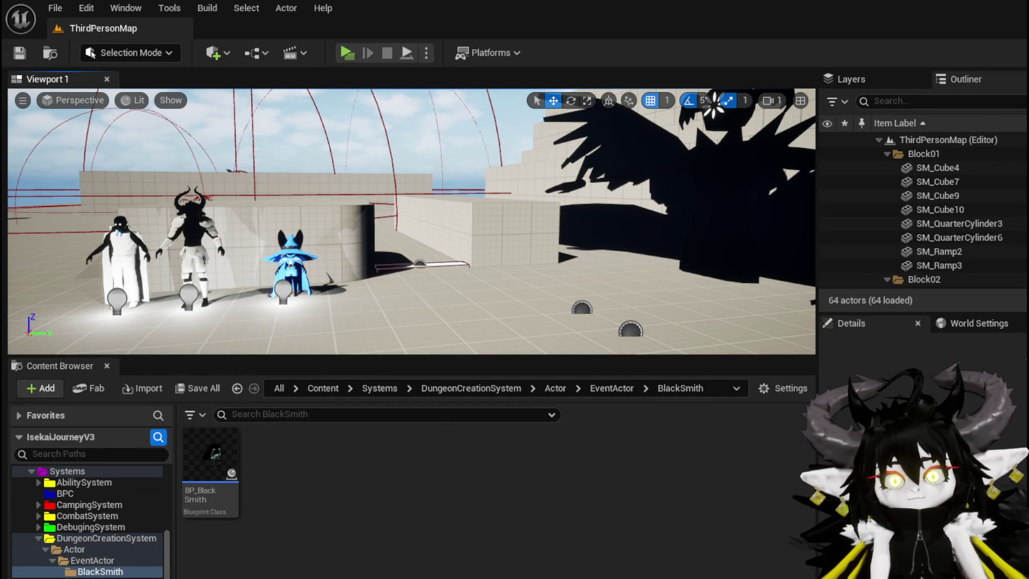
# - Reopen the L_DungeonCreationTest level from File > Recent Levels
pyautogui.click(56, 8)
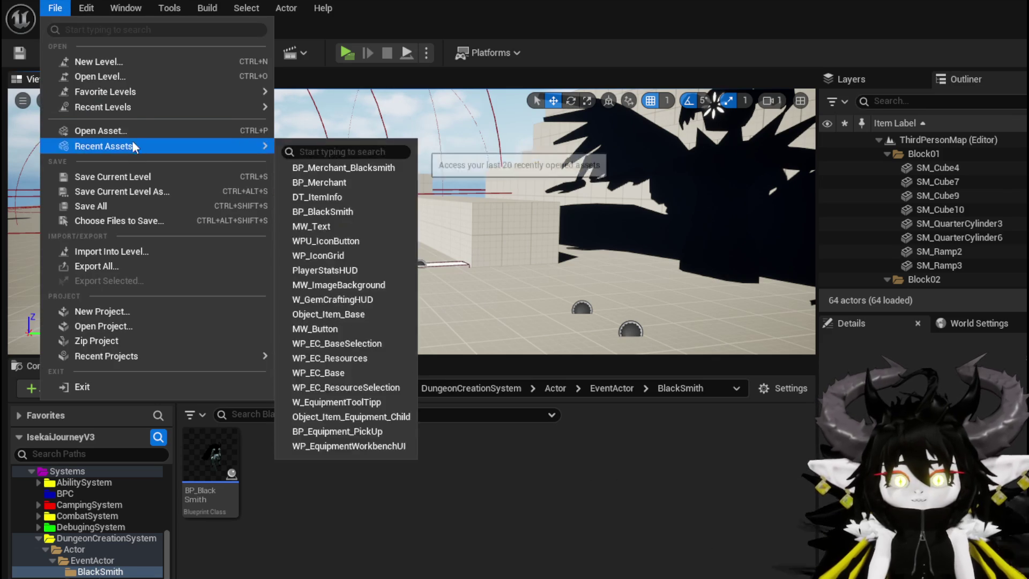
pyautogui.moveTo(134, 107)
pyautogui.click(358, 126)
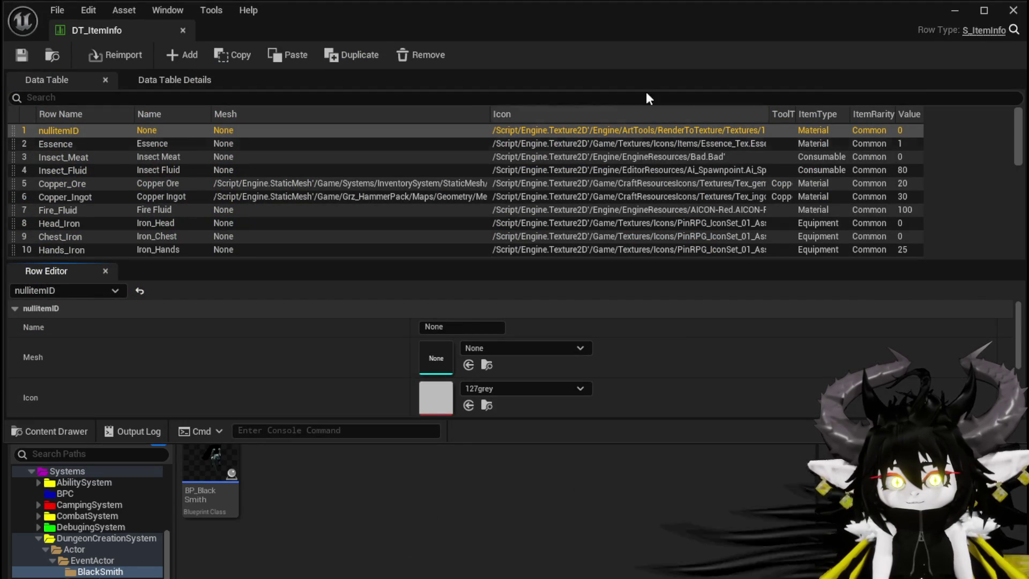
# - Minimize DT_ItemInfo, save, and start deleting BP_BlackSmith in the BlackSmith folder
pyautogui.click(944, 16)
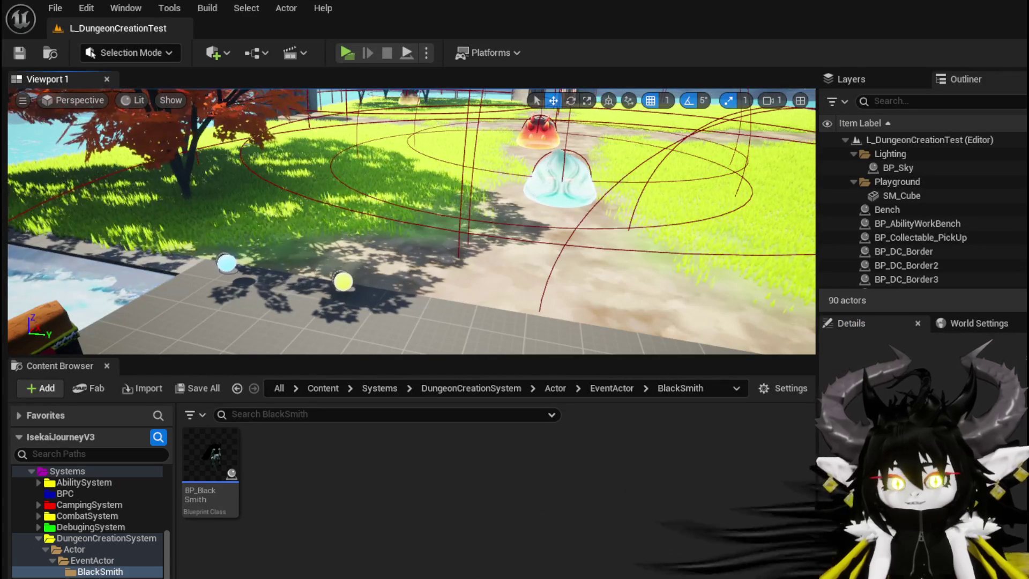
pyautogui.click(127, 576)
pyautogui.click(127, 571)
pyautogui.click(210, 460)
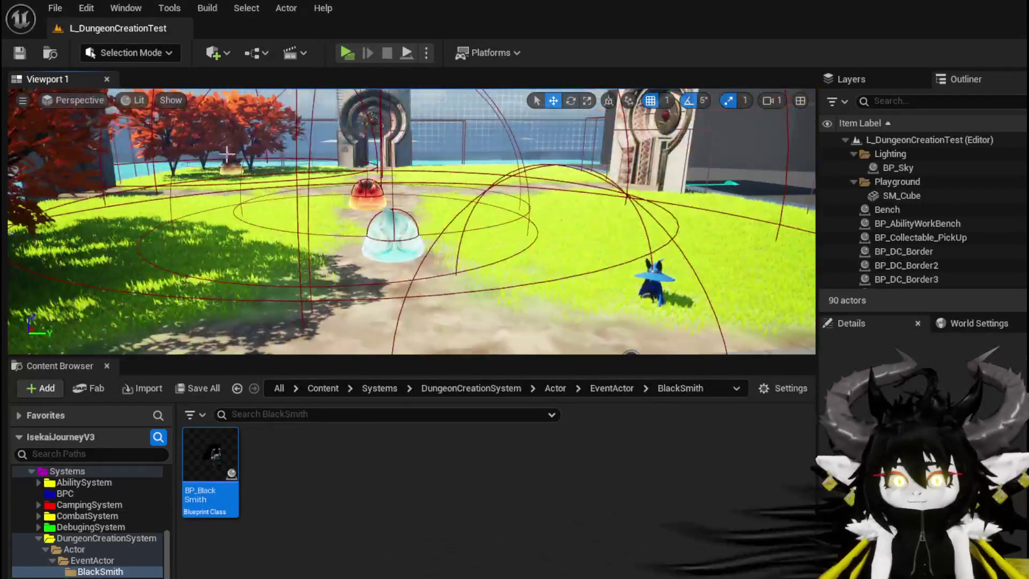
pyautogui.hotkey('ctrl', 's')
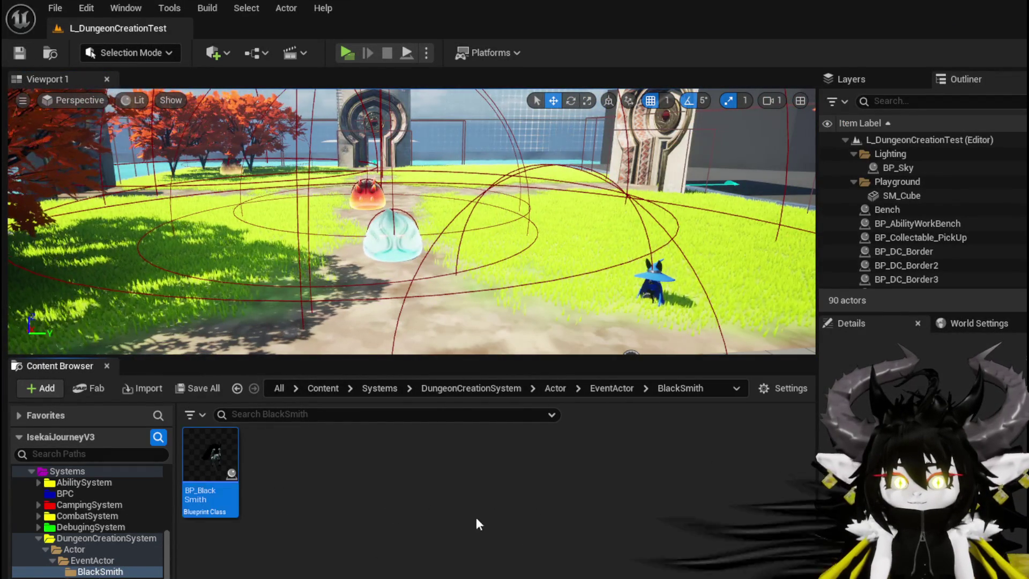
pyautogui.press('Delete')
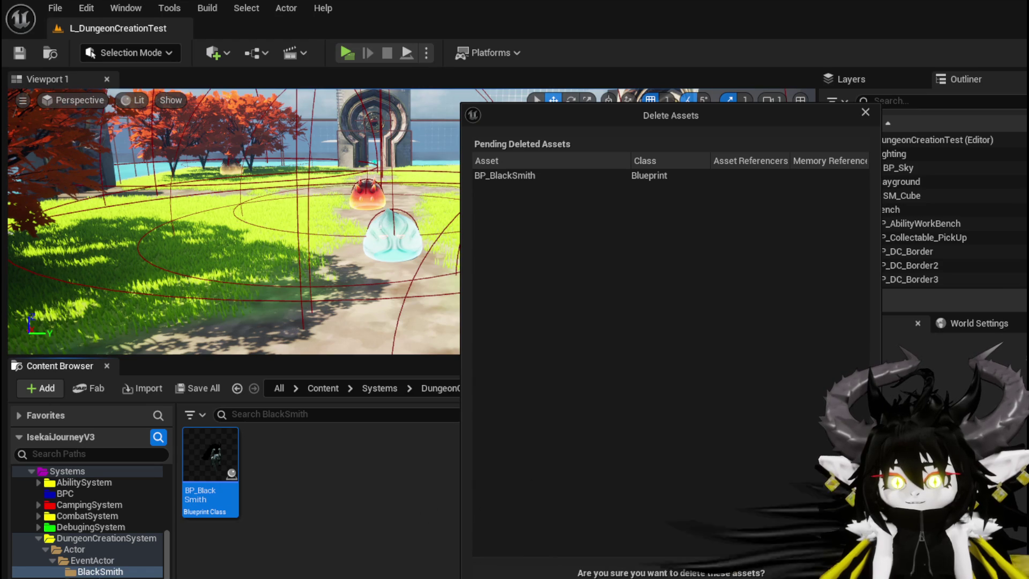
# - Confirm deleting BP_BlackSmith and drag BP_Merchant_Blacksmith from Merchant into the BlackSmith folder
pyautogui.press('Return')
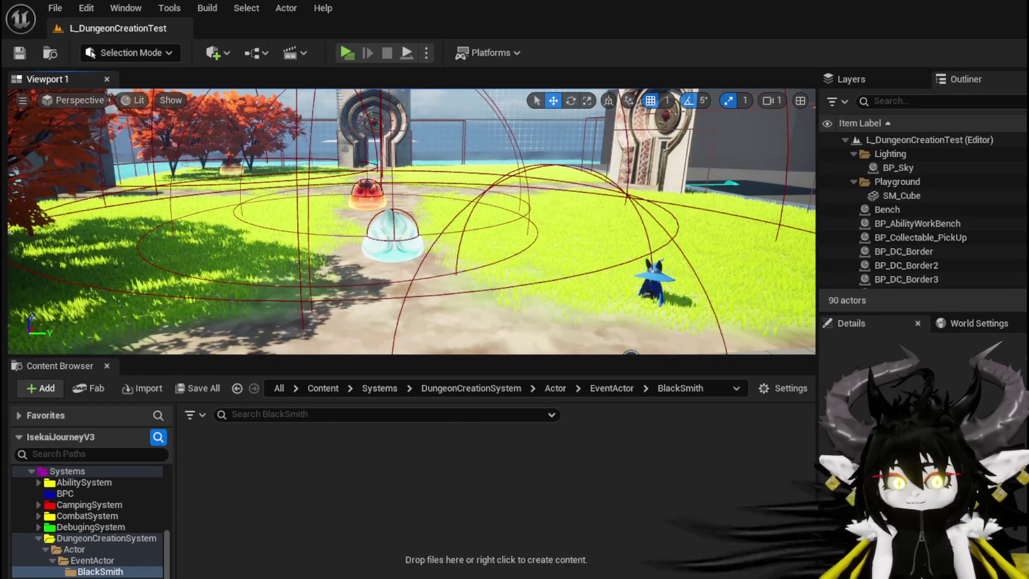
pyautogui.click(91, 578)
pyautogui.click(266, 470)
pyautogui.moveTo(266, 469); pyautogui.dragTo(102, 574)
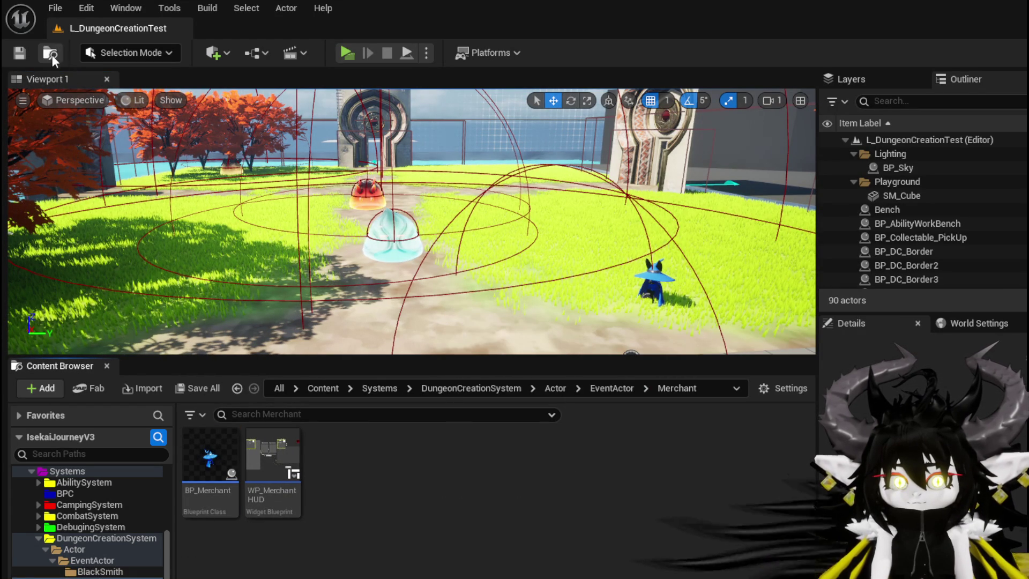
pyautogui.click(92, 560)
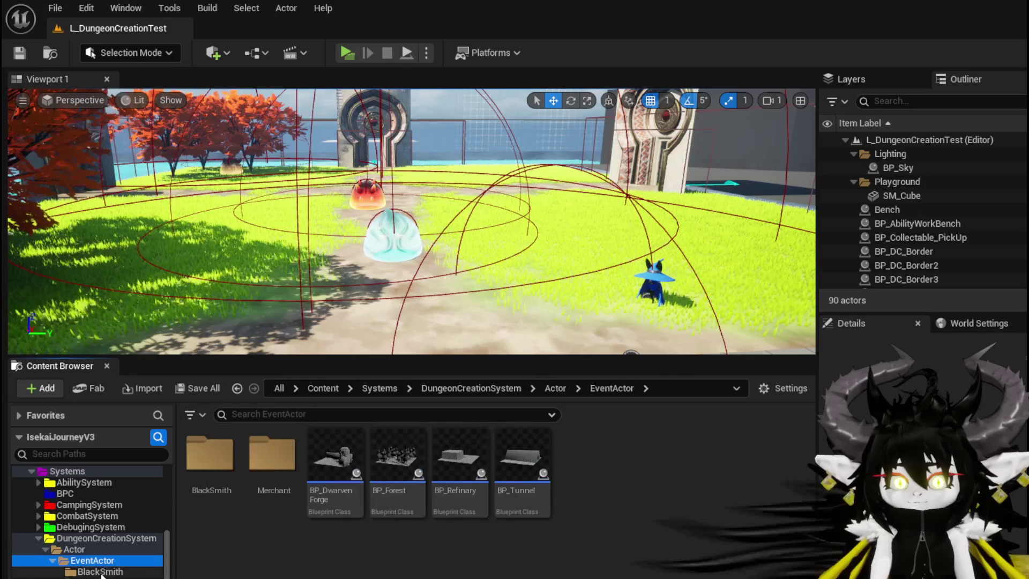
# - Place BP_Merchant_Blacksmith beside the arena and rotate it to face a new direction
pyautogui.click(100, 571)
pyautogui.moveTo(210, 456)
pyautogui.mouseDown()
pyautogui.moveTo(263, 314)
pyautogui.moveTo(251, 313)
pyautogui.mouseUp()
pyautogui.press('f')
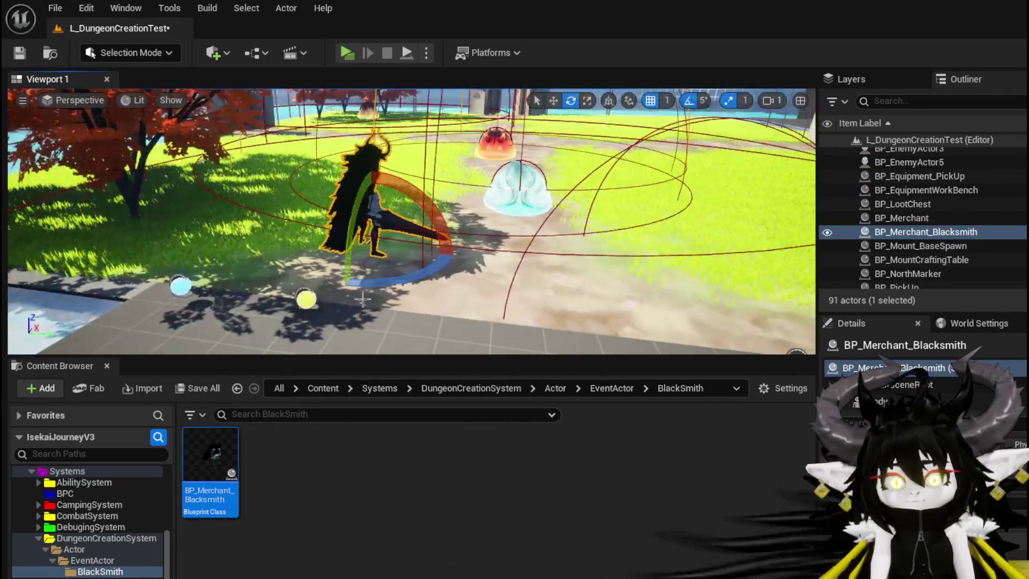
pyautogui.moveTo(404, 283)
pyautogui.mouseDown()
pyautogui.moveTo(429, 297)
pyautogui.moveTo(407, 291)
pyautogui.mouseUp()
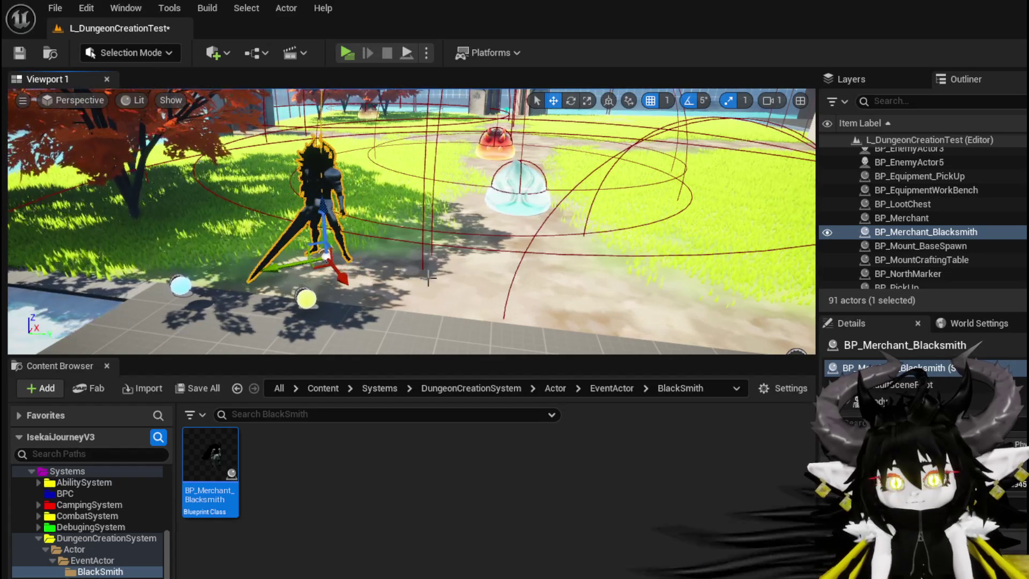
# - Inspect the pickups, the new blacksmith and the original merchant around the arena
pyautogui.moveTo(428, 277)
pyautogui.mouseDown()
pyautogui.moveTo(450, 321)
pyautogui.moveTo(418, 330)
pyautogui.mouseUp()
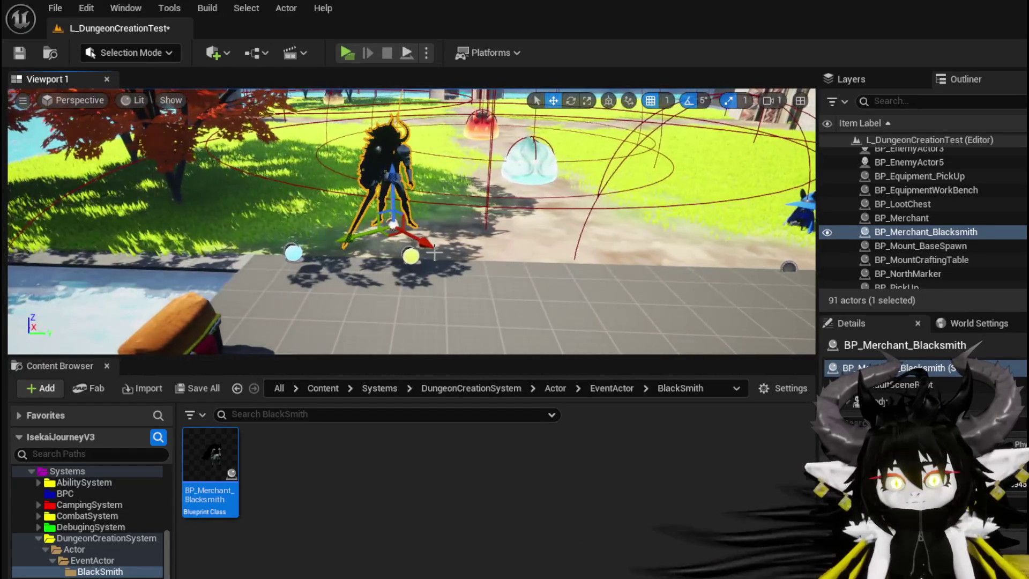
pyautogui.moveTo(424, 245); pyautogui.dragTo(322, 257)
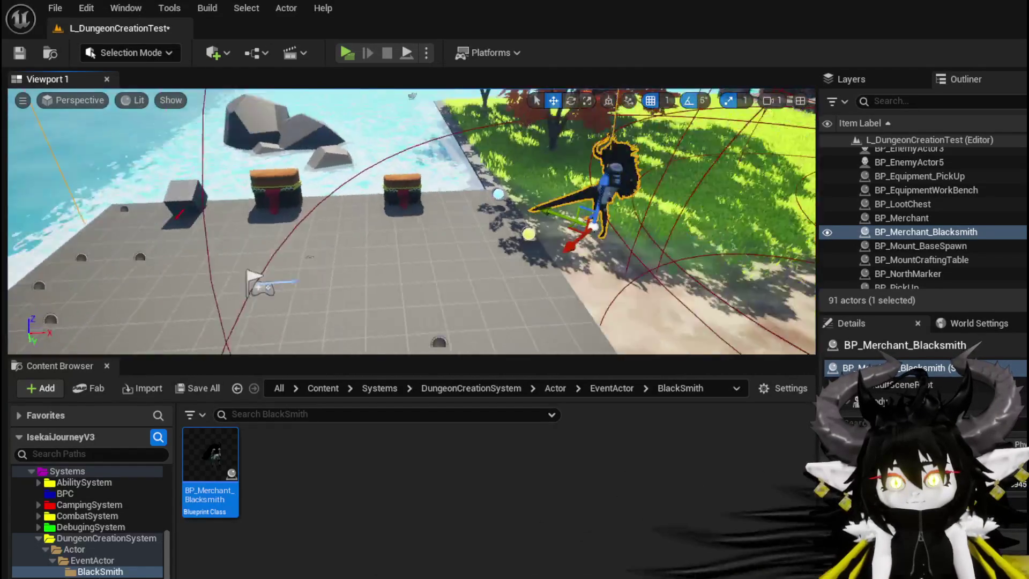
pyautogui.click(432, 186)
pyautogui.moveTo(431, 186); pyautogui.dragTo(444, 208)
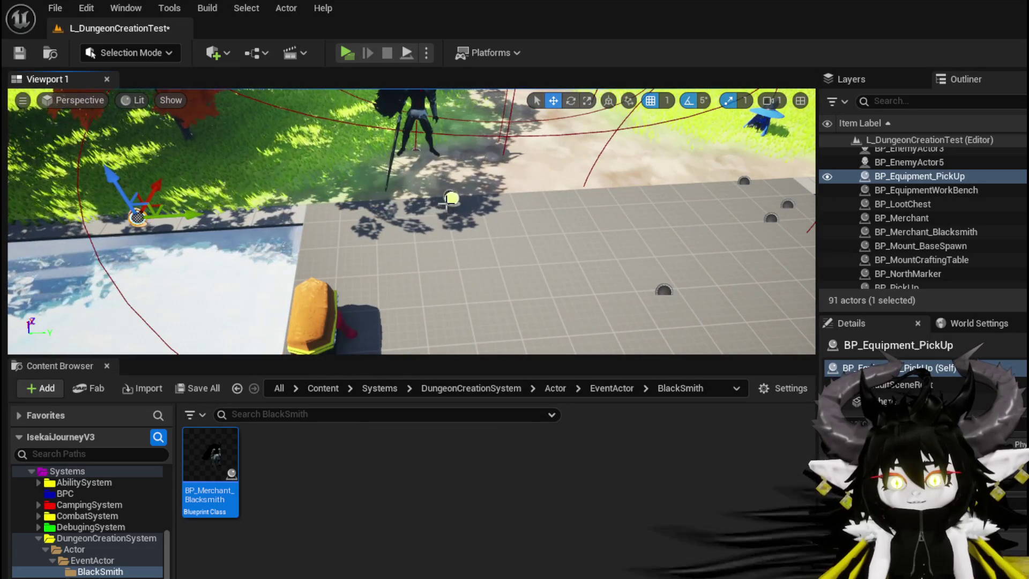
pyautogui.click(449, 199)
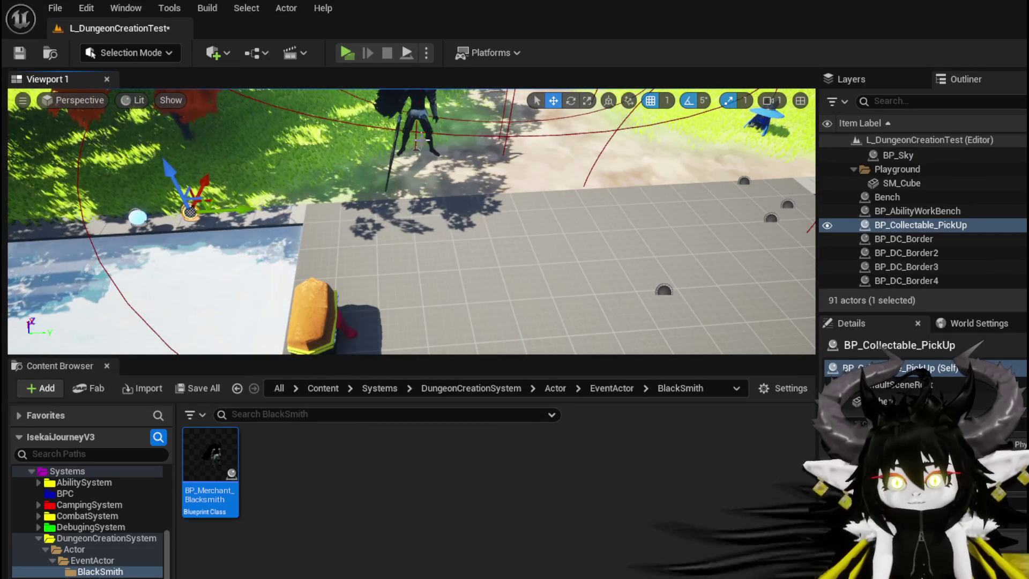
pyautogui.click(321, 161)
pyautogui.click(413, 129)
pyautogui.moveTo(413, 129)
pyautogui.mouseDown()
pyautogui.moveTo(483, 193)
pyautogui.moveTo(442, 193)
pyautogui.moveTo(564, 220)
pyautogui.mouseUp()
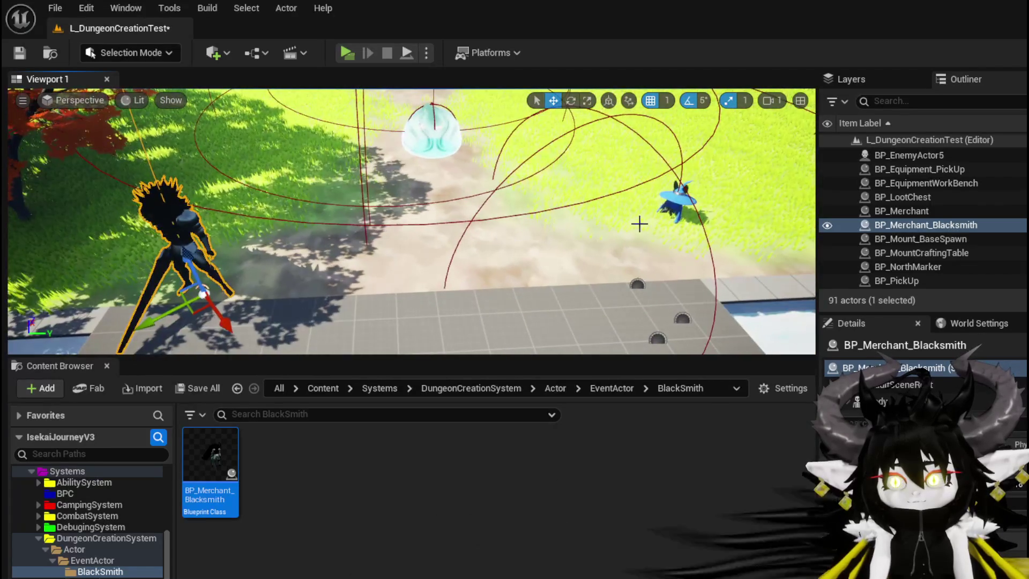
pyautogui.click(680, 201)
pyautogui.moveTo(580, 175)
pyautogui.mouseDown()
pyautogui.moveTo(546, 185)
pyautogui.moveTo(491, 247)
pyautogui.mouseUp()
# - Delete the three leftover pickup domes, save the level, and play-test it
pyautogui.click(491, 248)
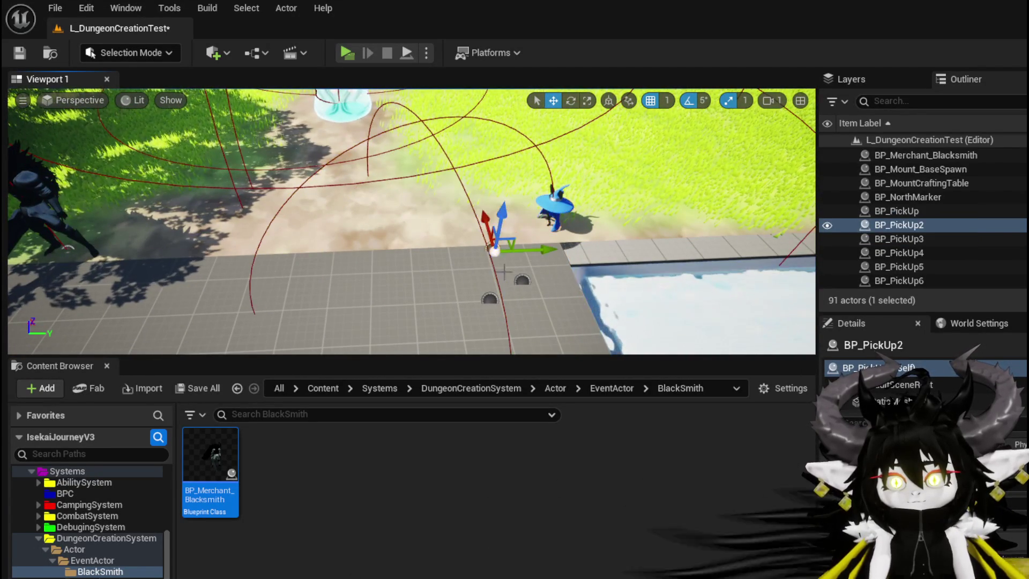
pyautogui.press('Delete')
pyautogui.click(522, 280)
pyautogui.press('Delete')
pyautogui.click(489, 299)
pyautogui.press('Delete')
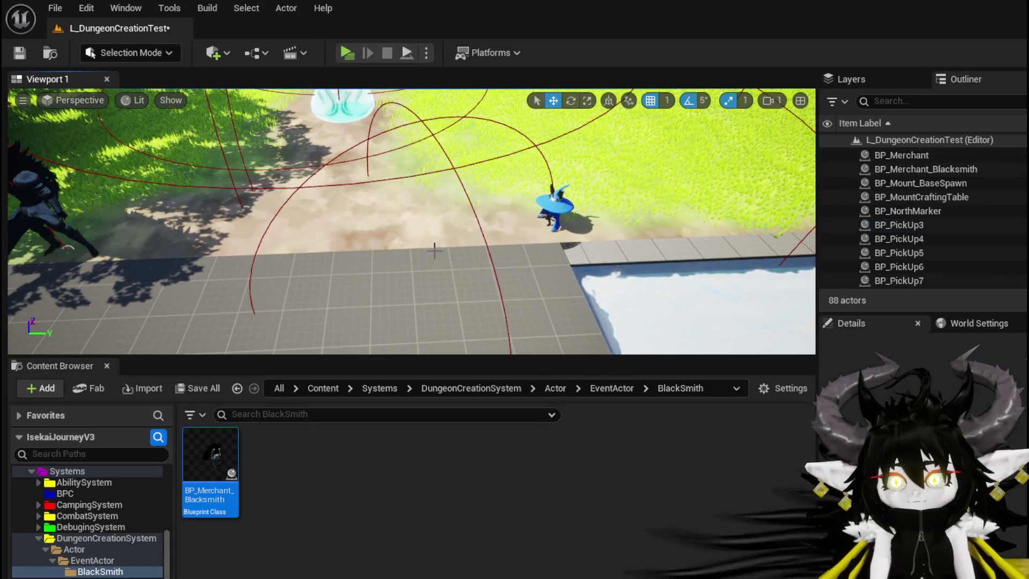
pyautogui.hotkey('ctrl', 's')
pyautogui.click(353, 58)
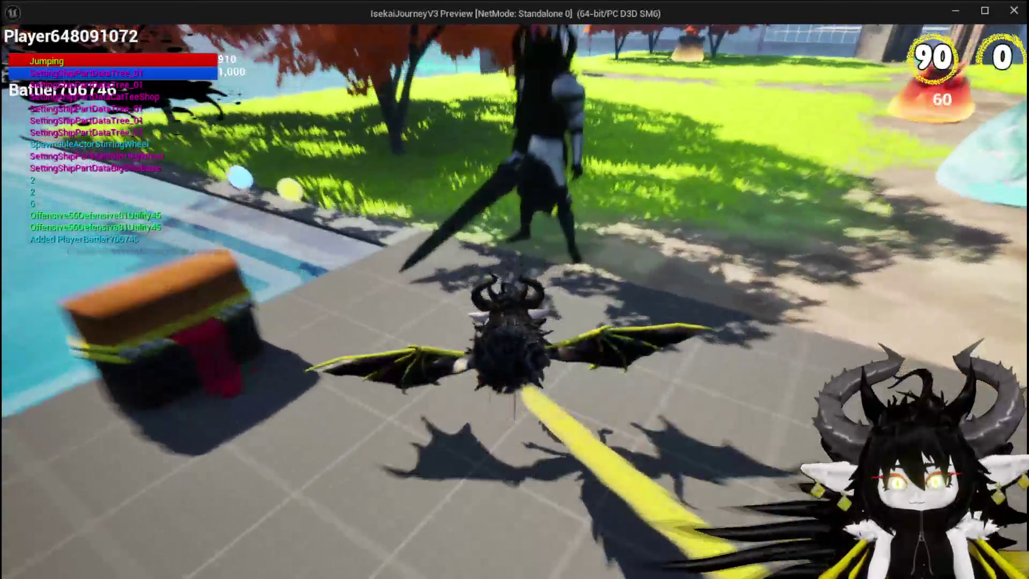
pyautogui.press('e')
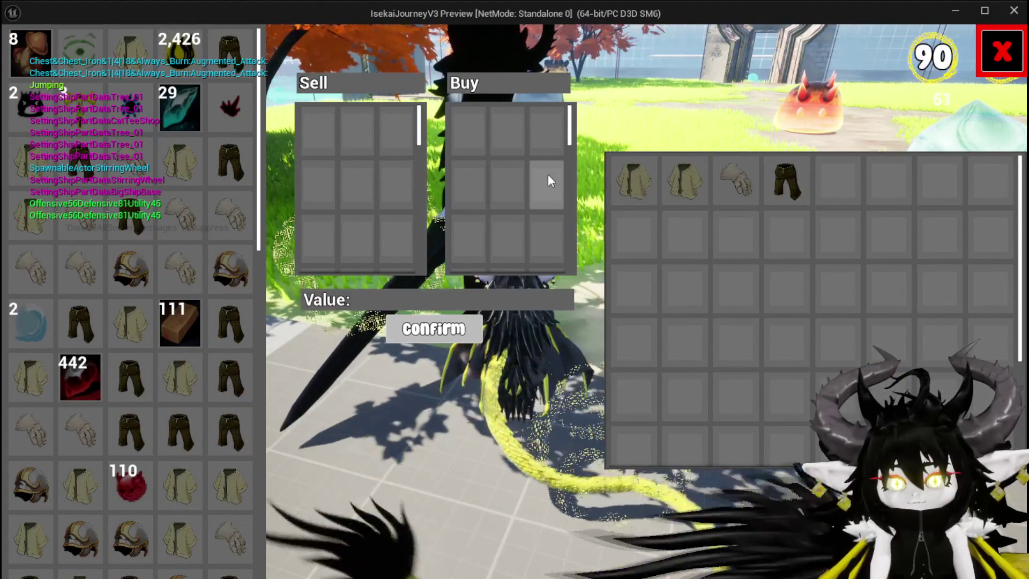
pyautogui.click(1000, 47)
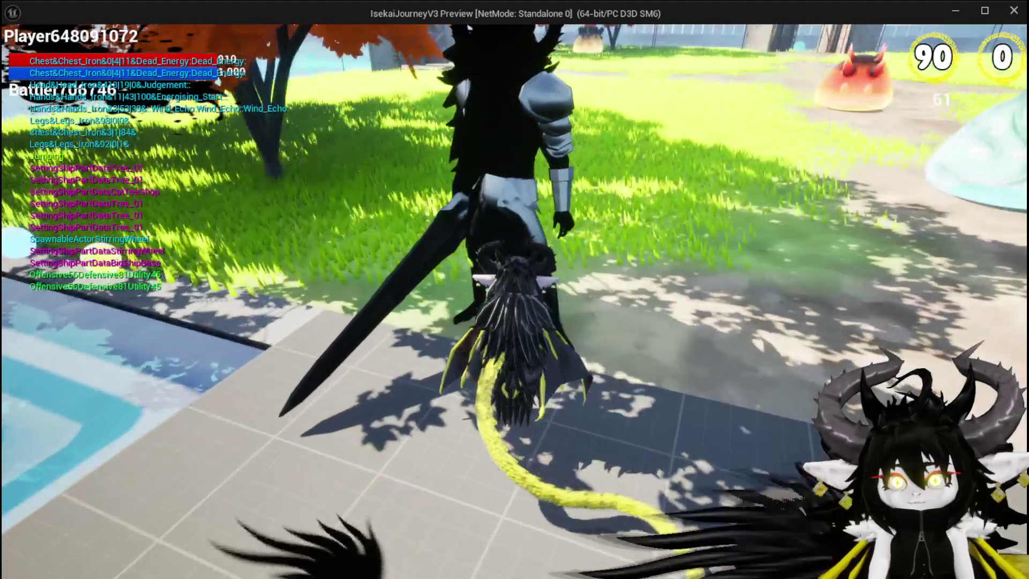
pyautogui.press('Escape')
# - Save all, open BP_Merchant_Blacksmith, and inspect its LootContent variable settings
pyautogui.click(23, 56)
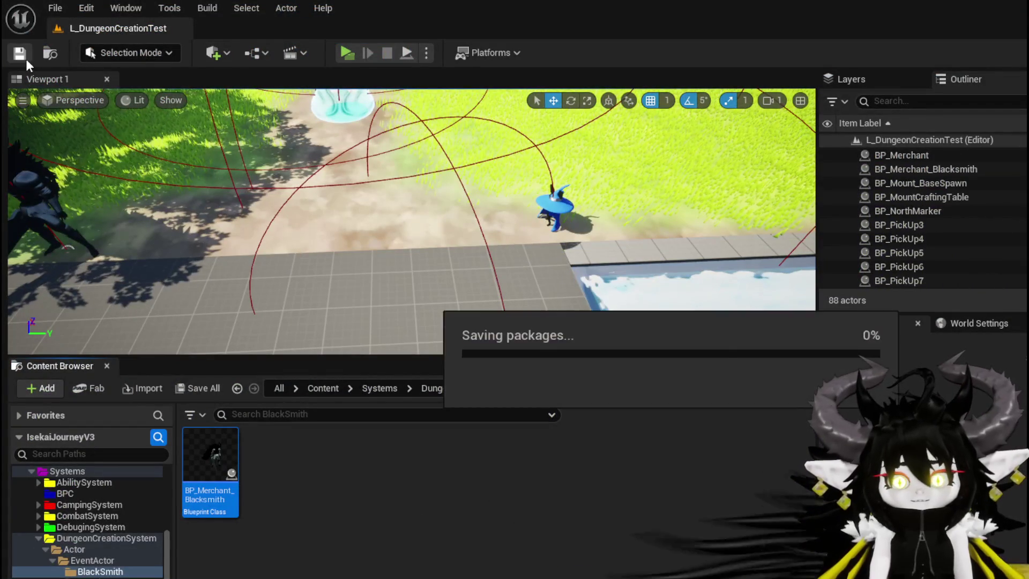
pyautogui.doubleClick(217, 454)
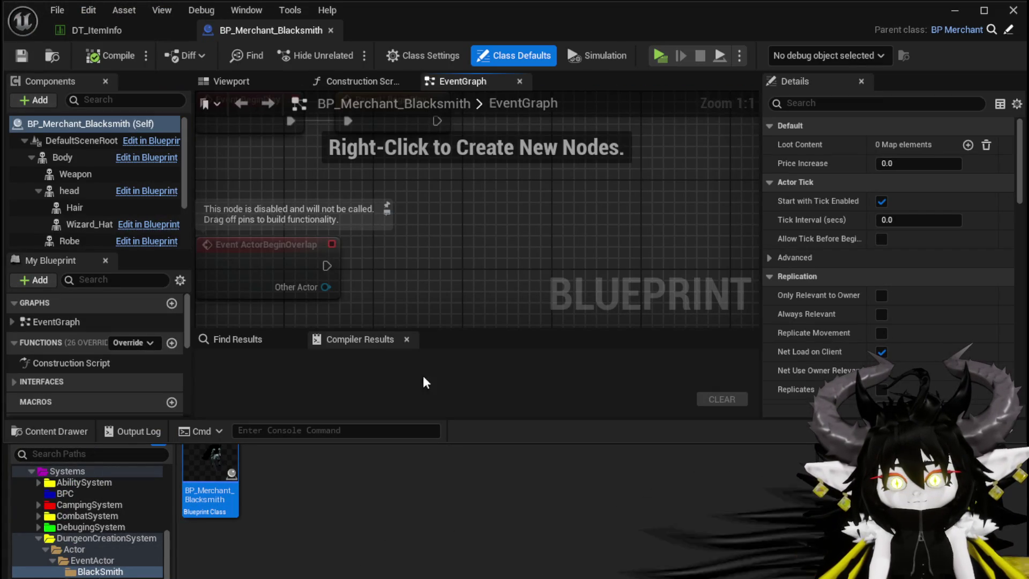
pyautogui.scroll(-3, 435, 234)
pyautogui.scroll(2, 446, 242)
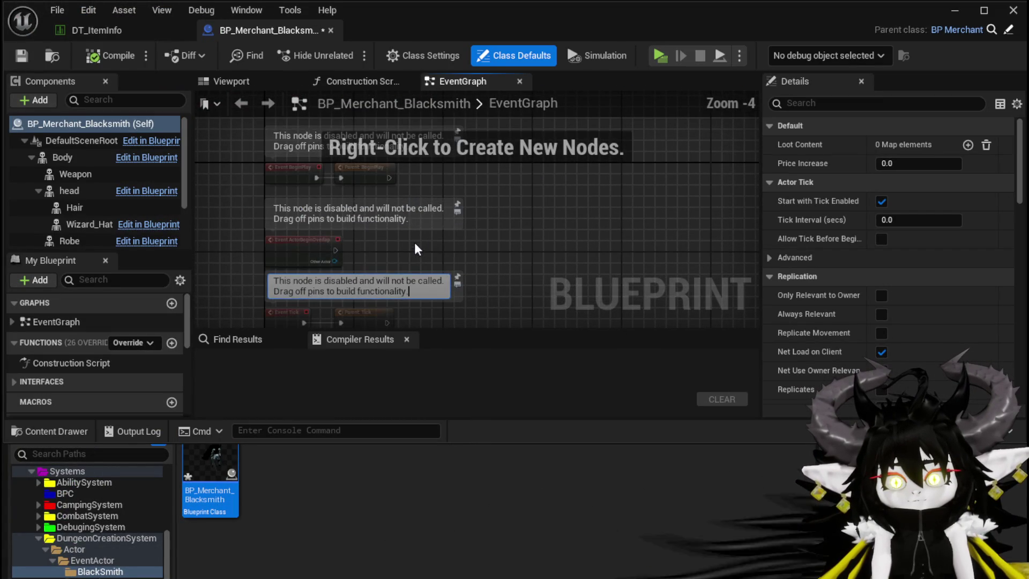
pyautogui.click(24, 62)
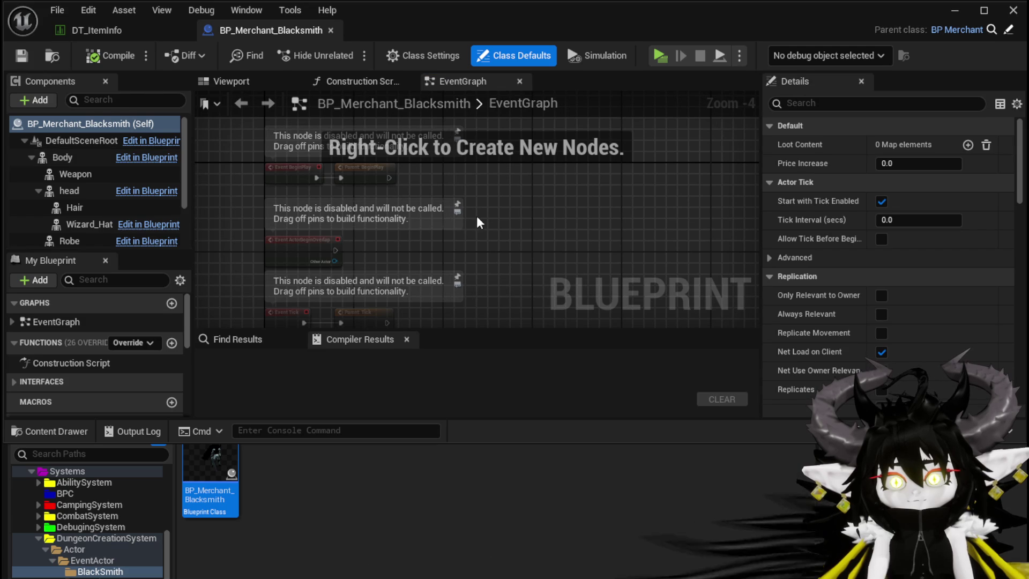
pyautogui.scroll(-2, 116, 224)
pyautogui.scroll(-6, 120, 339)
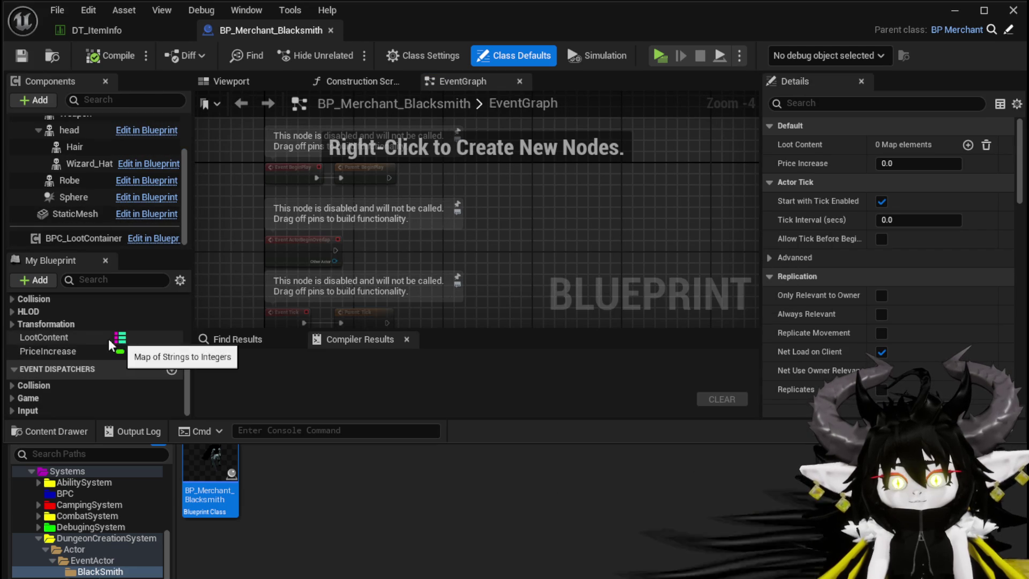
pyautogui.click(60, 338)
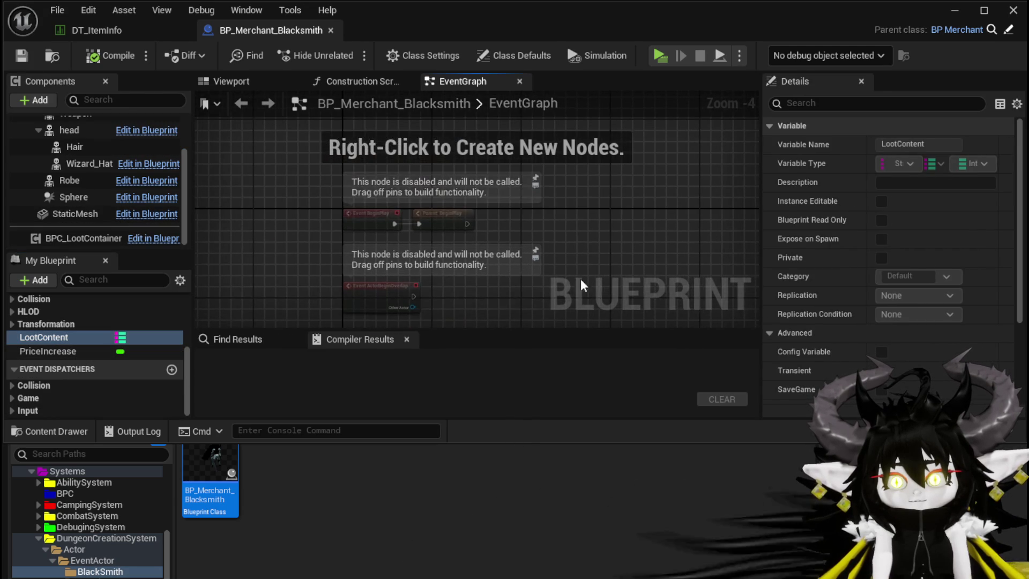
# - Delete the disabled Event ActorBeginOverlap node, then compile and save BP_Merchant_Blacksmith
pyautogui.click(378, 239)
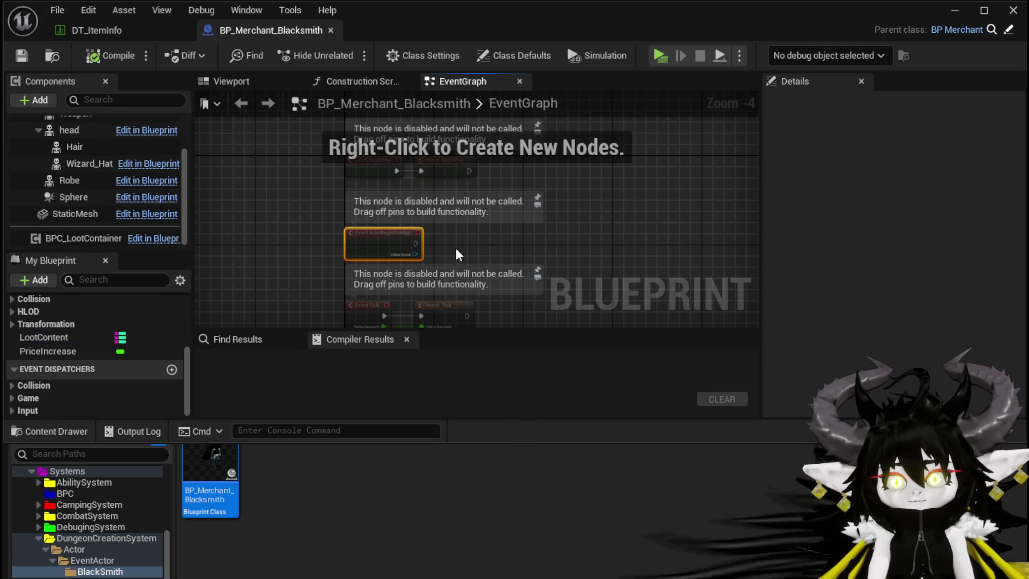
pyautogui.press('Delete')
pyautogui.moveTo(457, 249); pyautogui.dragTo(428, 218)
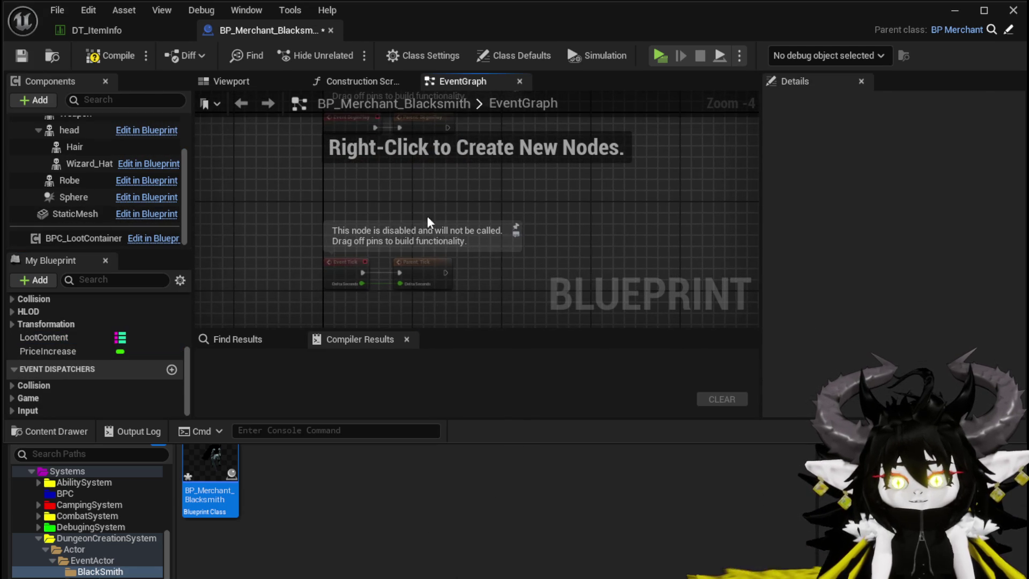
pyautogui.click(99, 57)
pyautogui.click(21, 55)
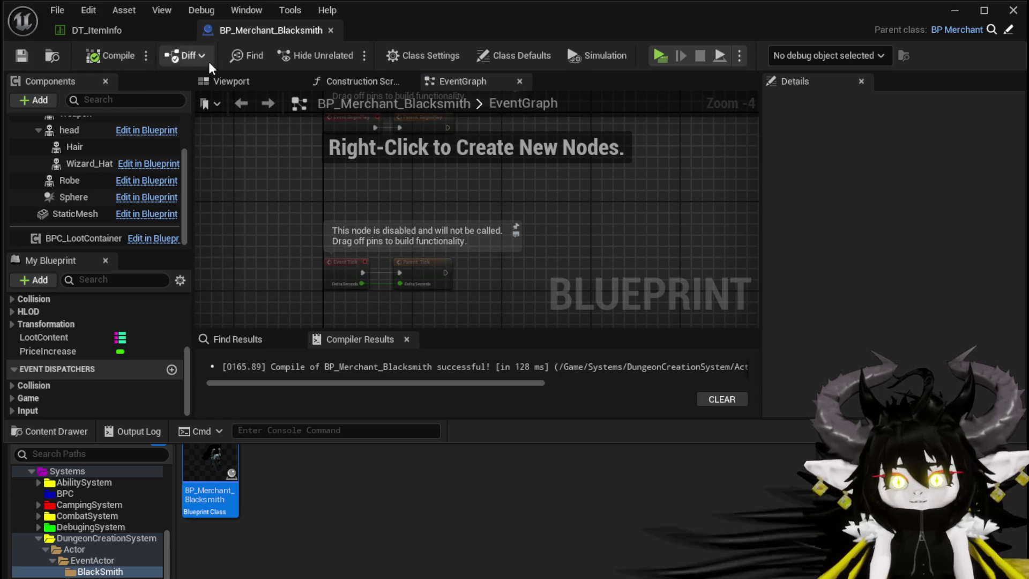
pyautogui.doubleClick(210, 467)
# - Rearrange Event Tick, Morph Targets and the Gate head-rotation nodes in BP_Merchant's graph
pyautogui.scroll(4, 327, 253)
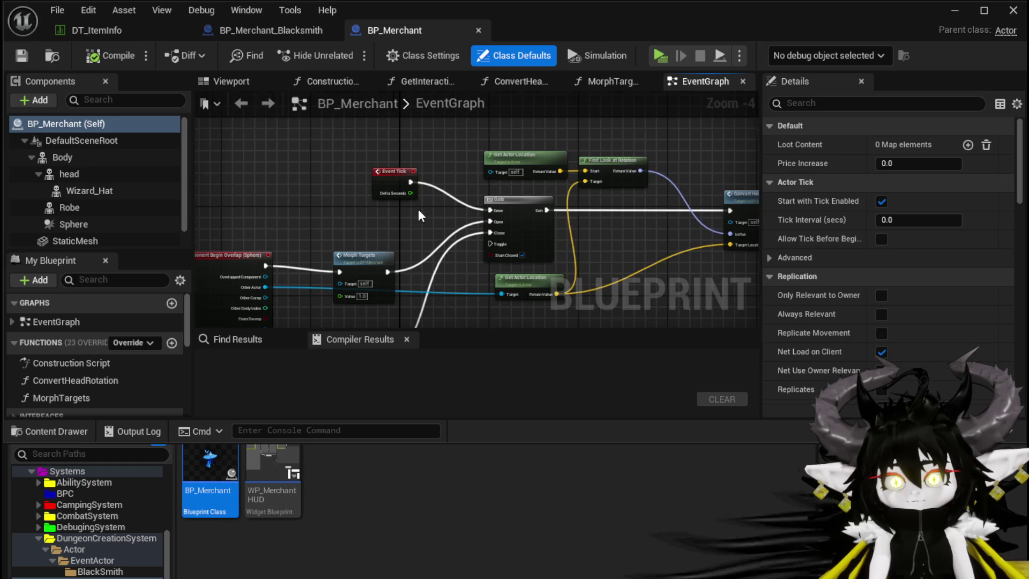
pyautogui.scroll(2, 418, 209)
pyautogui.moveTo(358, 159); pyautogui.dragTo(303, 194)
pyautogui.scroll(-3, 435, 214)
pyautogui.moveTo(435, 215); pyautogui.dragTo(406, 217)
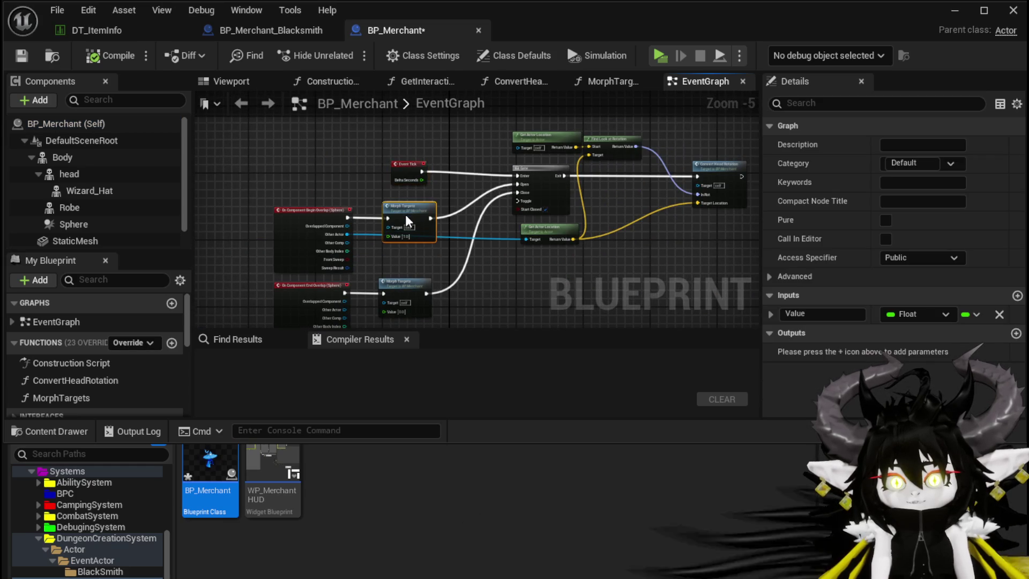
pyautogui.moveTo(346, 160); pyautogui.dragTo(601, 315)
pyautogui.moveTo(559, 214); pyautogui.dragTo(519, 208)
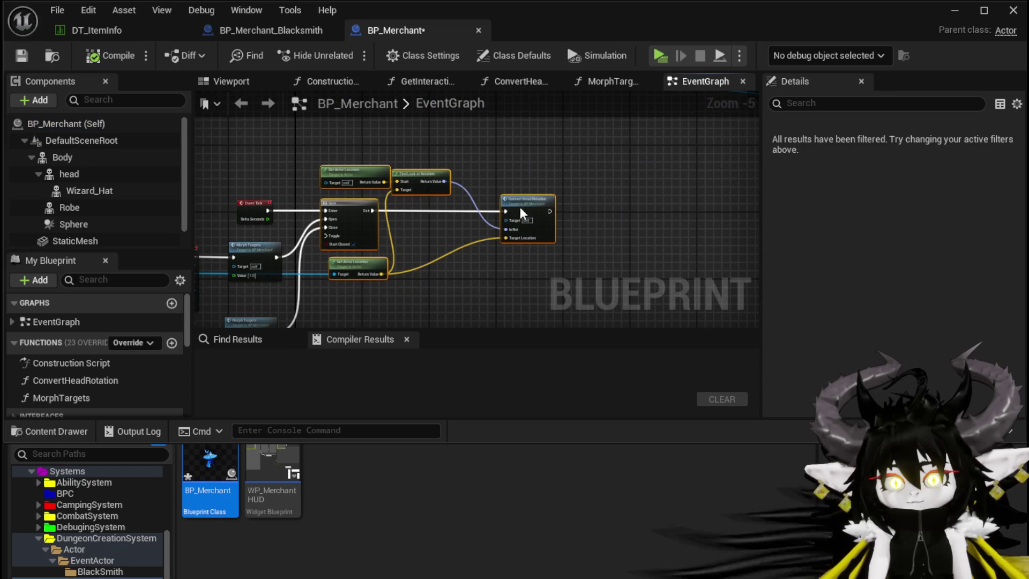
# - Marquee-select the BeginPlay Loot Content, ADD, SET and Random Float in Range nodes
pyautogui.moveTo(480, 176)
pyautogui.mouseDown()
pyautogui.moveTo(340, 237)
pyautogui.moveTo(329, 259)
pyautogui.moveTo(352, 222)
pyautogui.moveTo(340, 291)
pyautogui.mouseUp()
pyautogui.scroll(2, 322, 246)
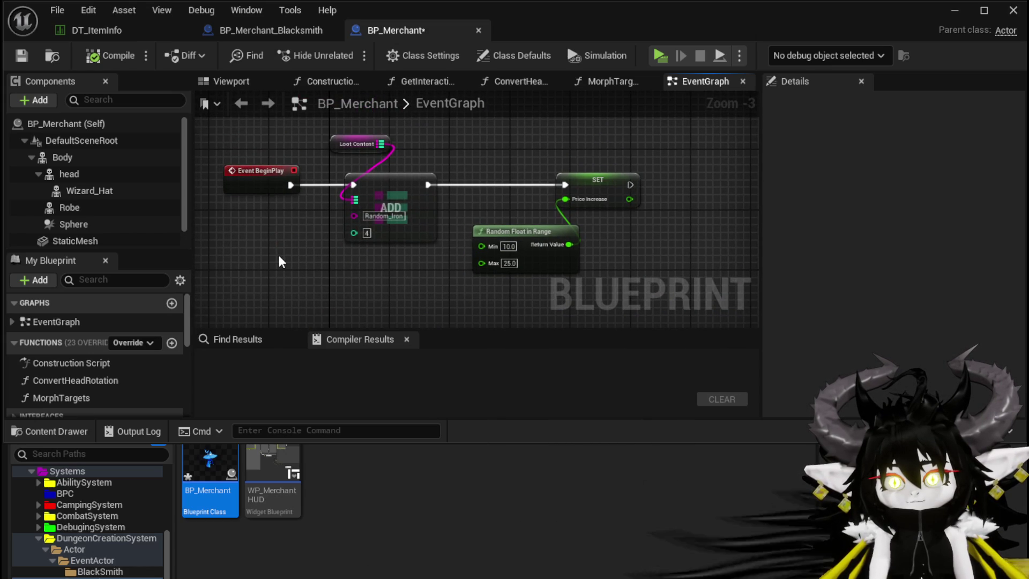
pyautogui.moveTo(356, 288); pyautogui.dragTo(616, 139)
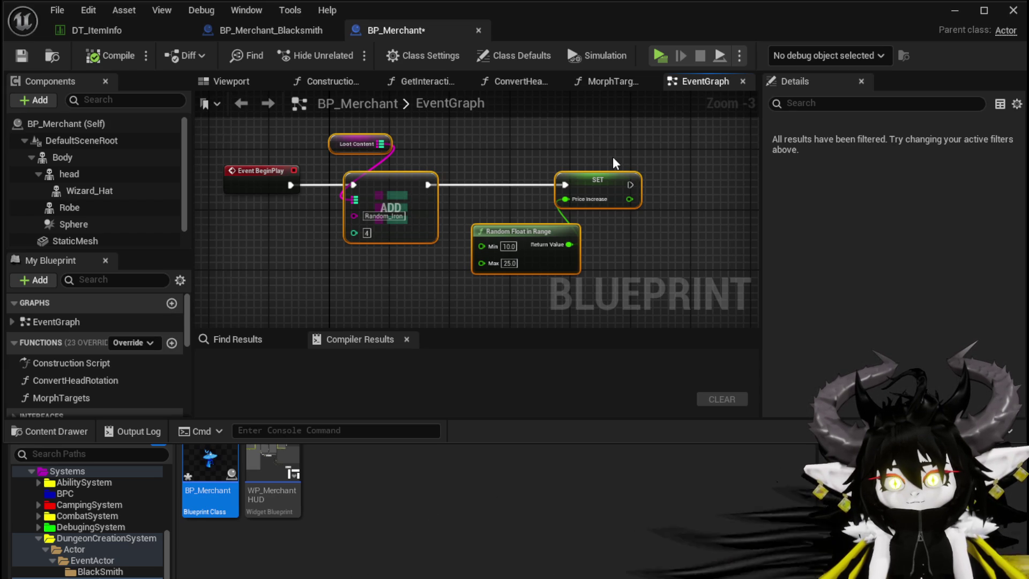
# - Collapse the selected nodes into a function named SetBaseInventory and compile
pyautogui.rightClick(614, 181)
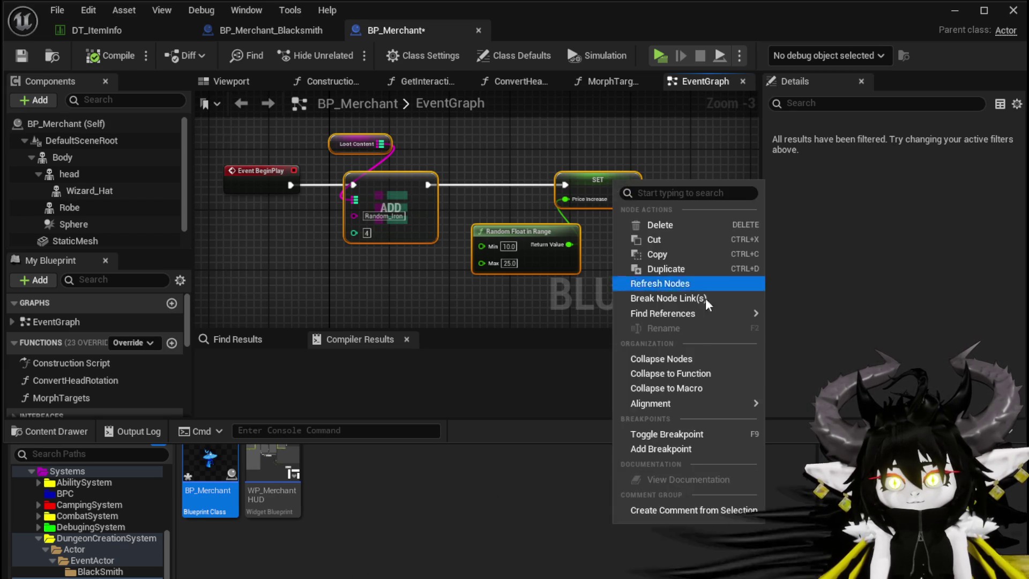
pyautogui.click(663, 373)
pyautogui.write('SetBaseInventor')
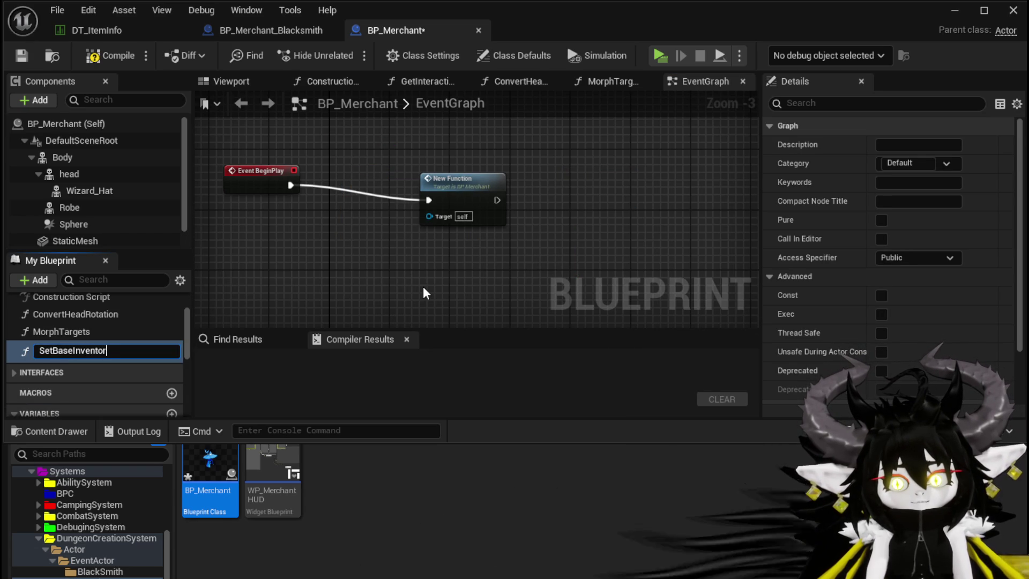
pyautogui.write('y')
pyautogui.press('Return')
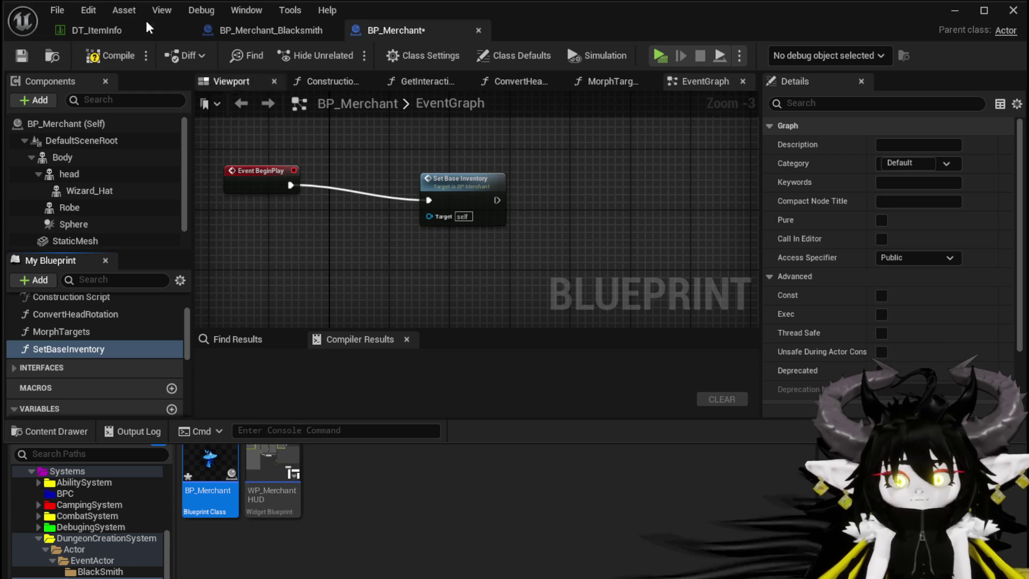
pyautogui.click(110, 55)
# - Open the SetBaseInventory graph and move its entry node far left
pyautogui.doubleClick(418, 186)
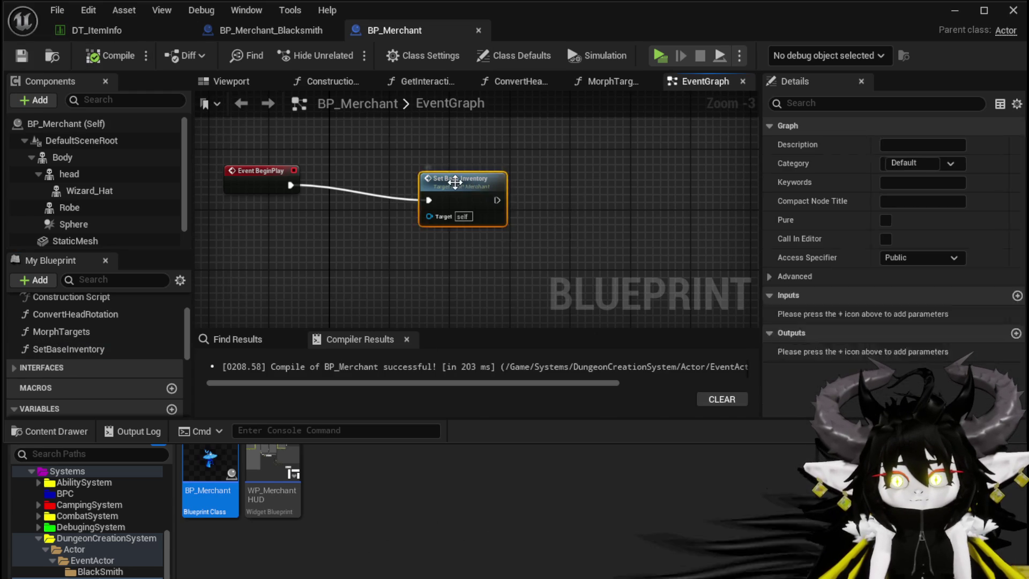
pyautogui.moveTo(455, 188)
pyautogui.mouseDown()
pyautogui.moveTo(194, 189)
pyautogui.moveTo(325, 189)
pyautogui.mouseUp()
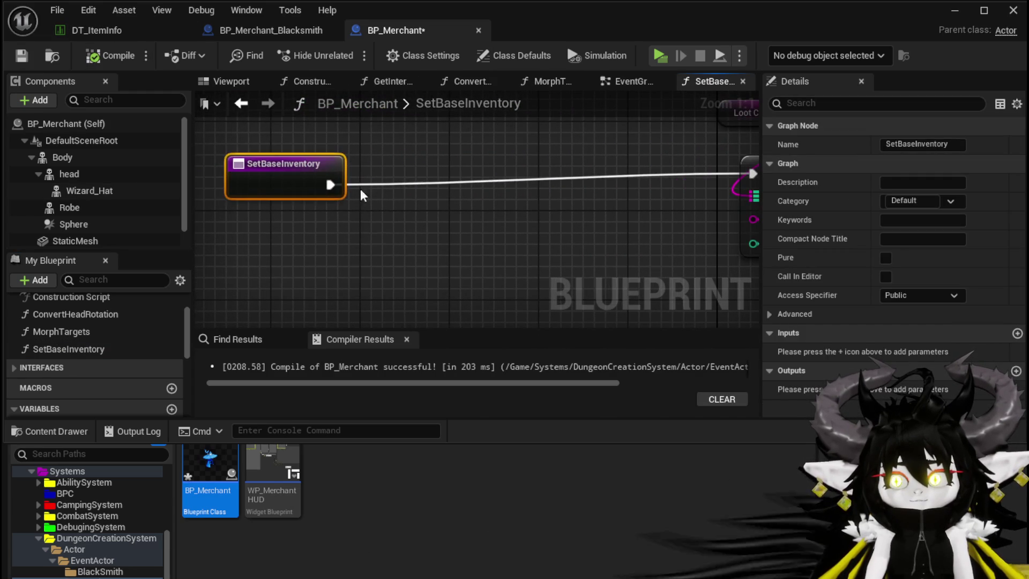
pyautogui.moveTo(440, 188); pyautogui.dragTo(451, 178)
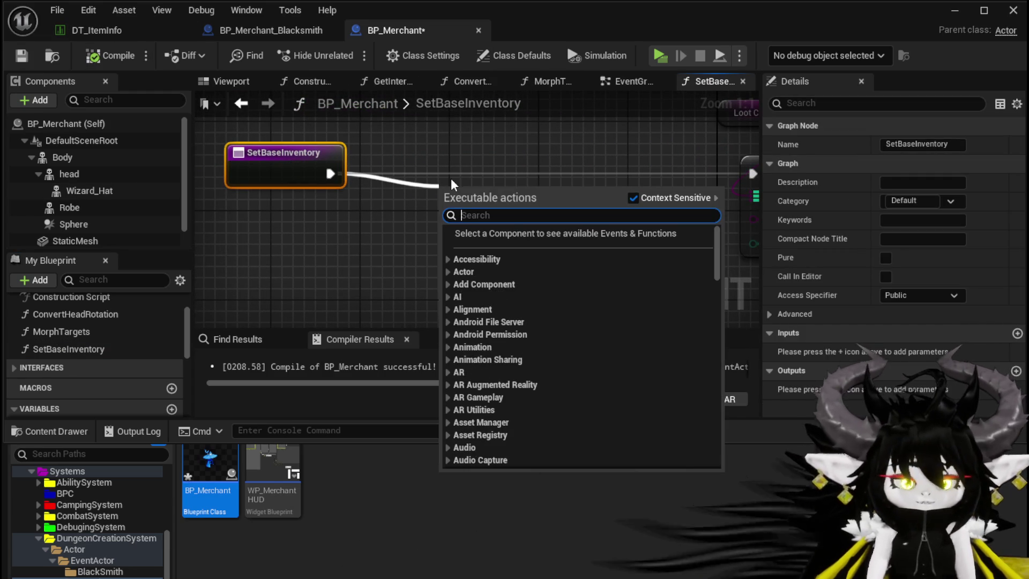
# - Add a For Each Loop node after the entry, removing a mistakenly added Set Loop node
pyautogui.write('Loop')
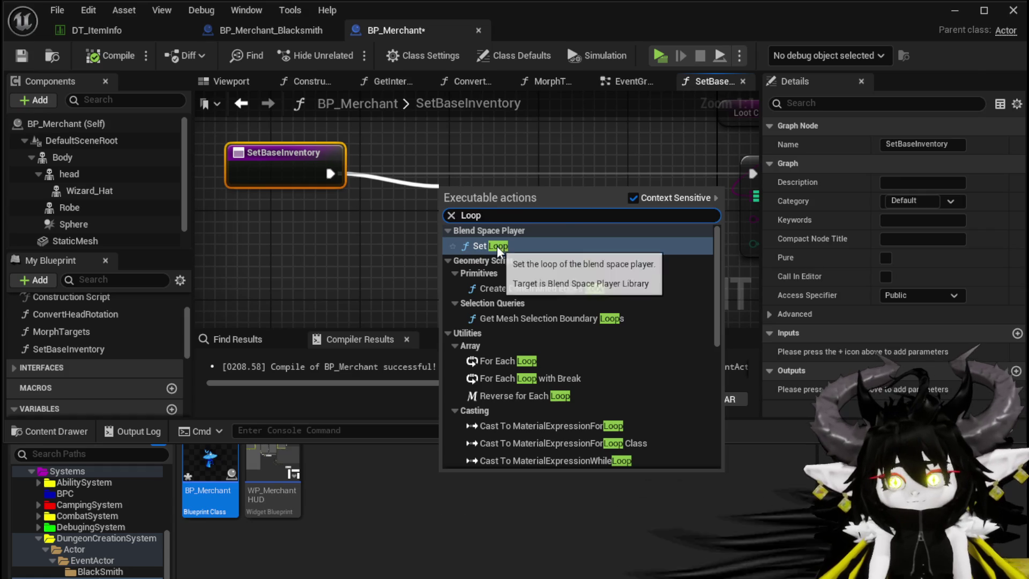
pyautogui.click(497, 246)
pyautogui.press('Delete')
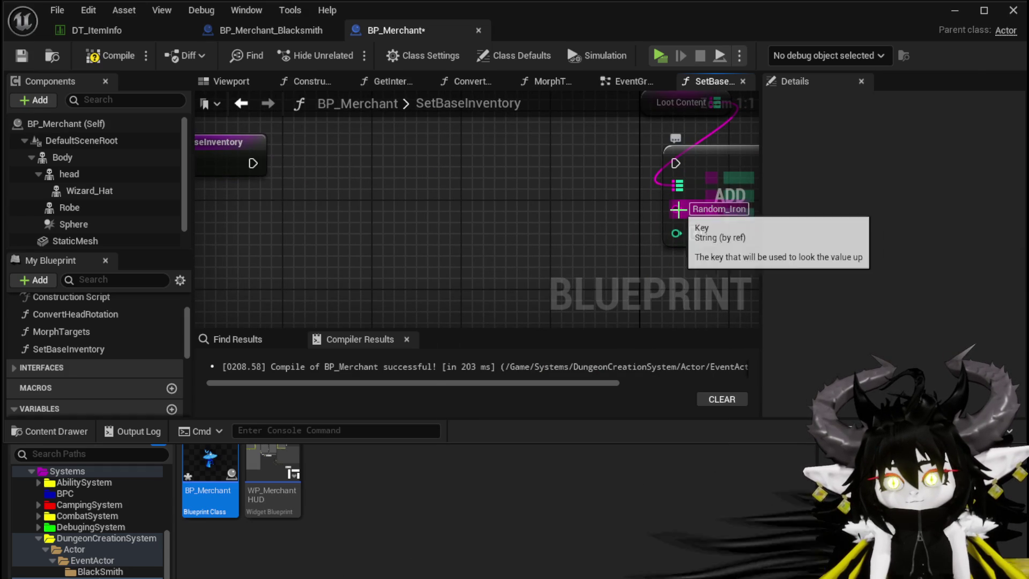
pyautogui.moveTo(676, 209); pyautogui.dragTo(402, 202)
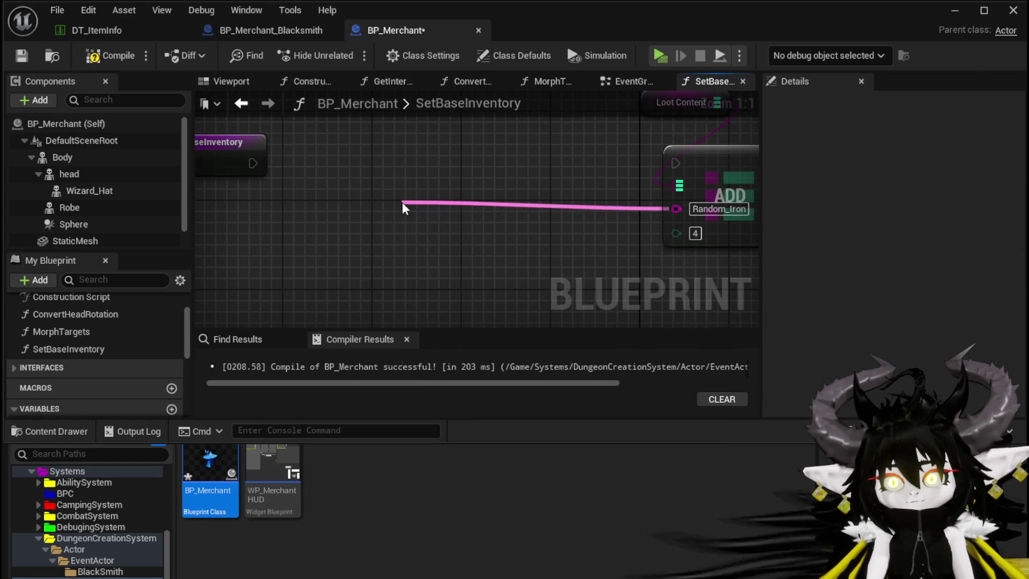
pyautogui.write('Loop')
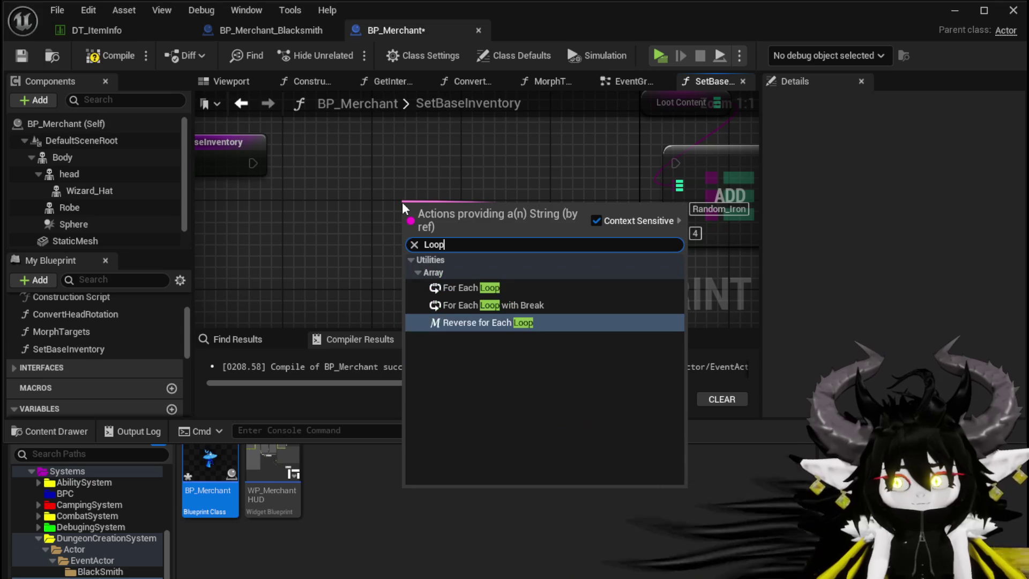
pyautogui.click(471, 287)
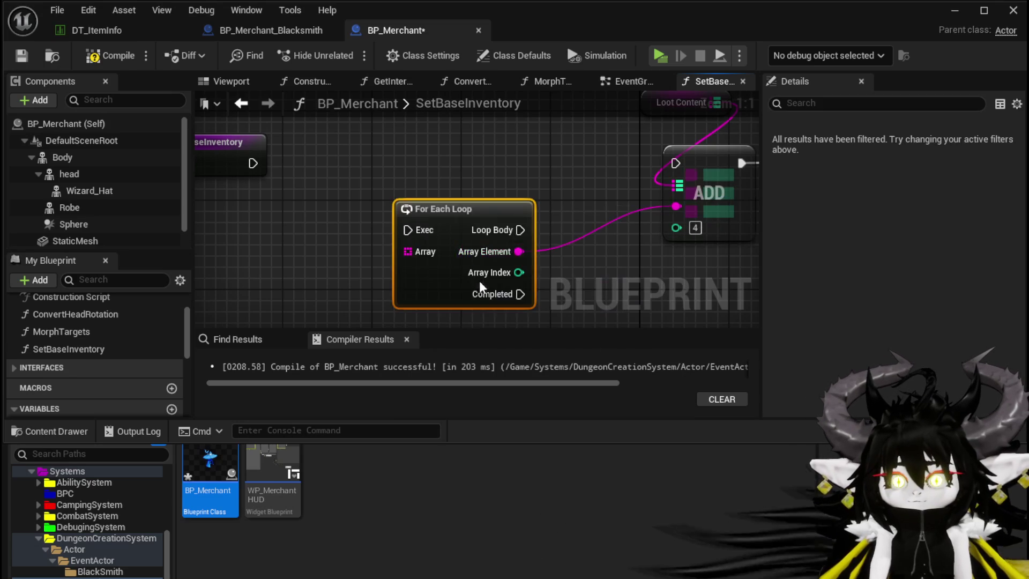
pyautogui.moveTo(462, 216); pyautogui.dragTo(416, 162)
# - Wire the entry's exec and a new Array input into the loop, and Loop Body into ADD
pyautogui.moveTo(252, 163); pyautogui.dragTo(364, 174)
pyautogui.click(287, 188)
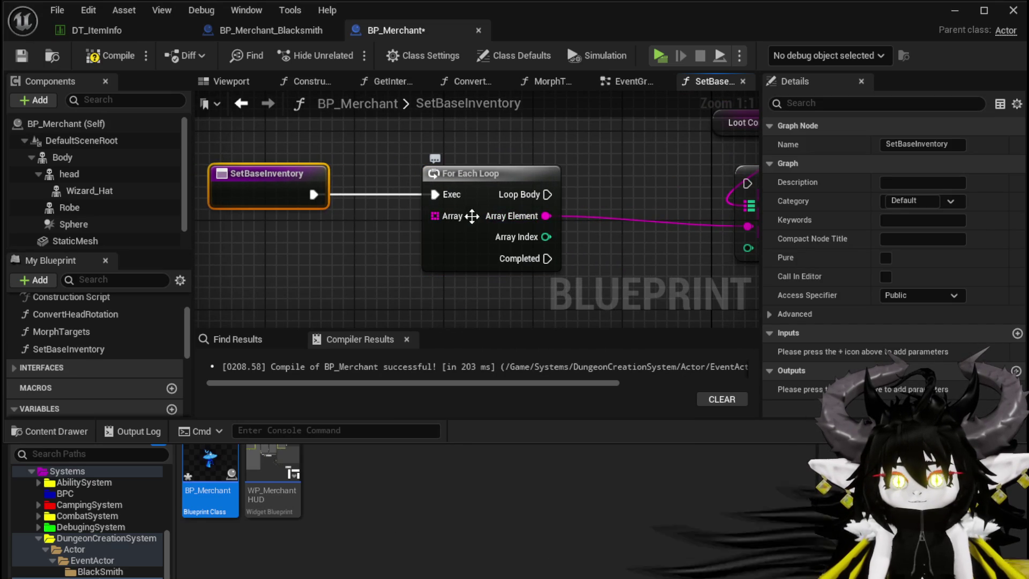
pyautogui.moveTo(435, 216); pyautogui.dragTo(279, 214)
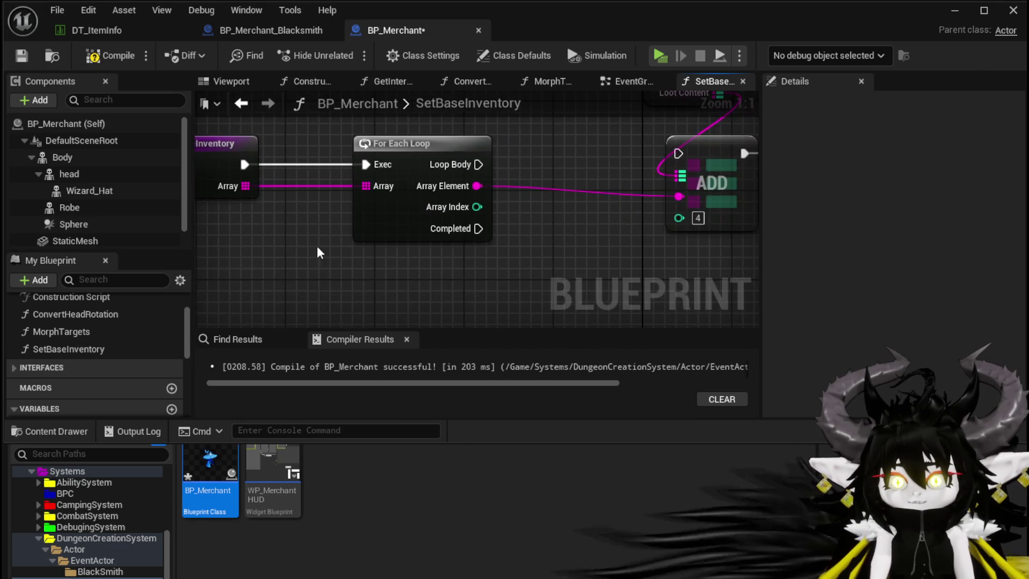
pyautogui.scroll(-2, 531, 231)
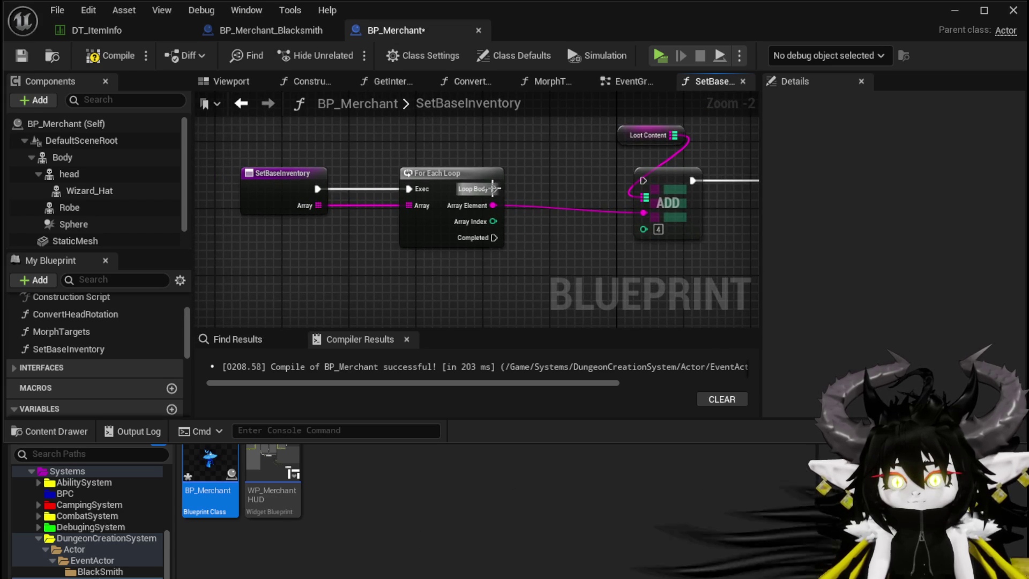
pyautogui.moveTo(493, 189)
pyautogui.mouseDown()
pyautogui.moveTo(637, 192)
pyautogui.moveTo(643, 181)
pyautogui.mouseUp()
pyautogui.moveTo(513, 266)
pyautogui.mouseDown()
pyautogui.moveTo(657, 196)
pyautogui.moveTo(353, 262)
pyautogui.moveTo(449, 189)
pyautogui.moveTo(482, 223)
pyautogui.mouseUp()
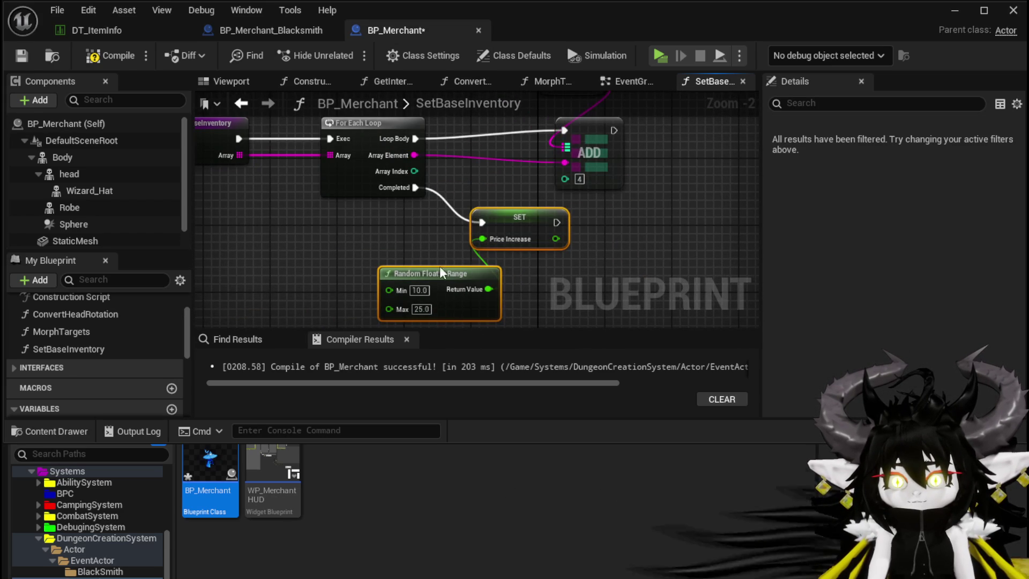
# - Run SET on loop Completed, fed by a new PriceIncrease function input, and rearrange nodes
pyautogui.moveTo(376, 230); pyautogui.dragTo(429, 223)
pyautogui.moveTo(558, 264); pyautogui.dragTo(558, 265)
pyautogui.moveTo(561, 214)
pyautogui.mouseDown()
pyautogui.moveTo(512, 233)
pyautogui.moveTo(376, 231)
pyautogui.mouseUp()
pyautogui.click(465, 231)
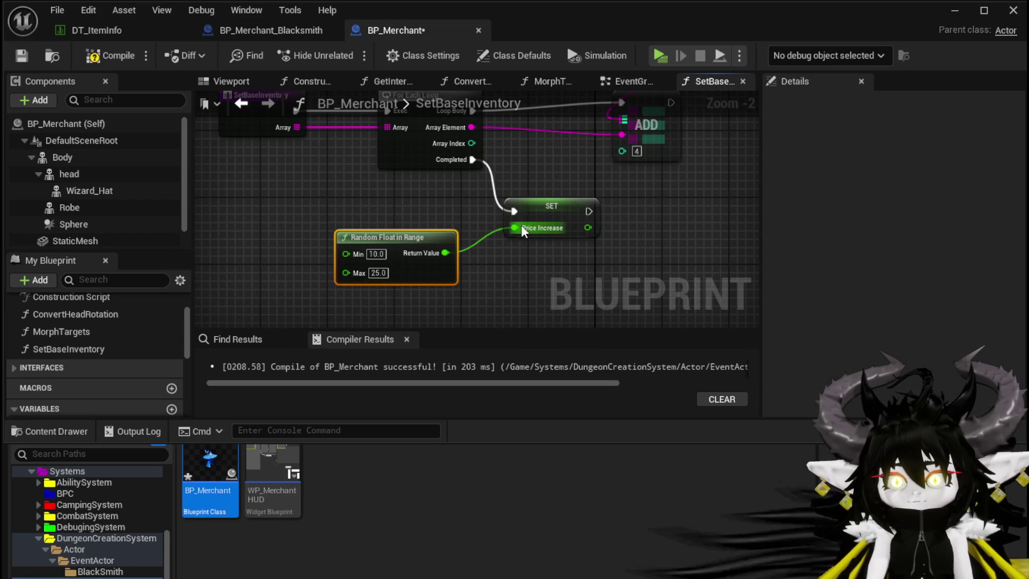
pyautogui.moveTo(515, 228)
pyautogui.mouseDown()
pyautogui.moveTo(328, 177)
pyautogui.moveTo(271, 130)
pyautogui.moveTo(234, 146)
pyautogui.mouseUp()
pyautogui.moveTo(587, 179)
pyautogui.mouseDown()
pyautogui.moveTo(574, 232)
pyautogui.moveTo(595, 230)
pyautogui.mouseUp()
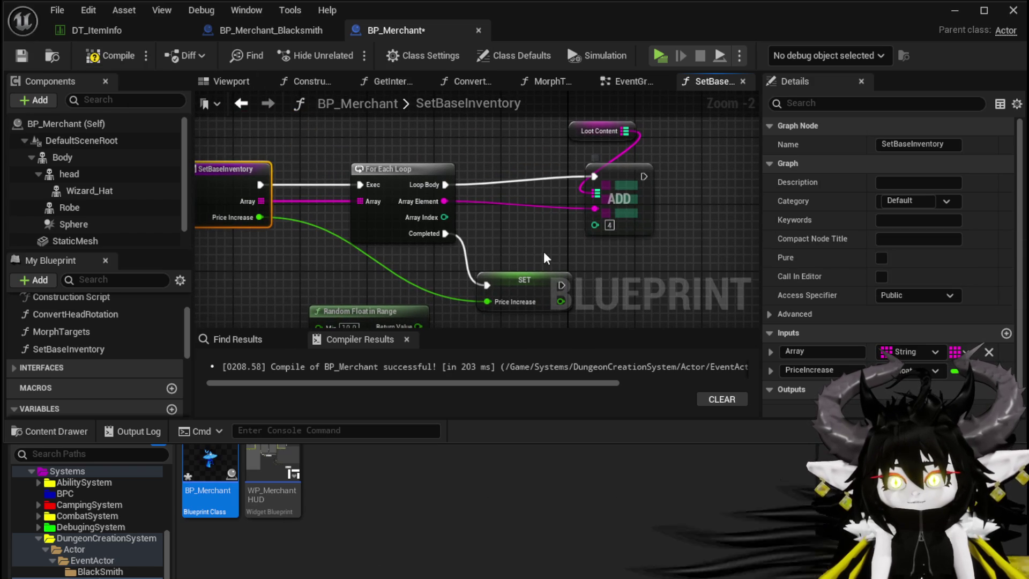
pyautogui.moveTo(529, 120); pyautogui.dragTo(648, 196)
pyautogui.click(560, 219)
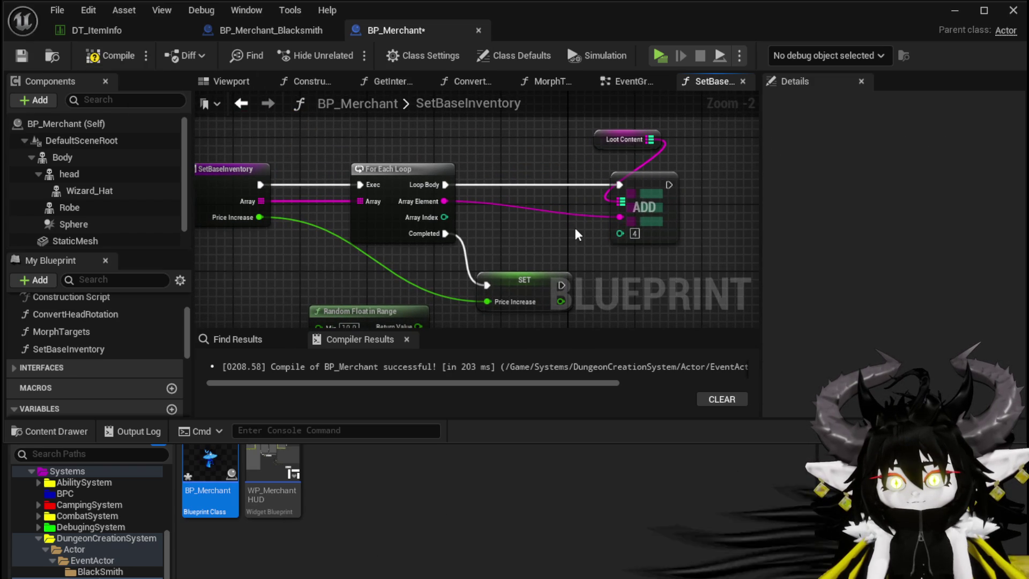
# - Change the Array input's container type in the SetBaseInventory entry's Details
pyautogui.rightClick(288, 247)
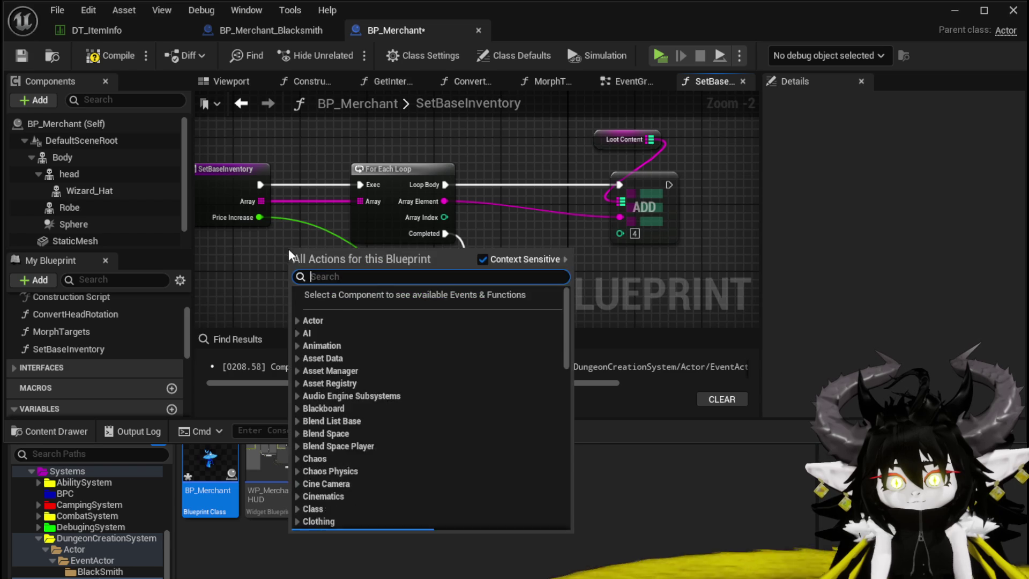
pyautogui.click(241, 221)
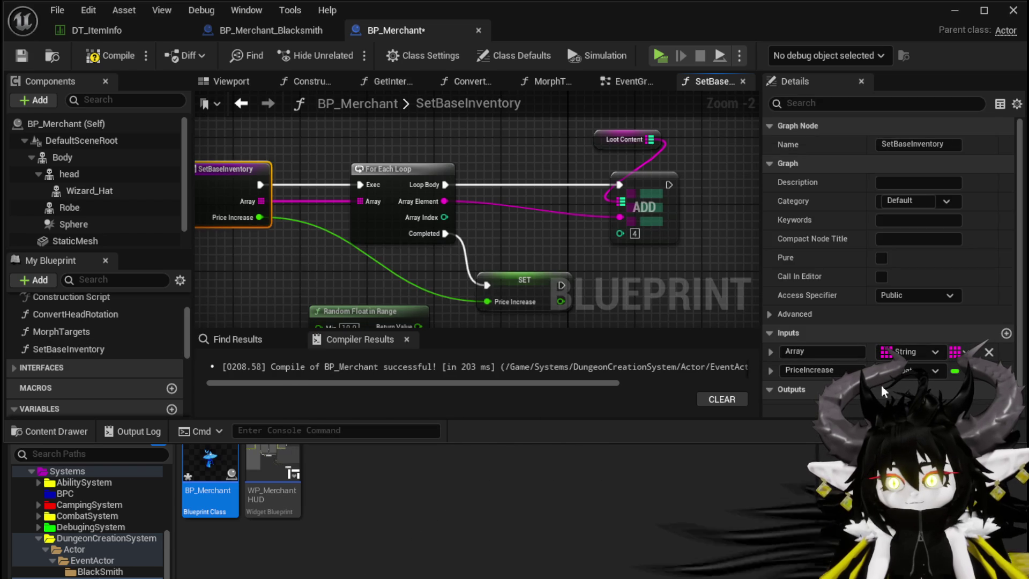
pyautogui.scroll(-5, 124, 369)
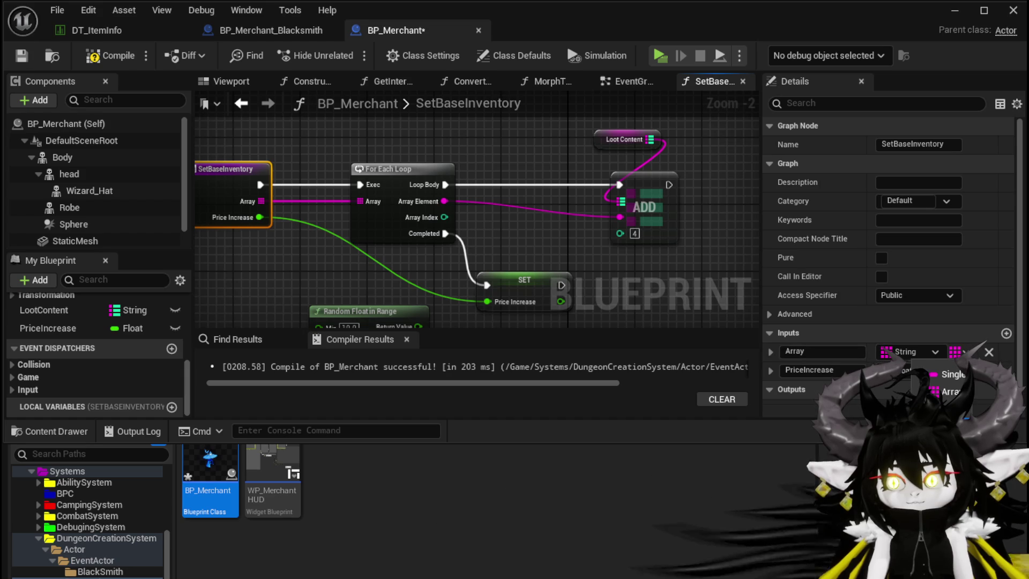
pyautogui.click(950, 392)
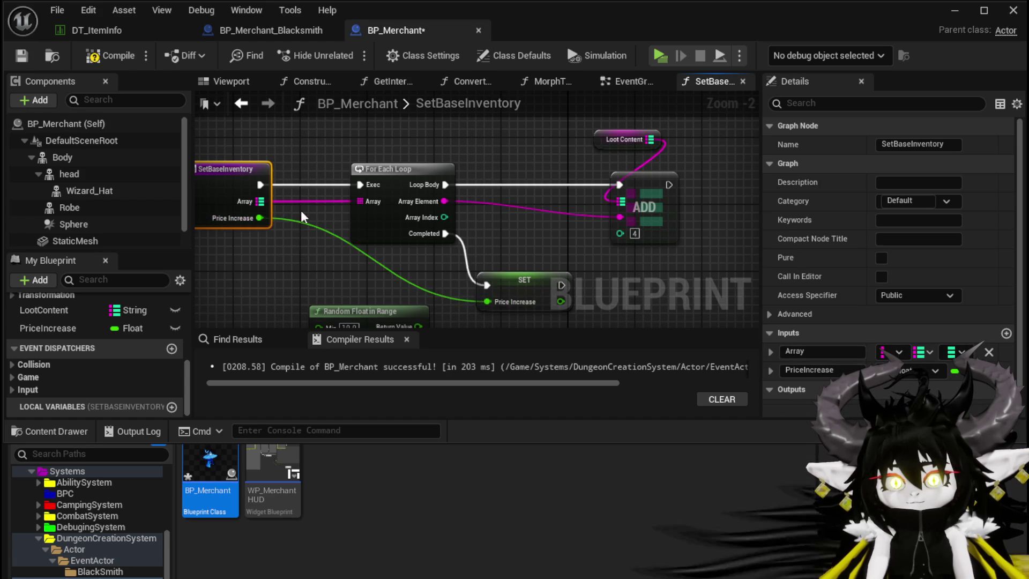
# - Insert a KEYS node for the map input between SetBaseInventory and For Each Loop
pyautogui.moveTo(301, 210)
pyautogui.mouseDown()
pyautogui.moveTo(353, 223)
pyautogui.moveTo(226, 202)
pyautogui.moveTo(267, 222)
pyautogui.moveTo(334, 226)
pyautogui.mouseUp()
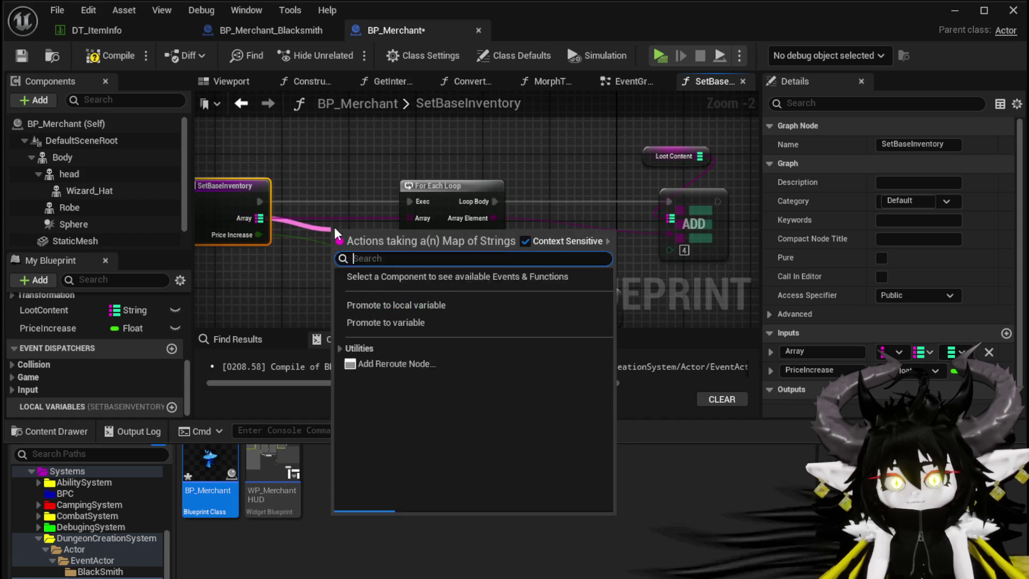
pyautogui.write('Key')
pyautogui.press('Return')
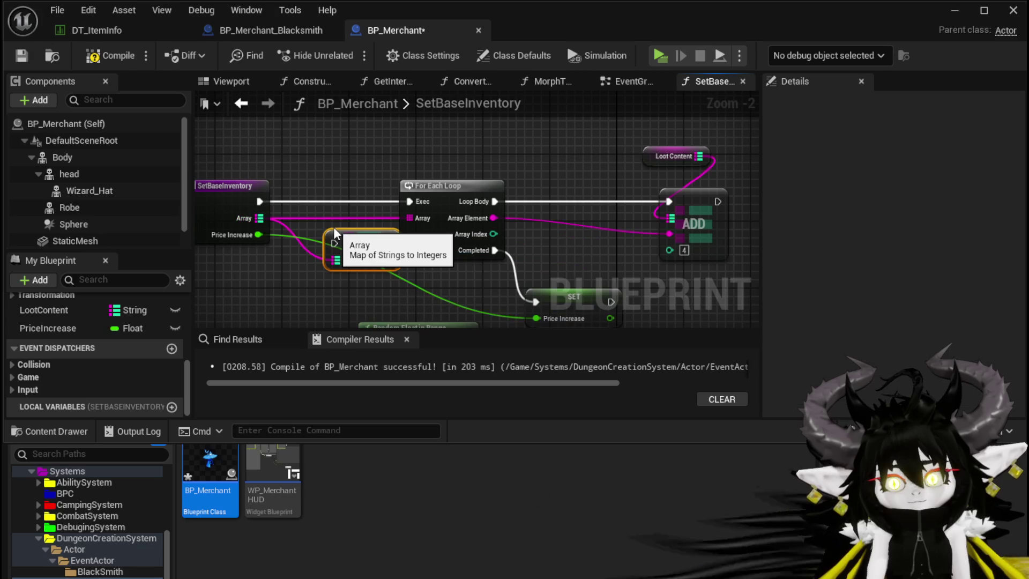
pyautogui.moveTo(380, 243); pyautogui.dragTo(342, 192)
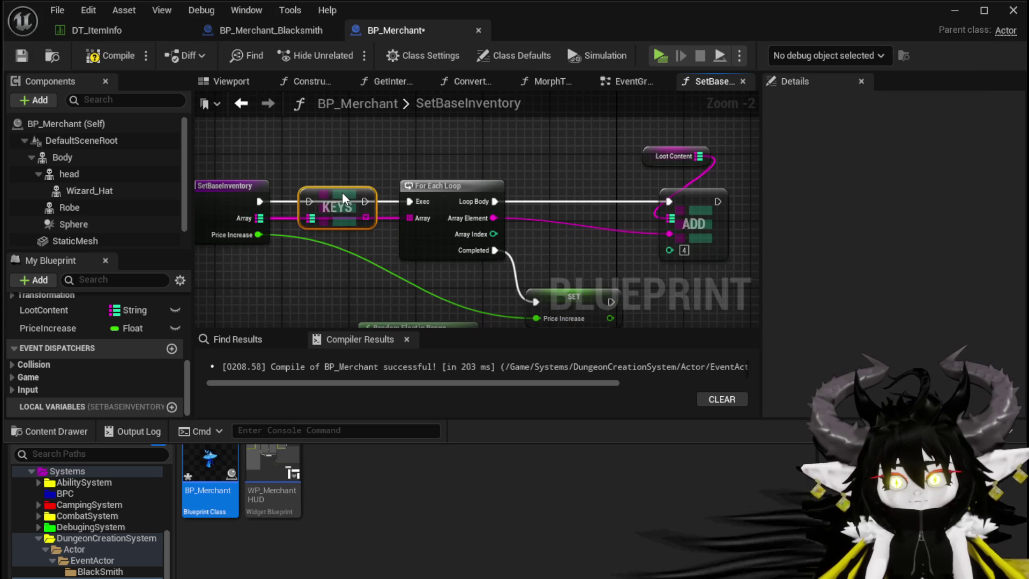
pyautogui.moveTo(259, 202); pyautogui.dragTo(410, 201)
pyautogui.moveTo(366, 217); pyautogui.dragTo(416, 218)
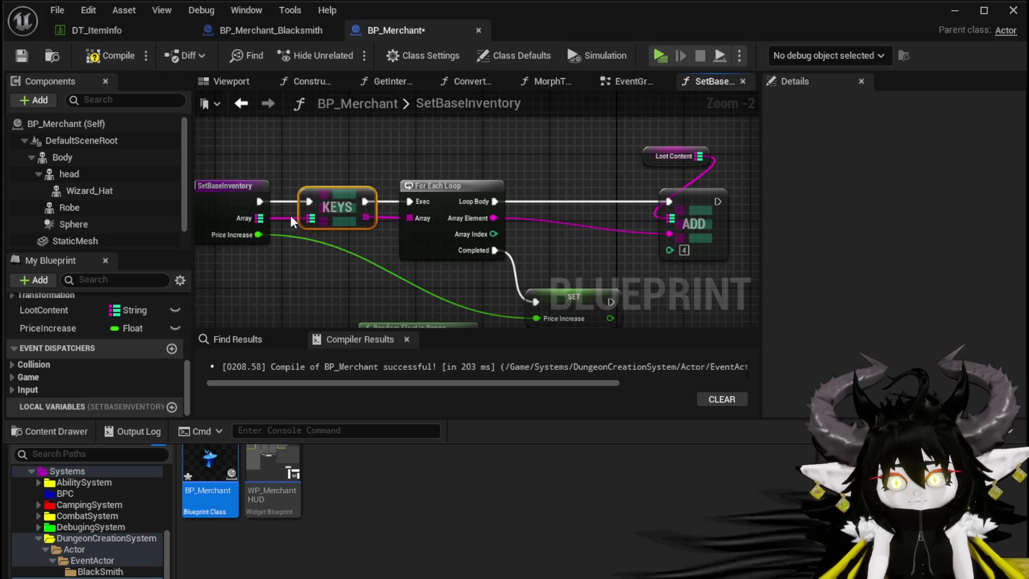
# - Loop over the keys, add a map Find using each element, and feed its value into ADD
pyautogui.moveTo(260, 218); pyautogui.dragTo(400, 157)
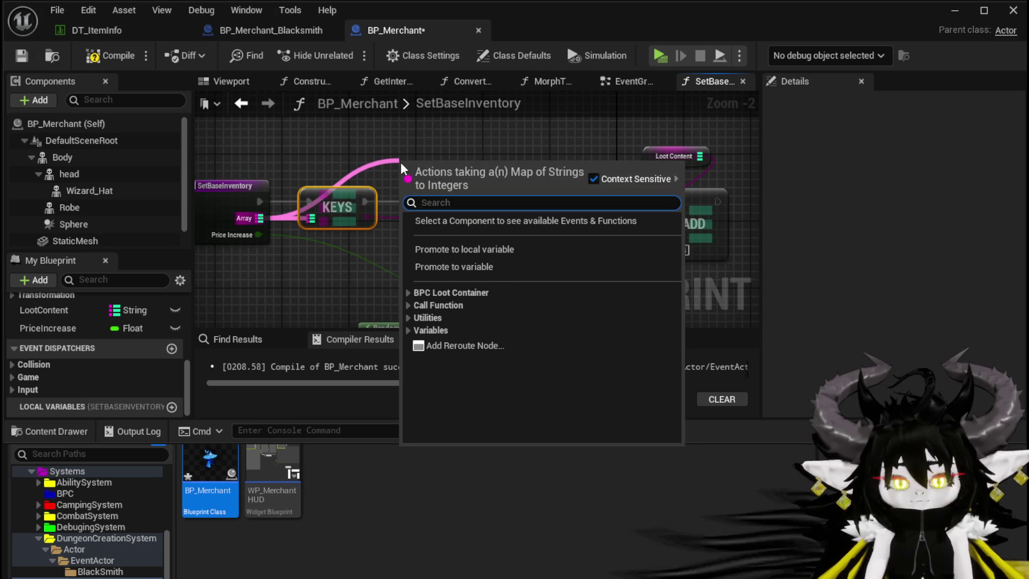
pyautogui.write('find')
pyautogui.press('Return')
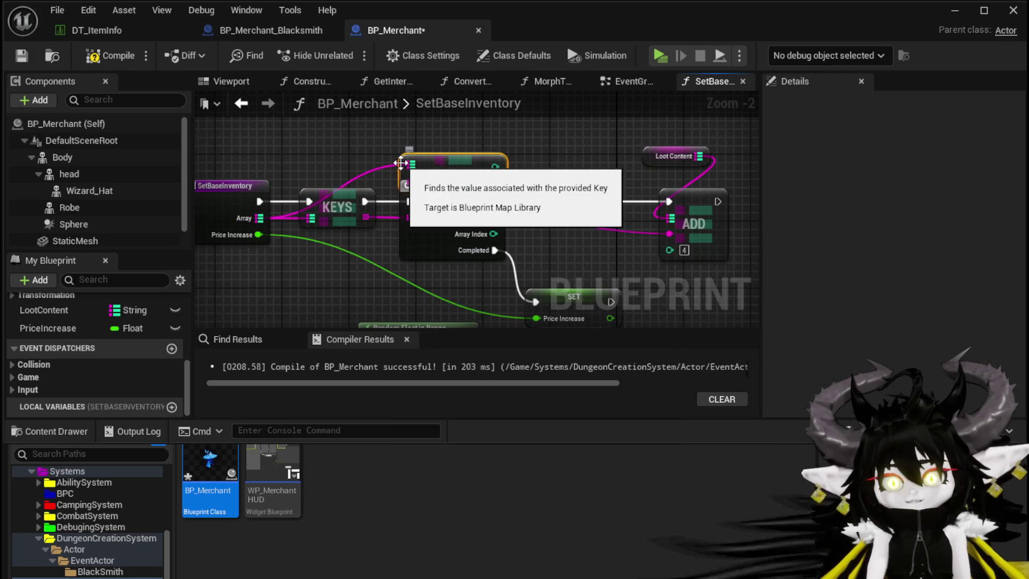
pyautogui.moveTo(493, 217)
pyautogui.mouseDown()
pyautogui.moveTo(412, 183)
pyautogui.moveTo(593, 186)
pyautogui.moveTo(670, 250)
pyautogui.mouseUp()
pyautogui.moveTo(699, 207); pyautogui.dragTo(743, 199)
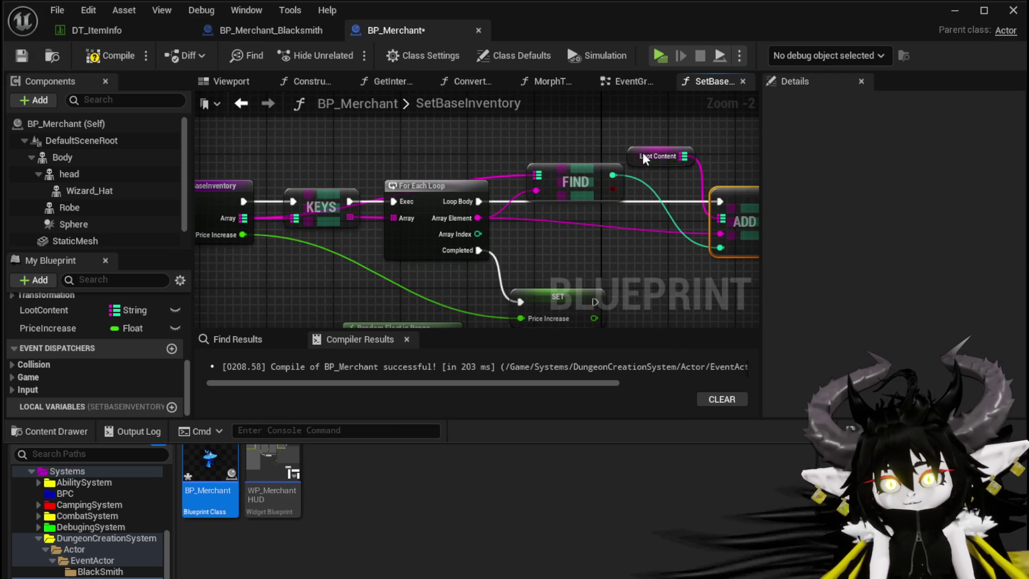
# - Reposition the FIND and Loot Content nodes and select the Random Float in Range node
pyautogui.moveTo(645, 157); pyautogui.dragTo(720, 157)
pyautogui.moveTo(579, 180)
pyautogui.mouseDown()
pyautogui.moveTo(612, 224)
pyautogui.moveTo(613, 143)
pyautogui.moveTo(602, 153)
pyautogui.mouseUp()
pyautogui.moveTo(517, 164); pyautogui.dragTo(315, 180)
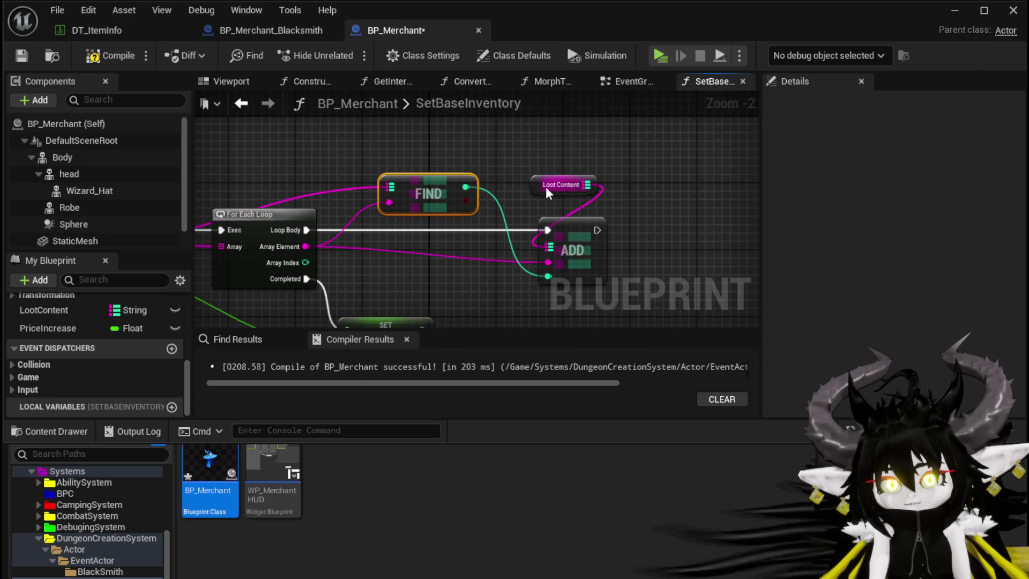
pyautogui.moveTo(546, 187); pyautogui.dragTo(561, 174)
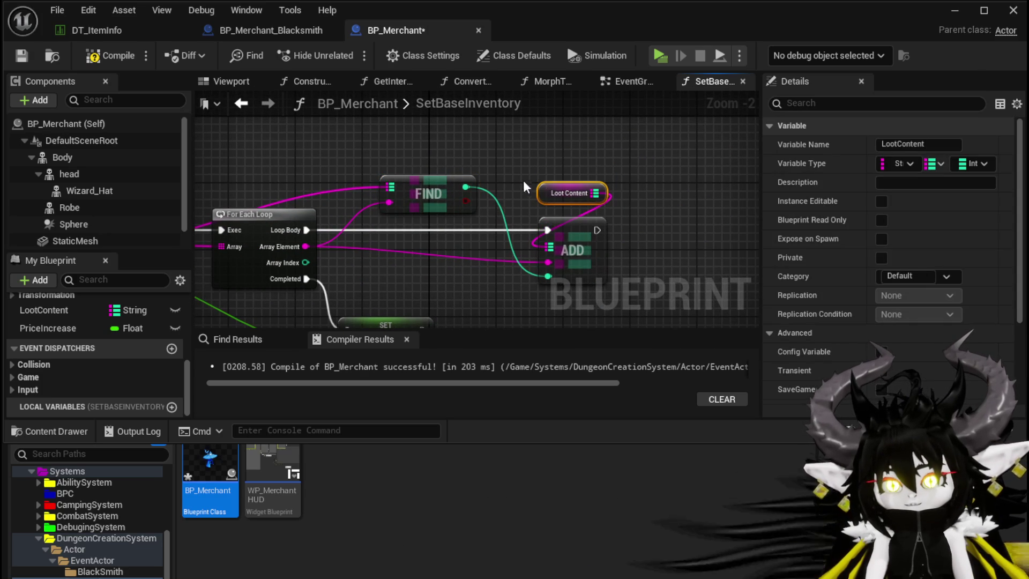
pyautogui.moveTo(463, 273); pyautogui.dragTo(224, 182)
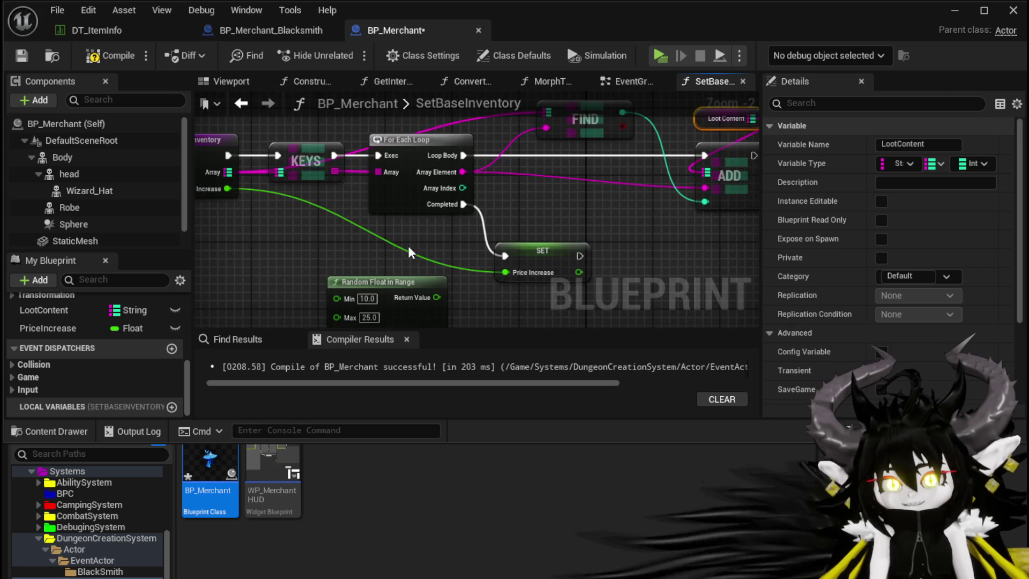
pyautogui.moveTo(407, 246); pyautogui.dragTo(438, 236)
pyautogui.click(497, 290)
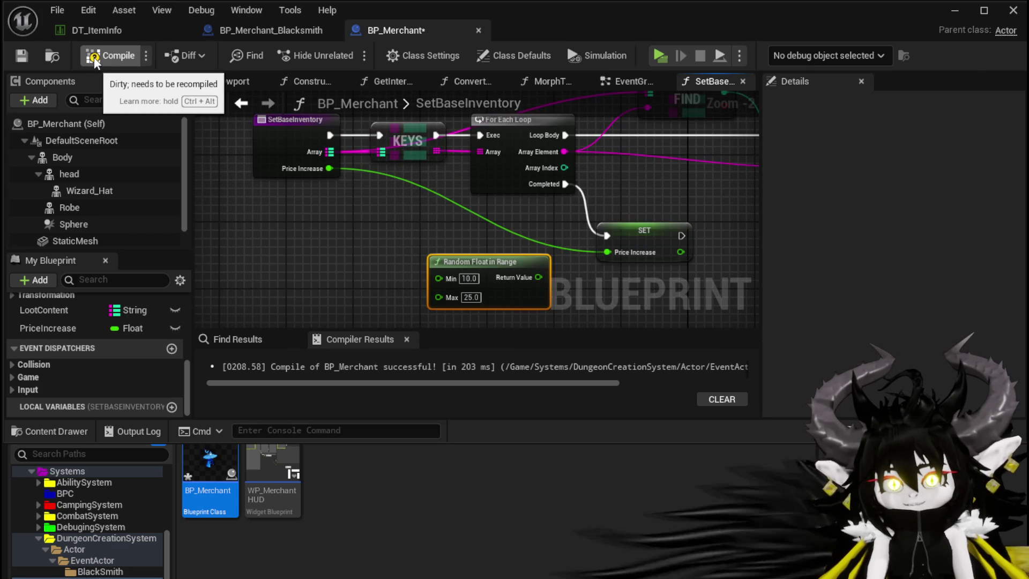
# - Compile BP_Merchant and paste a Random Float in Range feeding Set Base Inventory's Price Increase
pyautogui.click(109, 55)
pyautogui.click(21, 57)
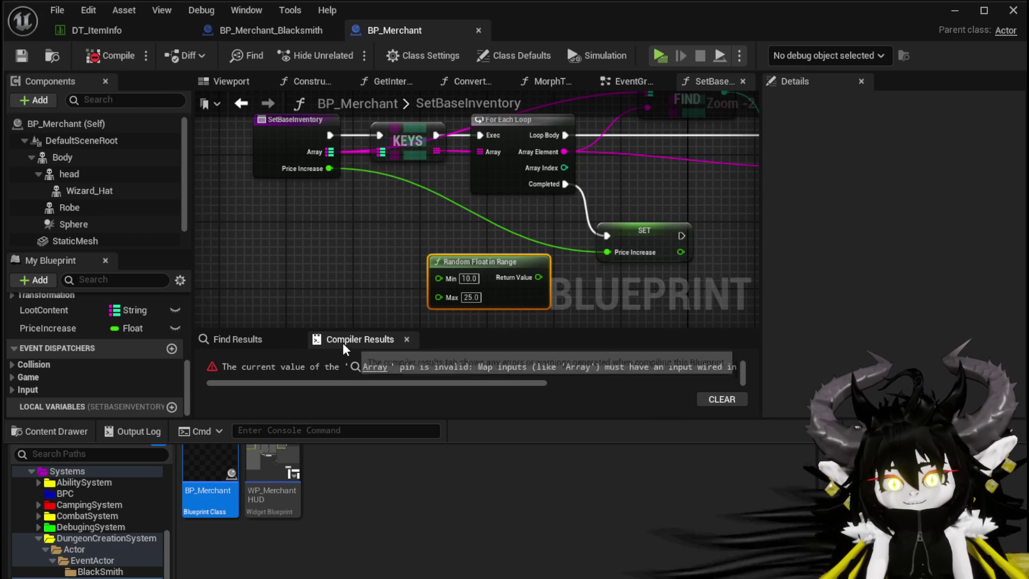
pyautogui.click(374, 367)
pyautogui.click(369, 246)
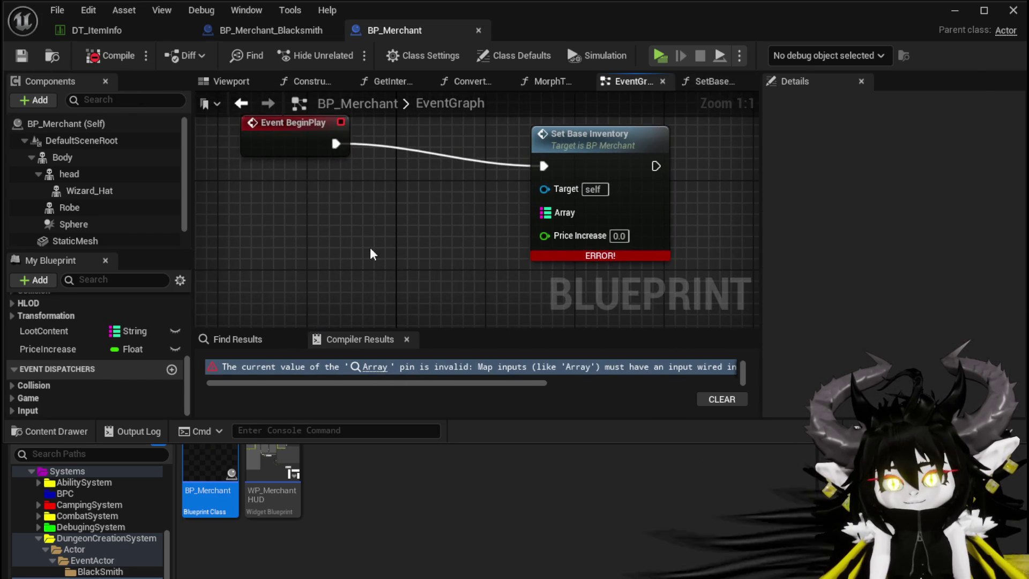
pyautogui.hotkey('ctrl', 'v')
pyautogui.moveTo(504, 268)
pyautogui.mouseDown()
pyautogui.moveTo(478, 278)
pyautogui.moveTo(517, 292)
pyautogui.moveTo(544, 236)
pyautogui.mouseUp()
pyautogui.moveTo(426, 256); pyautogui.dragTo(427, 283)
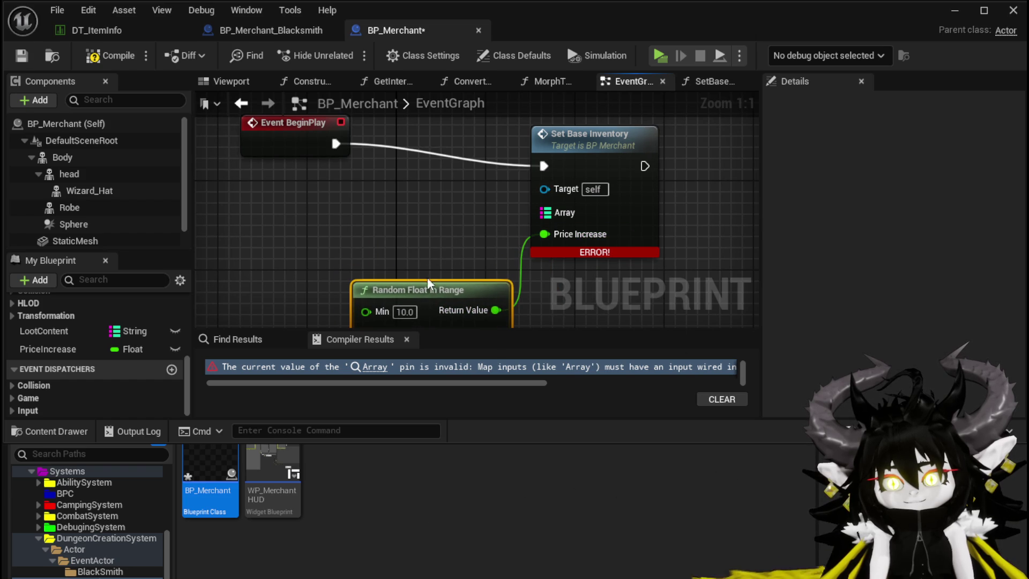
# - Plug a LootContent Get into Set Base Inventory's Array input and recompile
pyautogui.rightClick(546, 214)
pyautogui.click(452, 217)
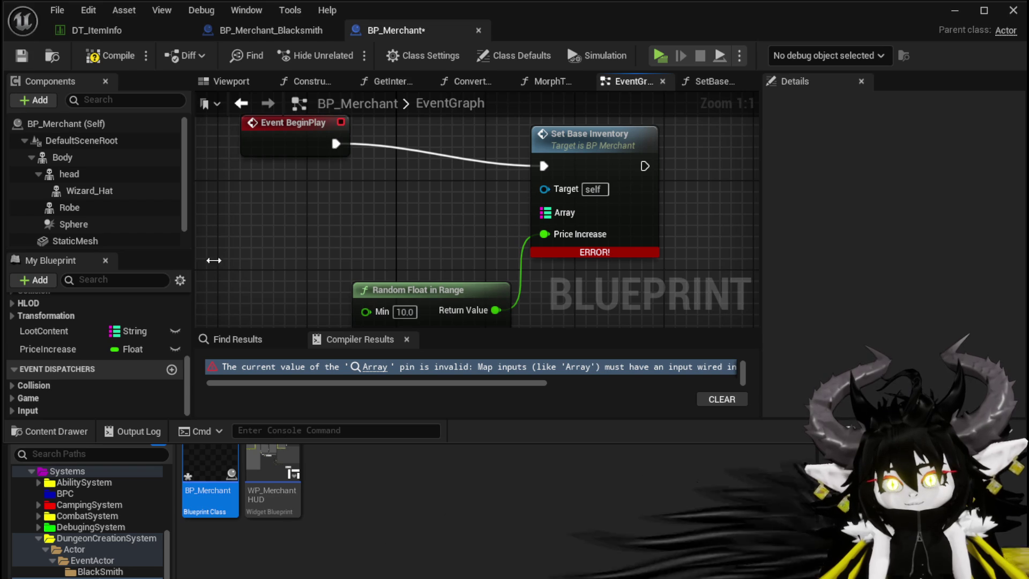
pyautogui.moveTo(50, 331); pyautogui.dragTo(382, 201)
pyautogui.click(426, 228)
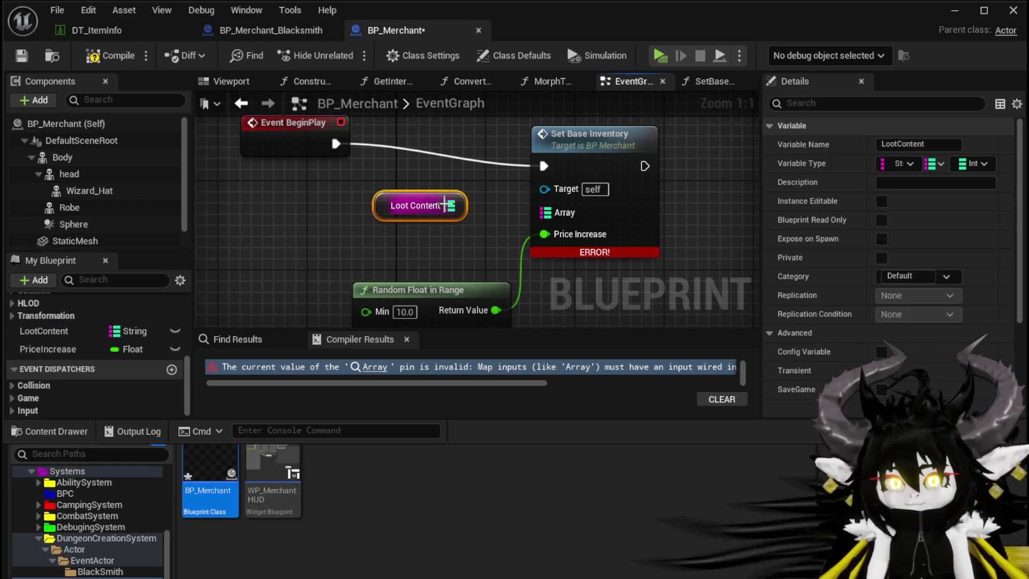
pyautogui.moveTo(451, 205)
pyautogui.mouseDown()
pyautogui.moveTo(585, 216)
pyautogui.moveTo(547, 212)
pyautogui.mouseUp()
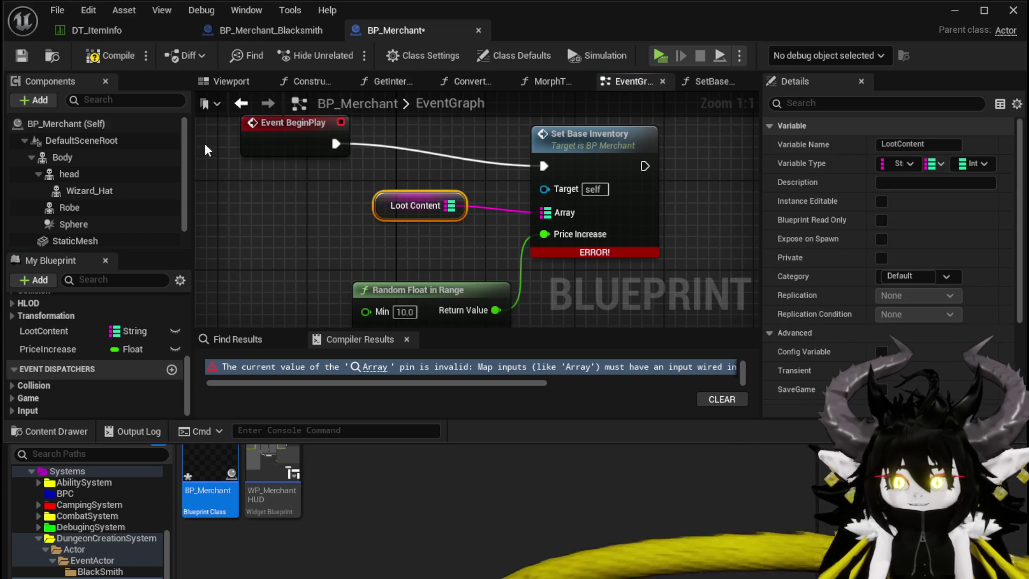
pyautogui.click(104, 58)
# - Add a 'Random' default entry to Loot Content, recompile and save BP_Merchant
pyautogui.scroll(-5, 879, 284)
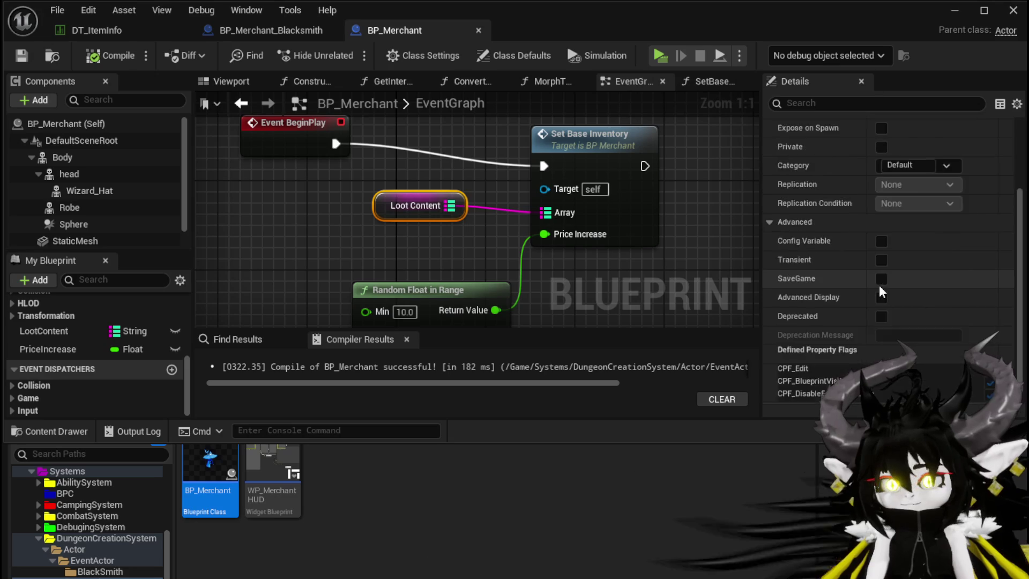
pyautogui.click(968, 396)
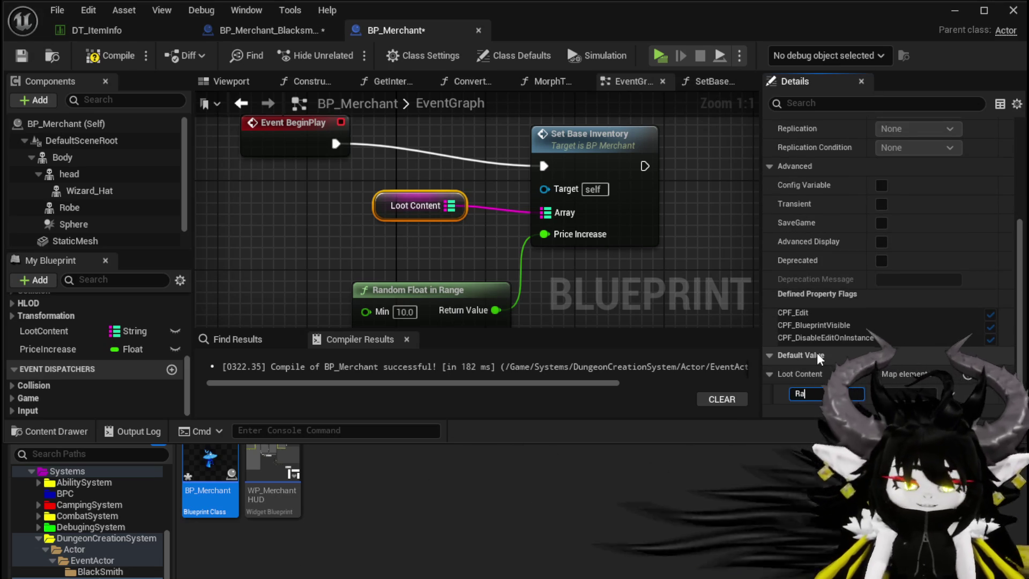
pyautogui.write('Random')
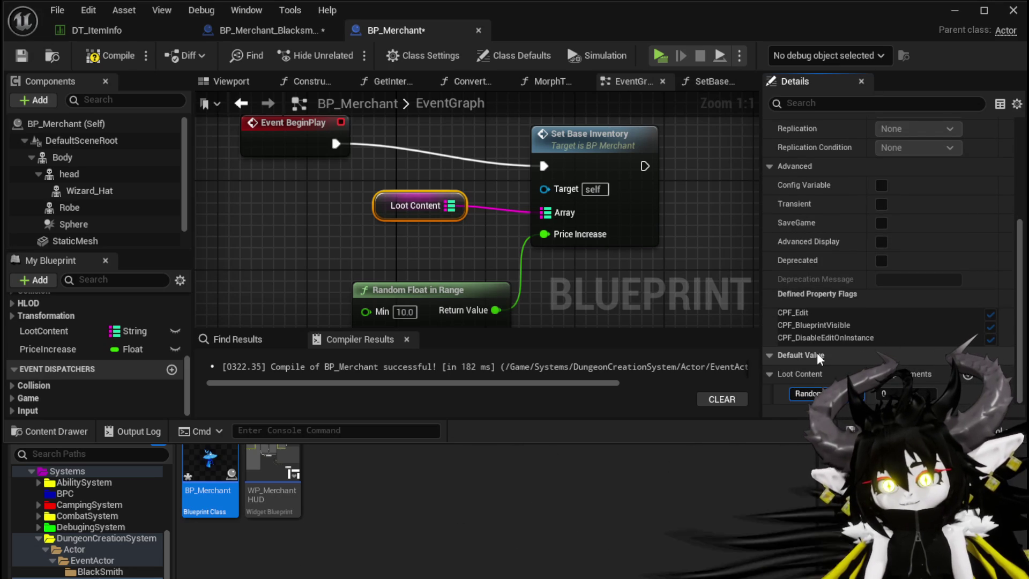
pyautogui.press('Return')
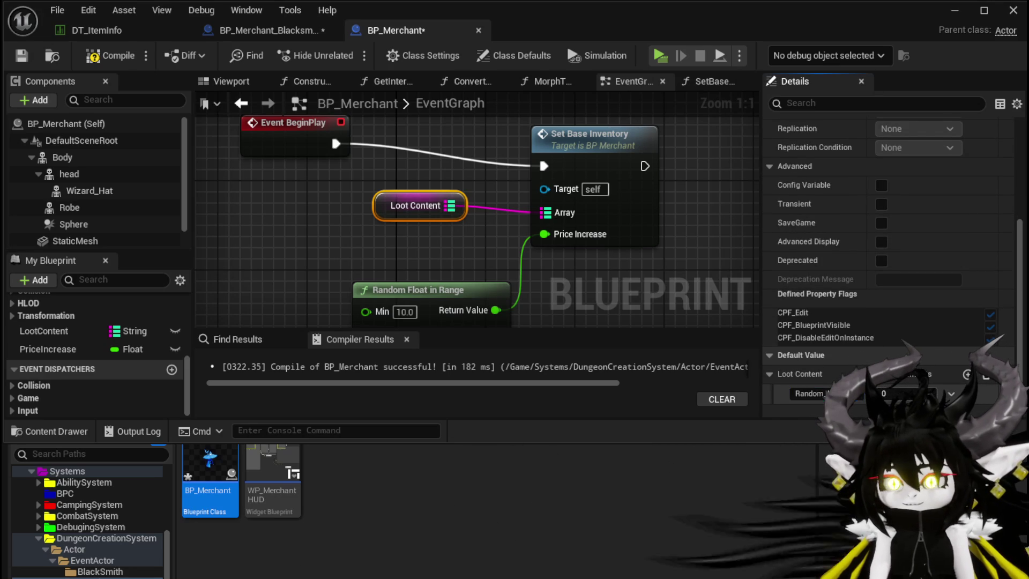
pyautogui.click(315, 192)
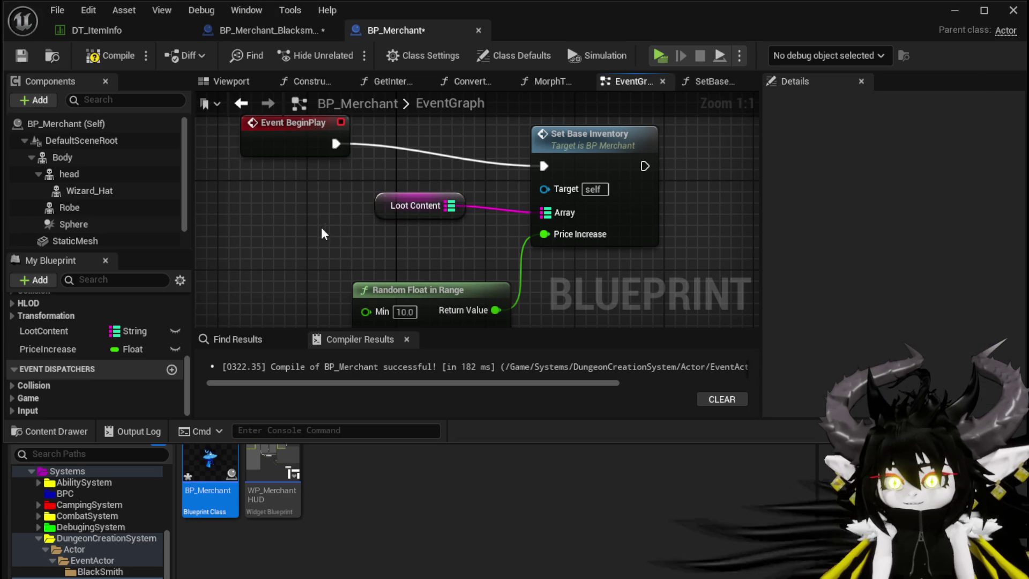
pyautogui.click(109, 55)
pyautogui.click(25, 62)
# - Align Loot Content and Event BeginPlay with Set Base Inventory, then switch to BP_Merchant_Blacksmith
pyautogui.scroll(-2, 344, 182)
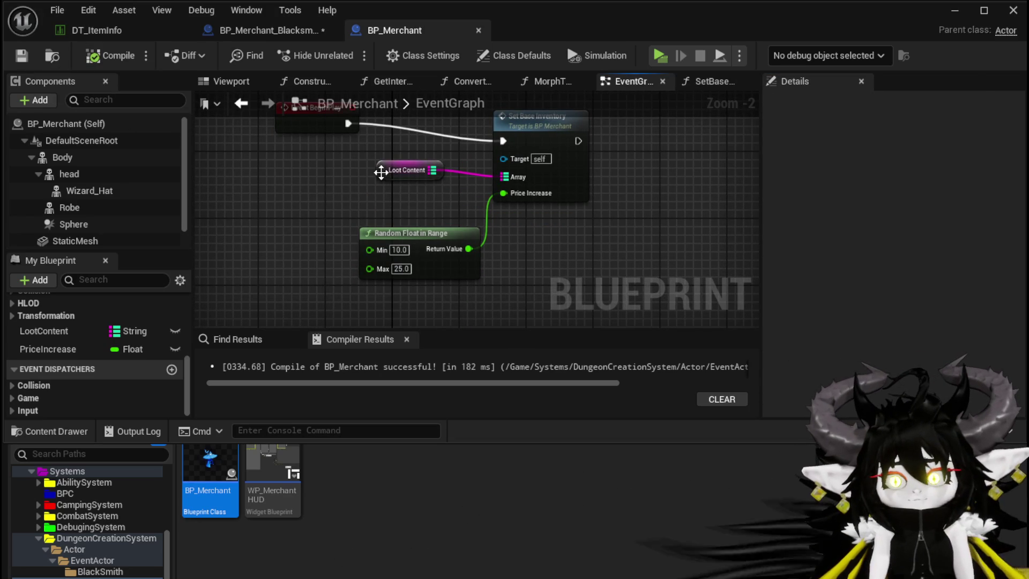
pyautogui.moveTo(381, 168); pyautogui.dragTo(390, 176)
pyautogui.moveTo(318, 133); pyautogui.dragTo(301, 150)
pyautogui.click(289, 172)
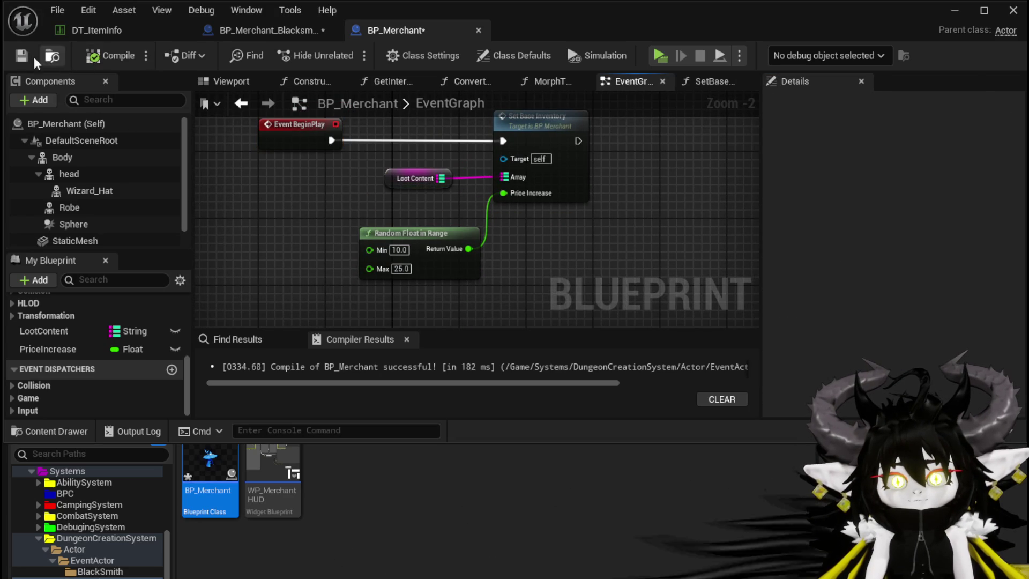
pyautogui.click(233, 31)
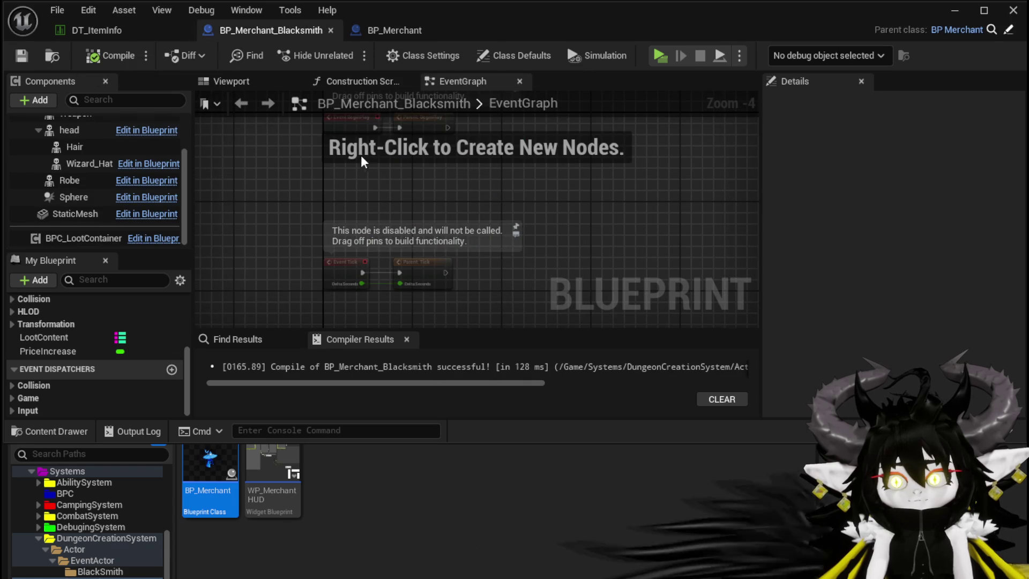
# - Delete the Parent: BeginPlay call from the blacksmith's event graph, compile, and check the overridable functions list
pyautogui.scroll(3, 418, 267)
pyautogui.moveTo(447, 250); pyautogui.dragTo(632, 161)
pyautogui.press('Delete')
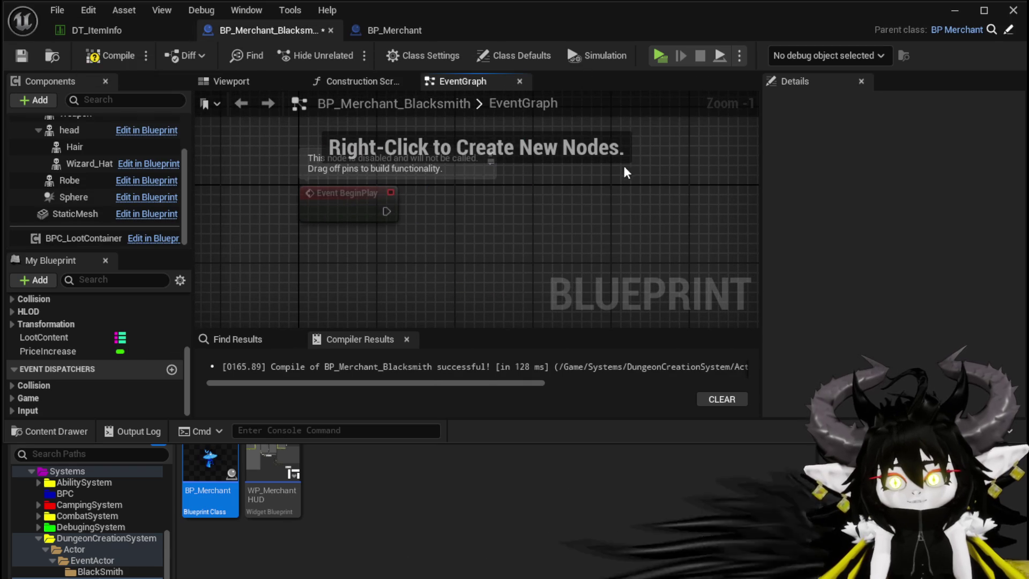
pyautogui.click(110, 56)
pyautogui.scroll(5, 69, 343)
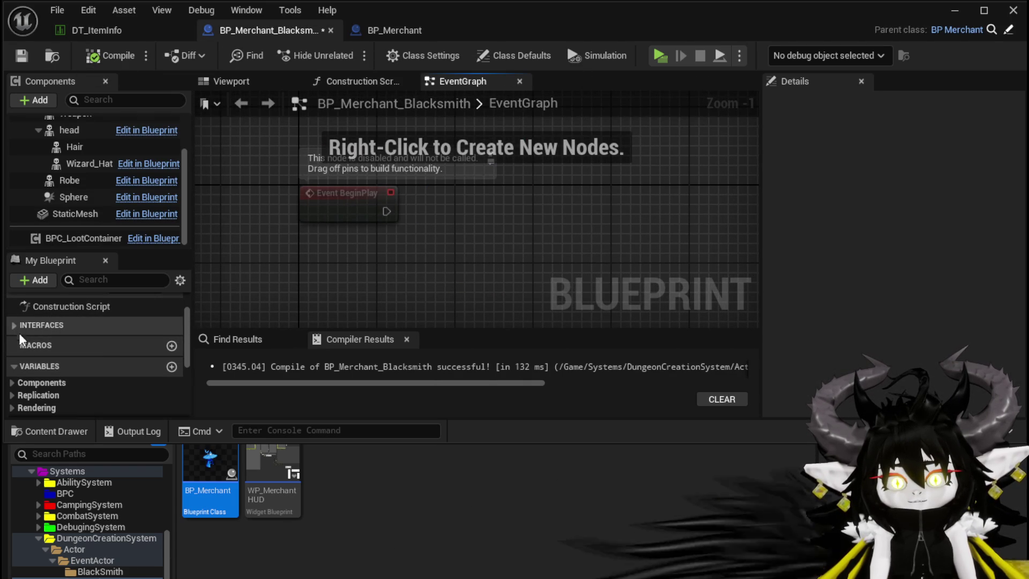
pyautogui.scroll(3, 79, 352)
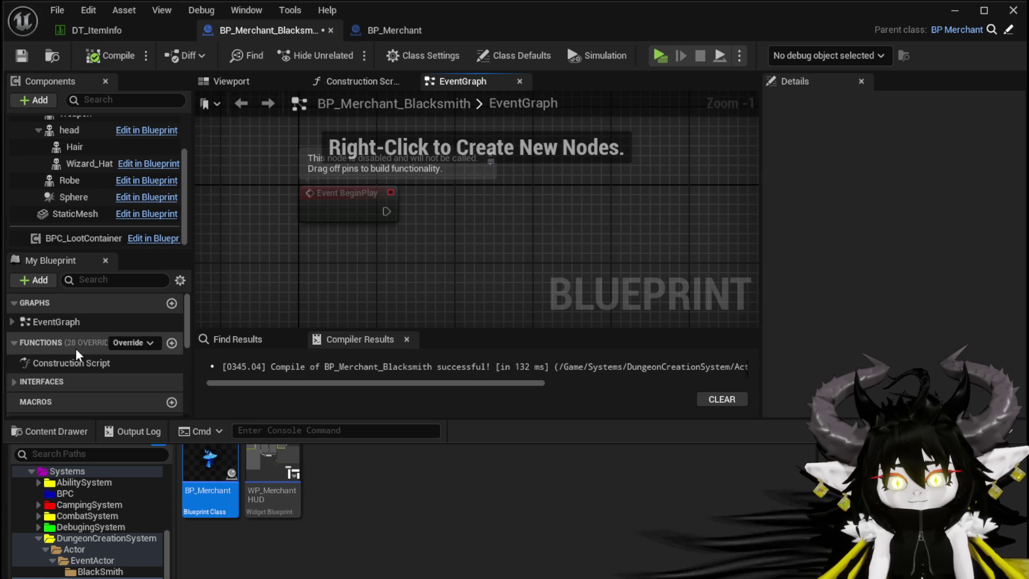
pyautogui.click(131, 343)
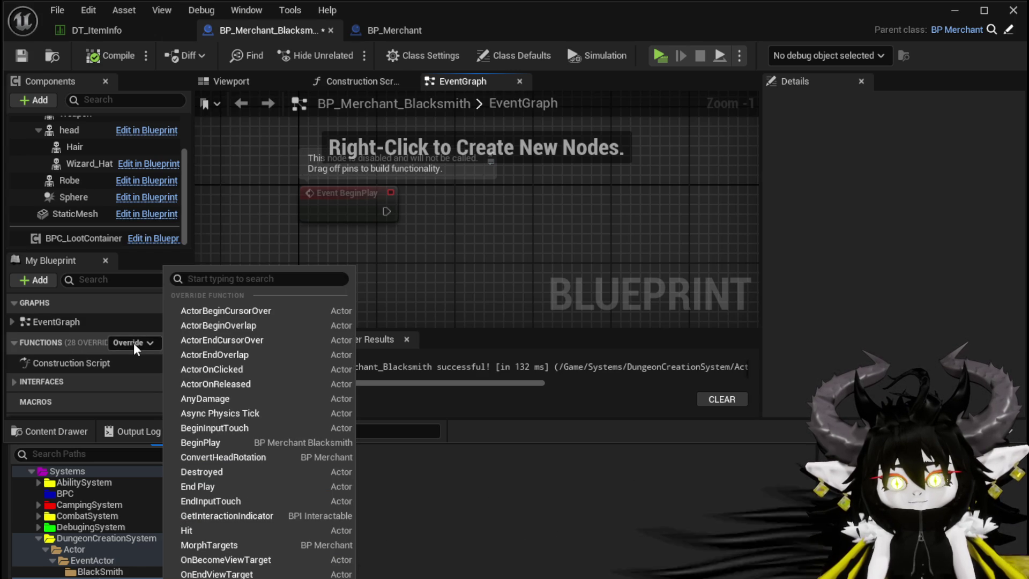
pyautogui.click(254, 230)
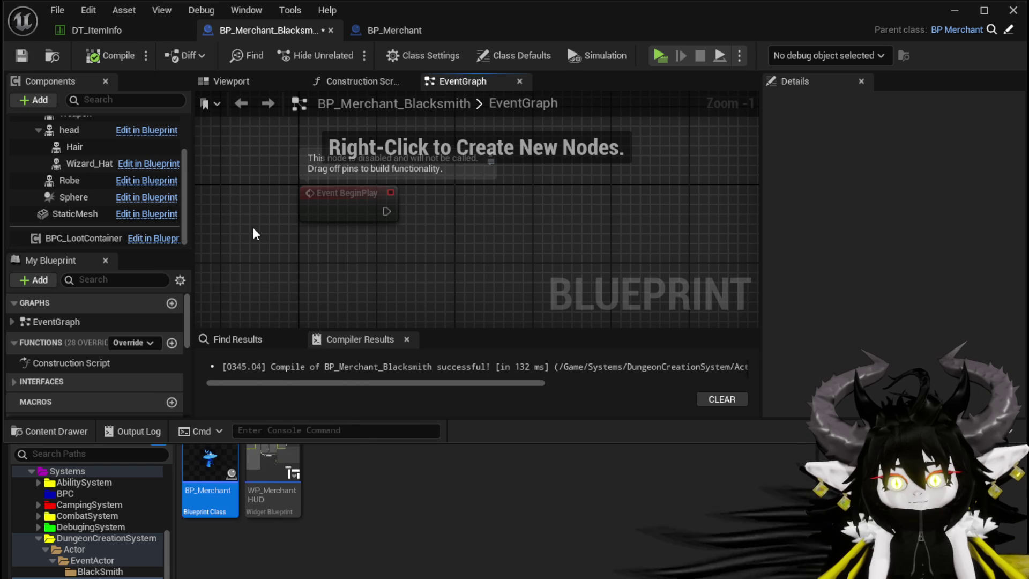
# - Re-add Parent: BeginPlay, delete it again, then compile, save, and bring up the override list
pyautogui.rightClick(329, 202)
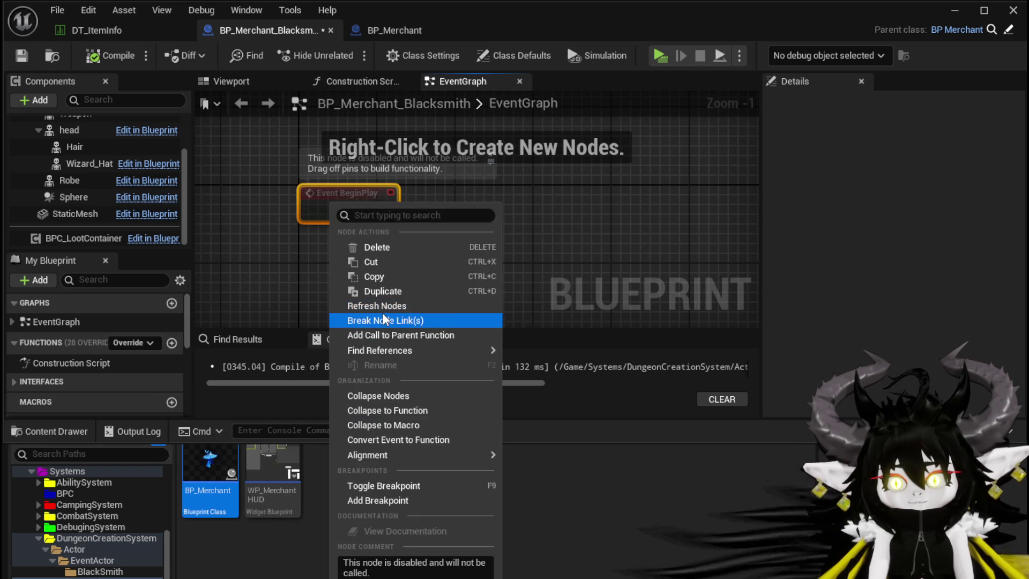
pyautogui.click(387, 333)
pyautogui.moveTo(348, 253)
pyautogui.mouseDown()
pyautogui.moveTo(631, 209)
pyautogui.moveTo(574, 204)
pyautogui.mouseUp()
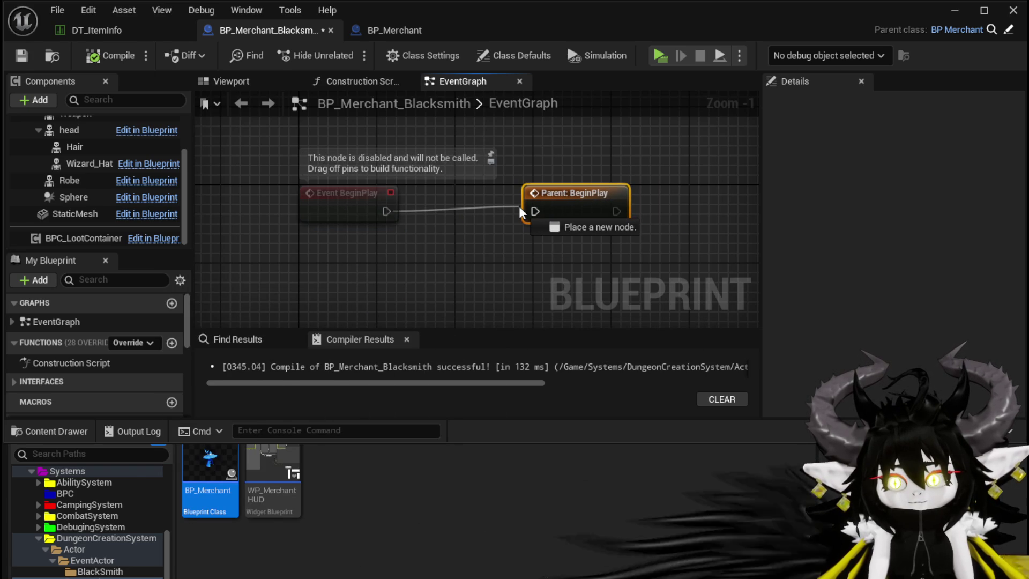
pyautogui.press('Delete')
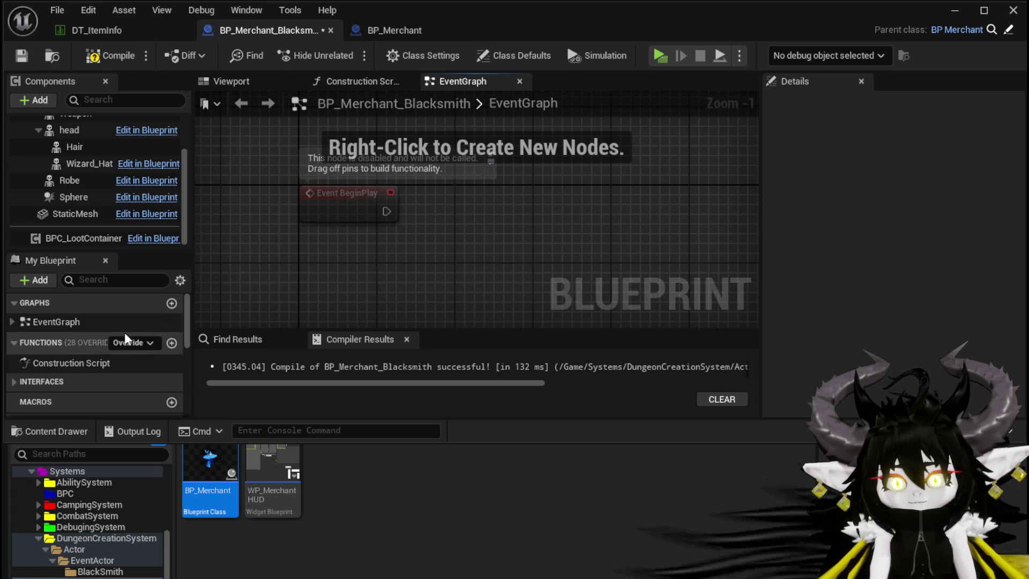
pyautogui.click(111, 56)
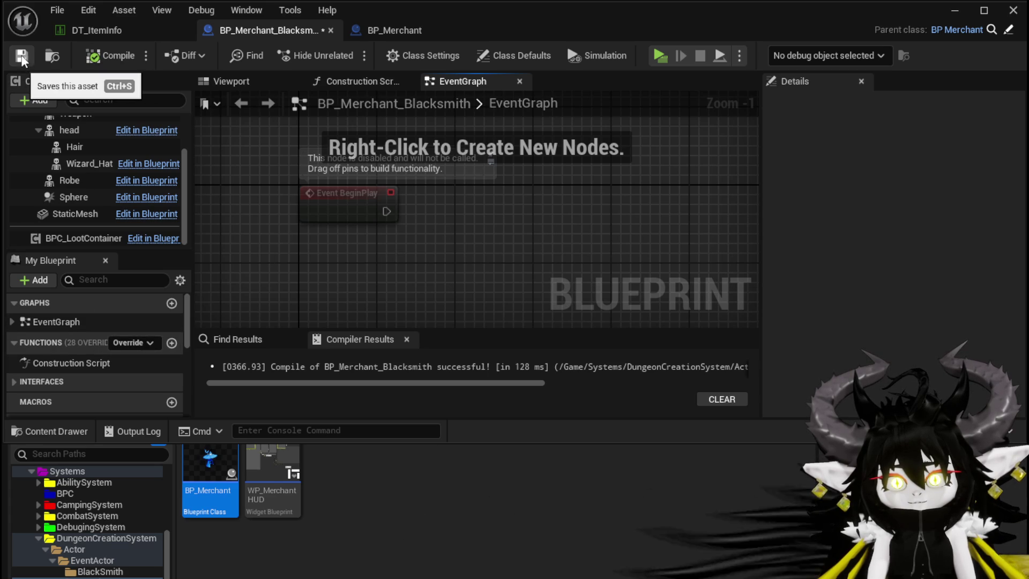
pyautogui.click(21, 56)
pyautogui.click(129, 342)
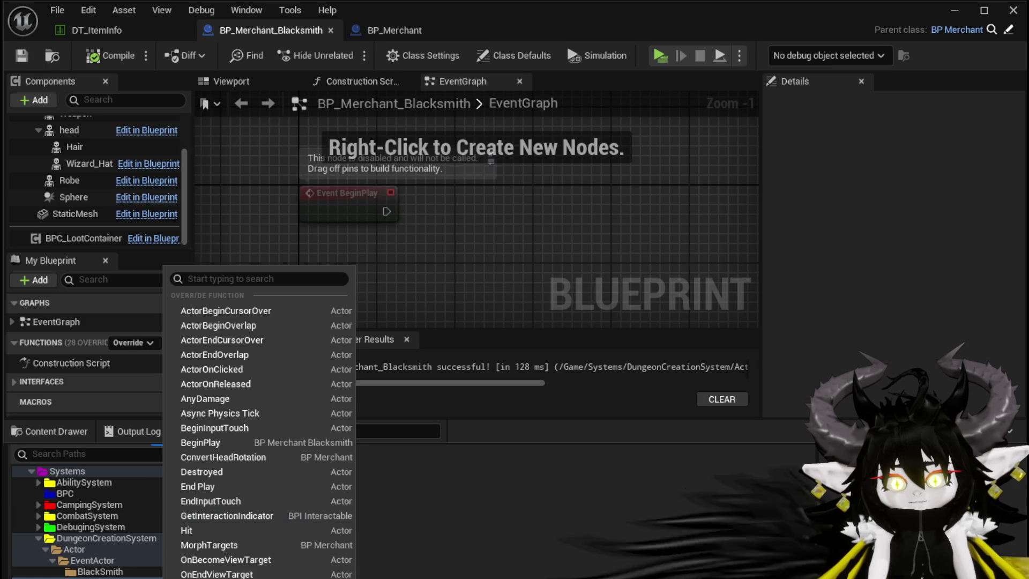
# - Override SetBaseInventory, compile, and place a Set Base Inventory call wired after Event BeginPlay
pyautogui.click(231, 557)
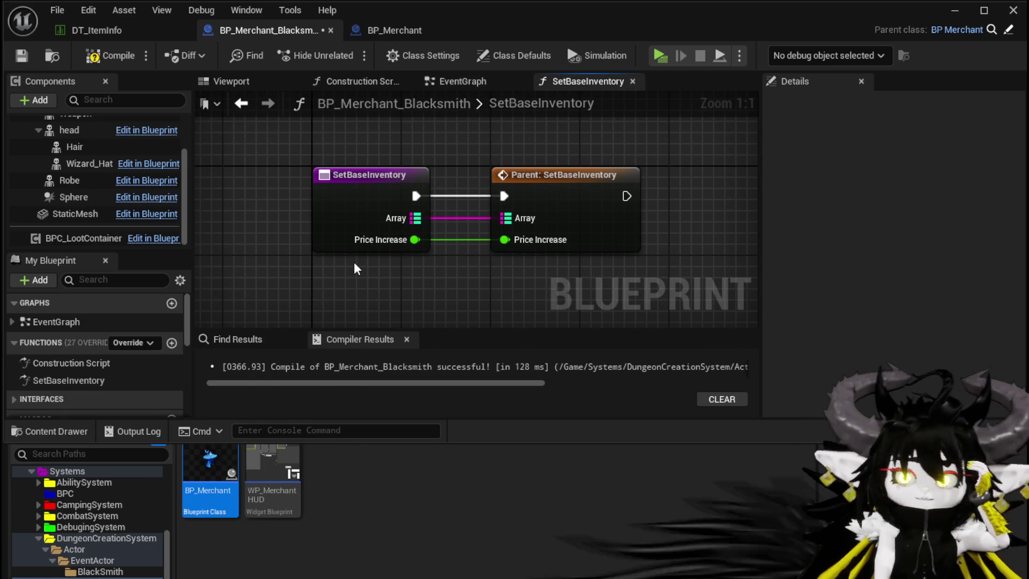
pyautogui.click(138, 56)
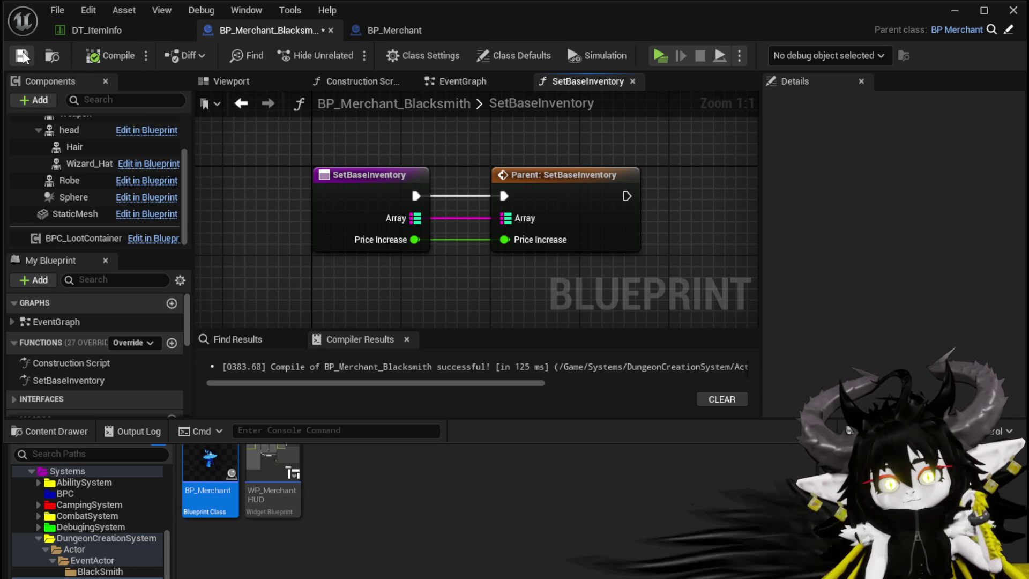
pyautogui.click(240, 103)
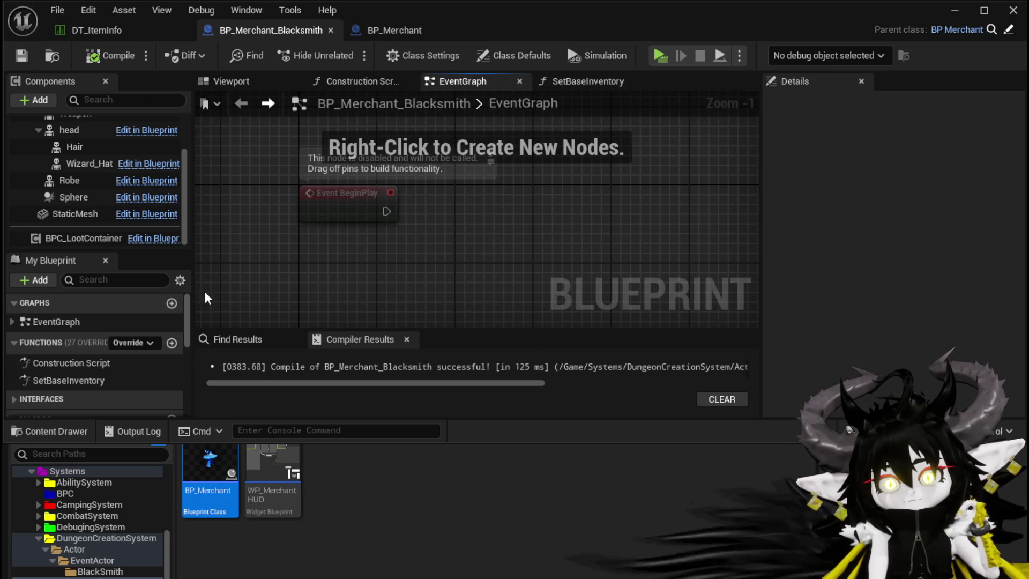
pyautogui.moveTo(69, 380); pyautogui.dragTo(464, 188)
pyautogui.moveTo(387, 211)
pyautogui.mouseDown()
pyautogui.moveTo(476, 221)
pyautogui.moveTo(533, 200)
pyautogui.mouseUp()
pyautogui.moveTo(398, 265); pyautogui.dragTo(430, 224)
pyautogui.scroll(-3, 123, 287)
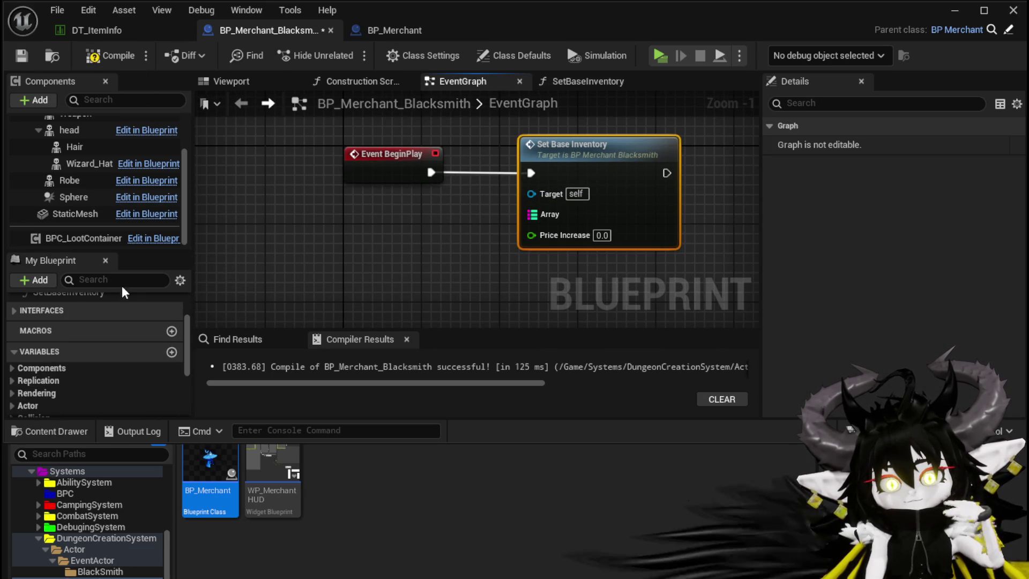
pyautogui.scroll(-3, 105, 300)
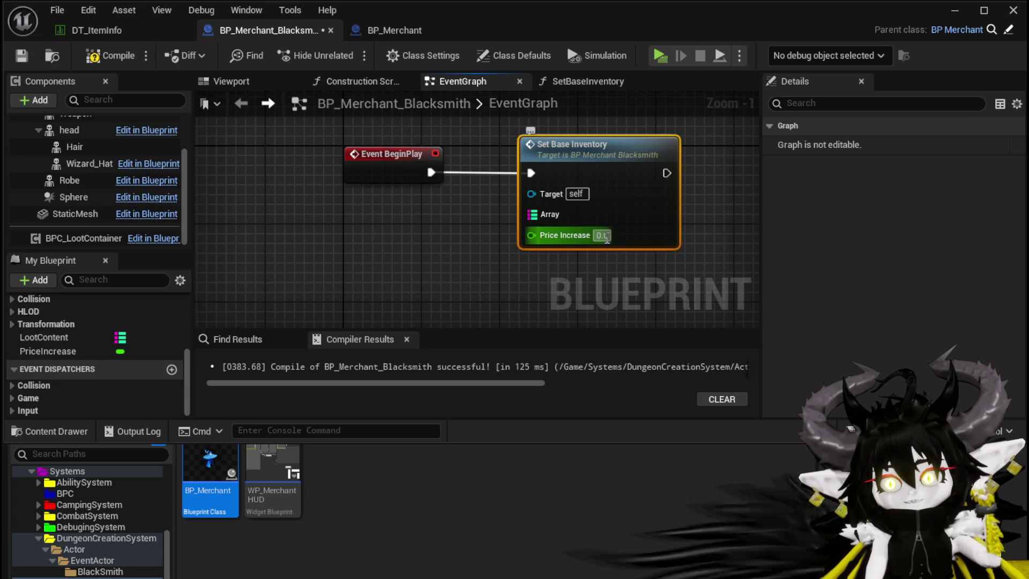
# - Add a Random Float in Range node with Min 2 and Max 5
pyautogui.click(50, 351)
pyautogui.rightClick(340, 266)
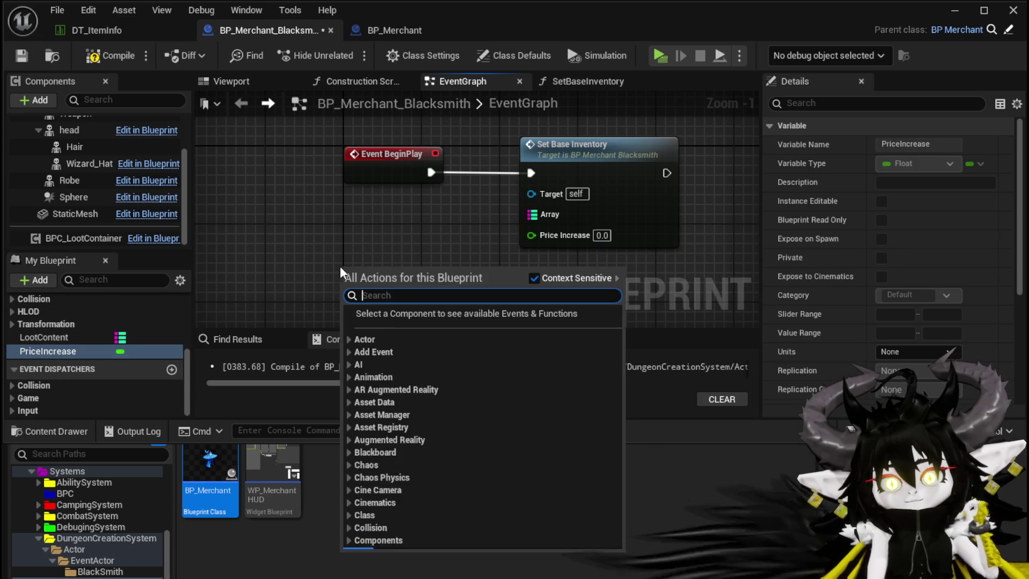
pyautogui.write('Ran')
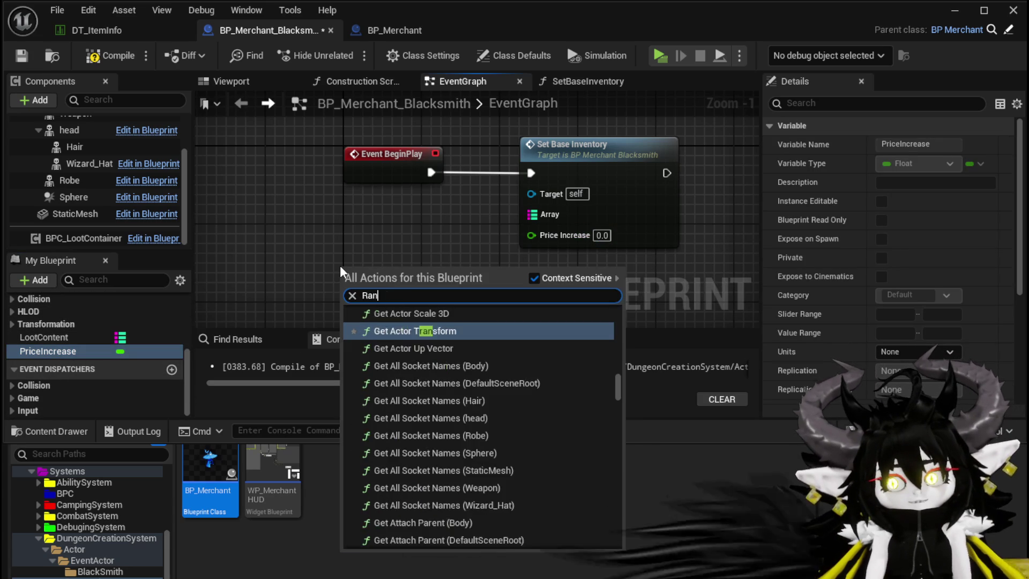
pyautogui.write('dom i')
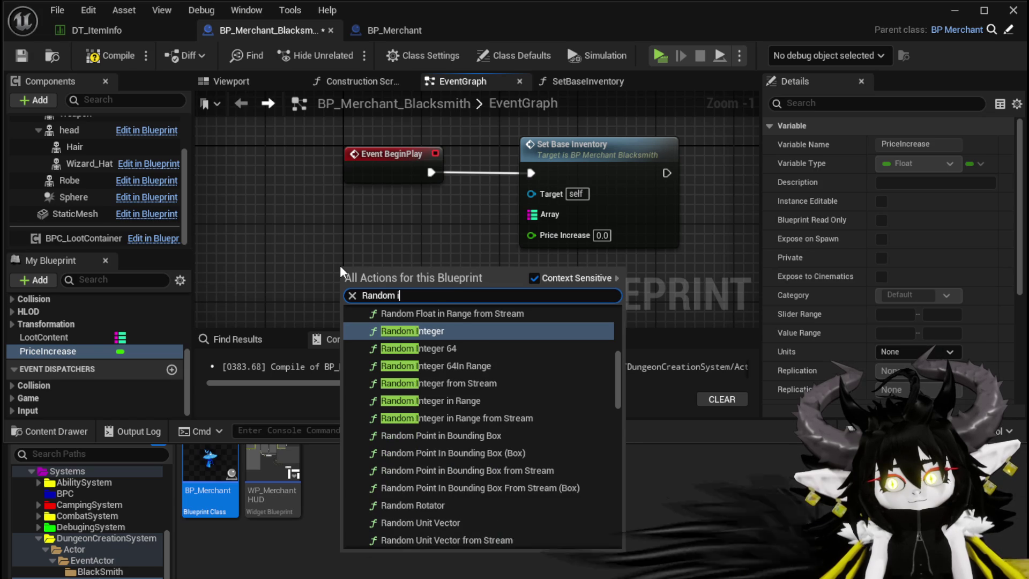
pyautogui.write('n Range')
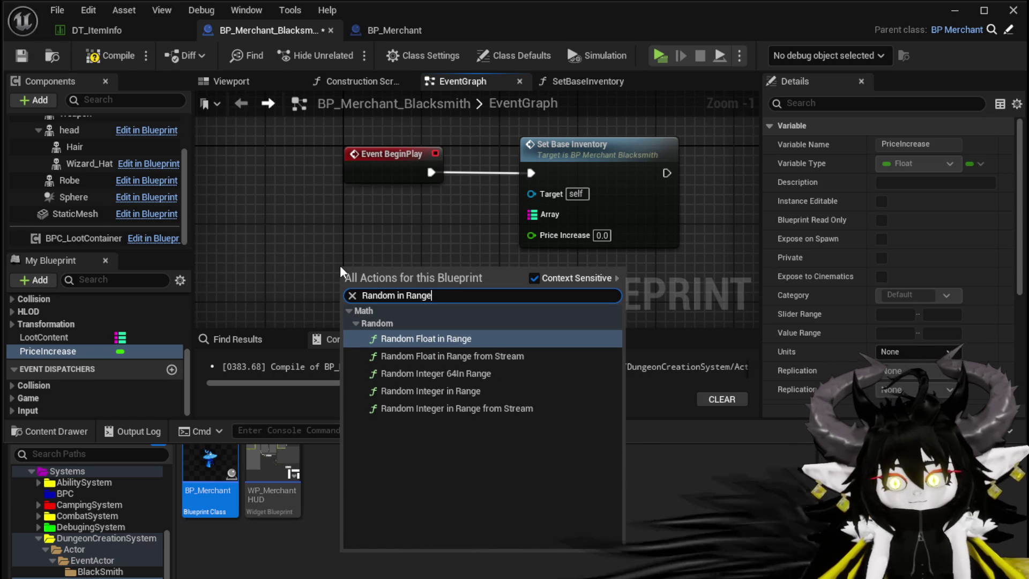
pyautogui.click(430, 336)
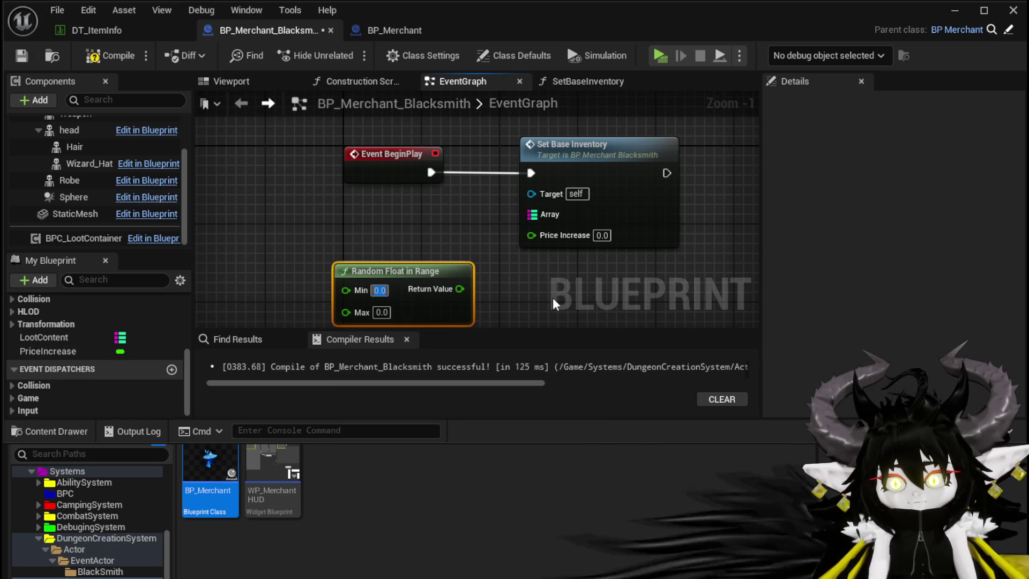
pyautogui.write('5')
pyautogui.click(509, 296)
pyautogui.click(381, 313)
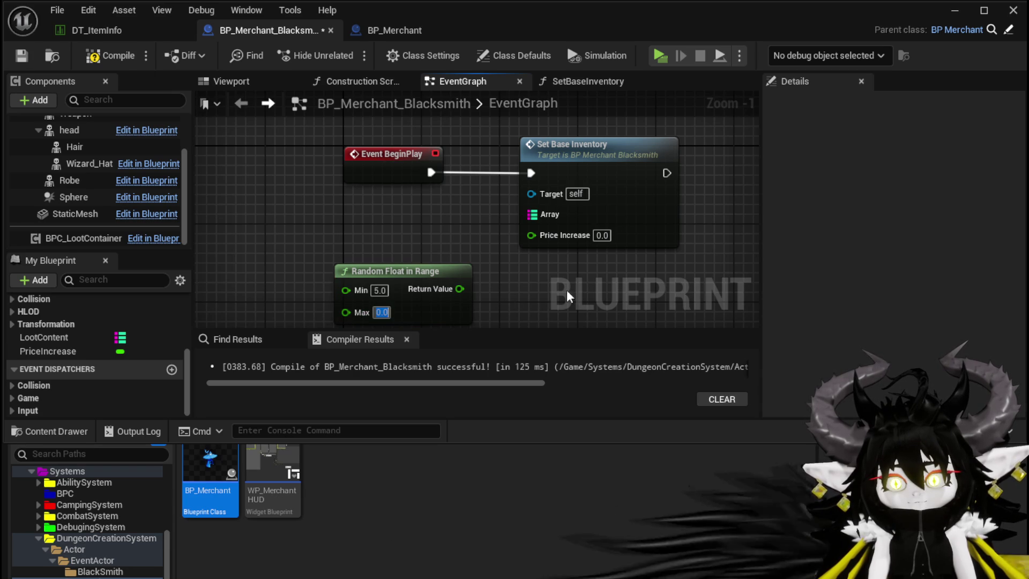
pyautogui.write('2')
pyautogui.click(381, 312)
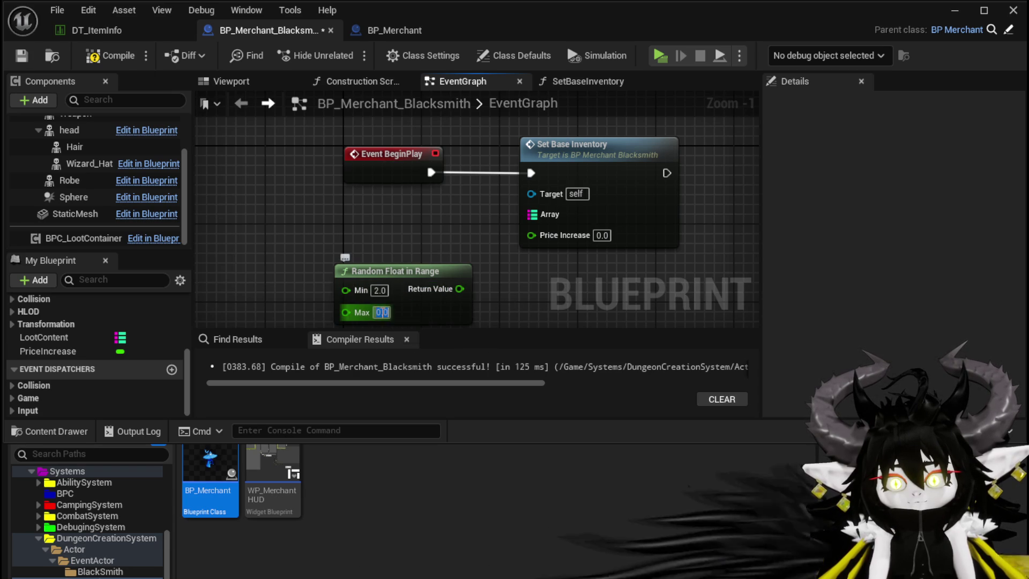
pyautogui.write('5')
pyautogui.press('Return')
# - Wire the random value into Price Increase and Loot Content into the Array input
pyautogui.moveTo(462, 288); pyautogui.dragTo(530, 235)
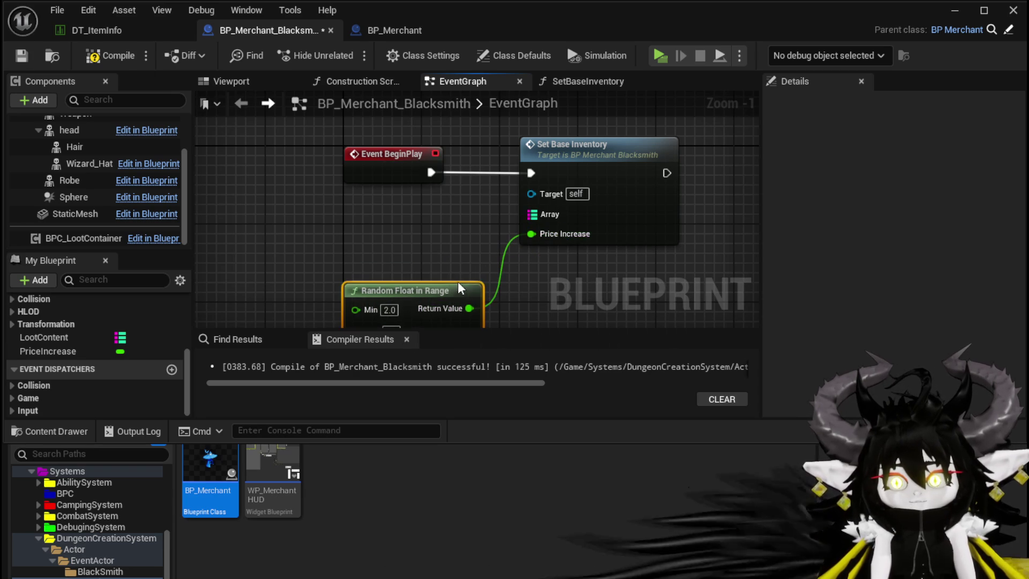
pyautogui.moveTo(32, 337); pyautogui.dragTo(520, 224)
pyautogui.moveTo(426, 220); pyautogui.dragTo(313, 236)
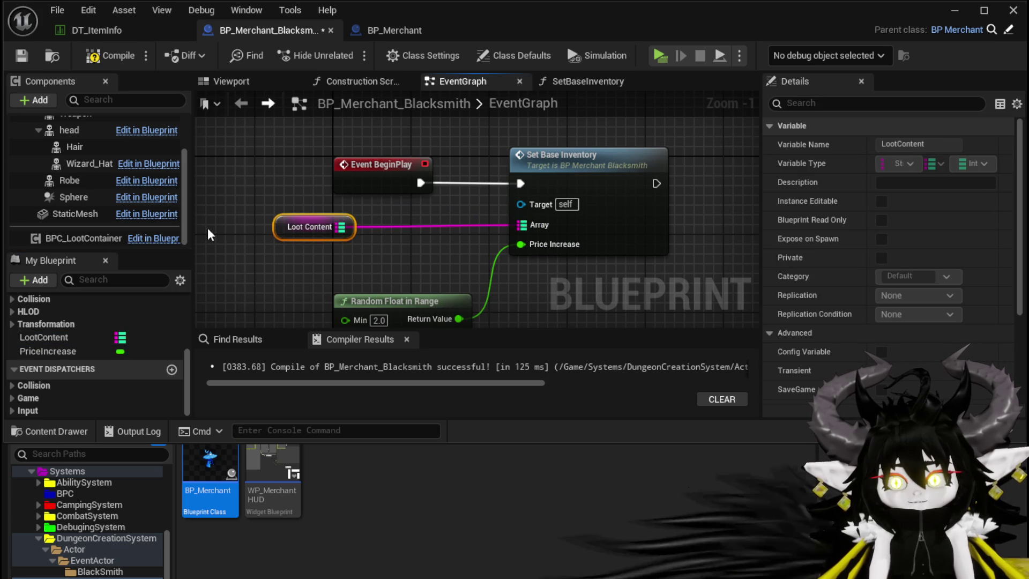
# - Compile, set Loot Content defaults to Copper_Ingot 40 and Iron_Ingot 20, and save
pyautogui.click(115, 56)
pyautogui.scroll(-5, 846, 299)
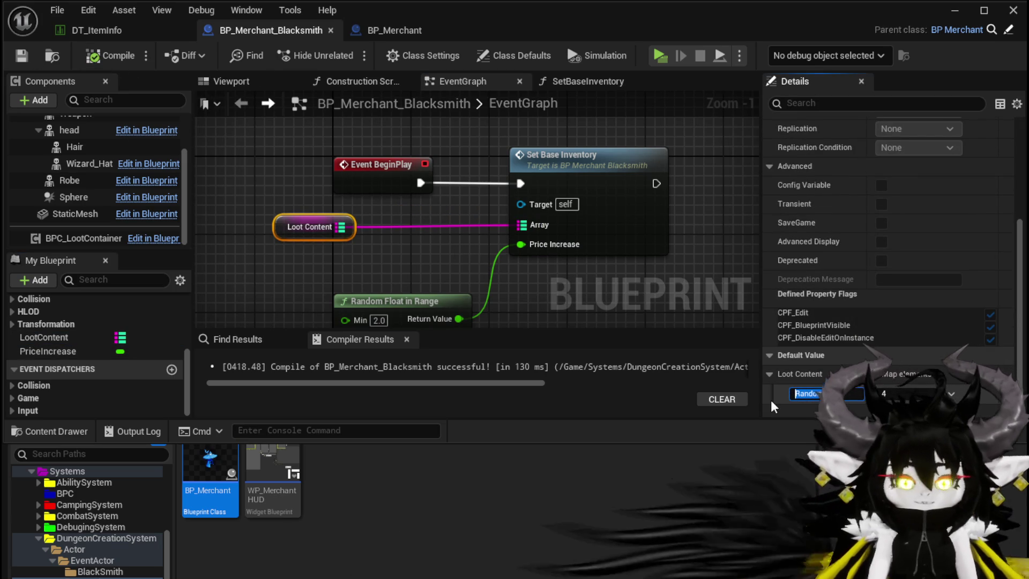
pyautogui.write('Copp')
pyautogui.press('Return')
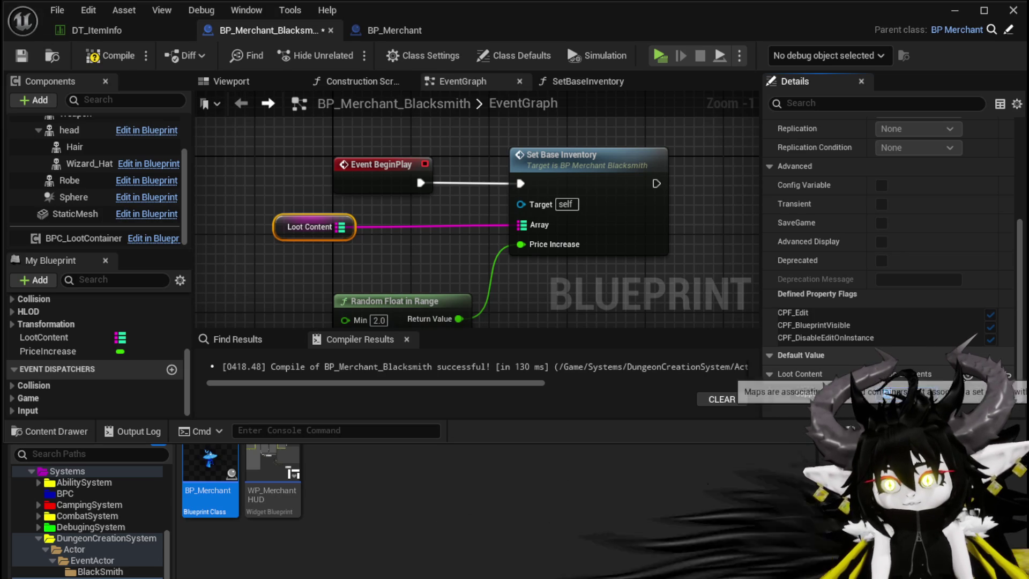
pyautogui.click(968, 374)
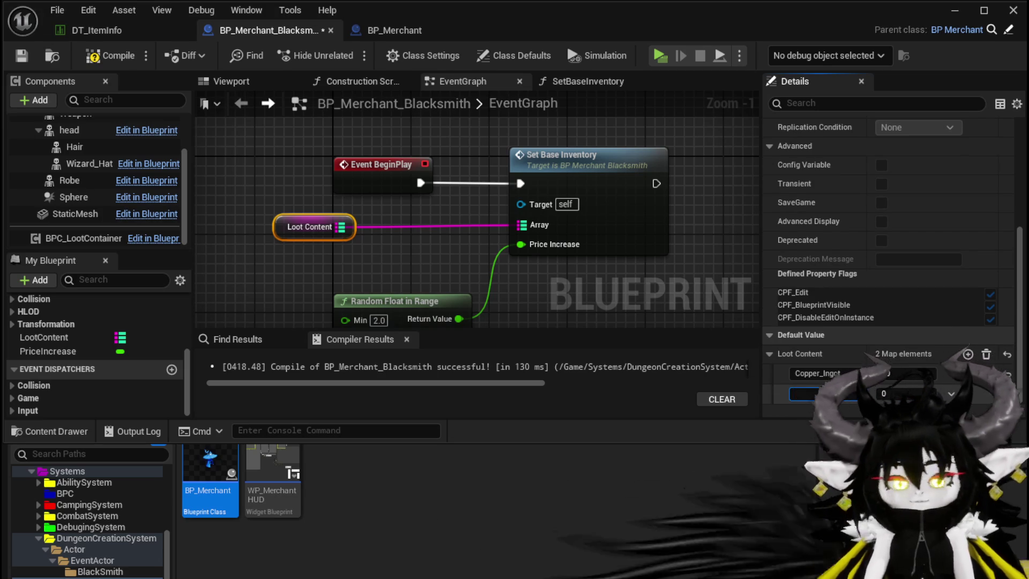
pyautogui.write('Iron_In')
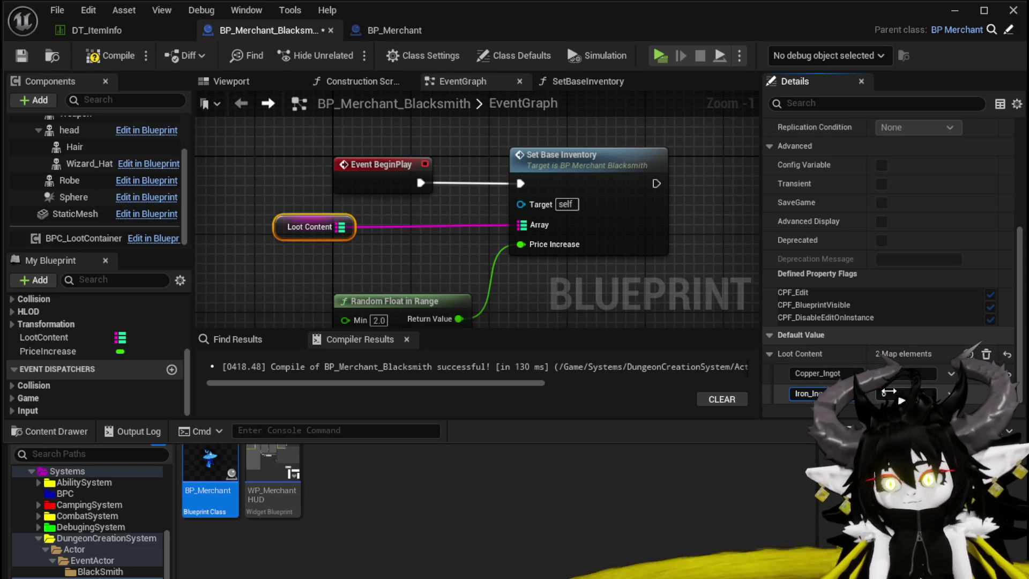
pyautogui.press('Tab')
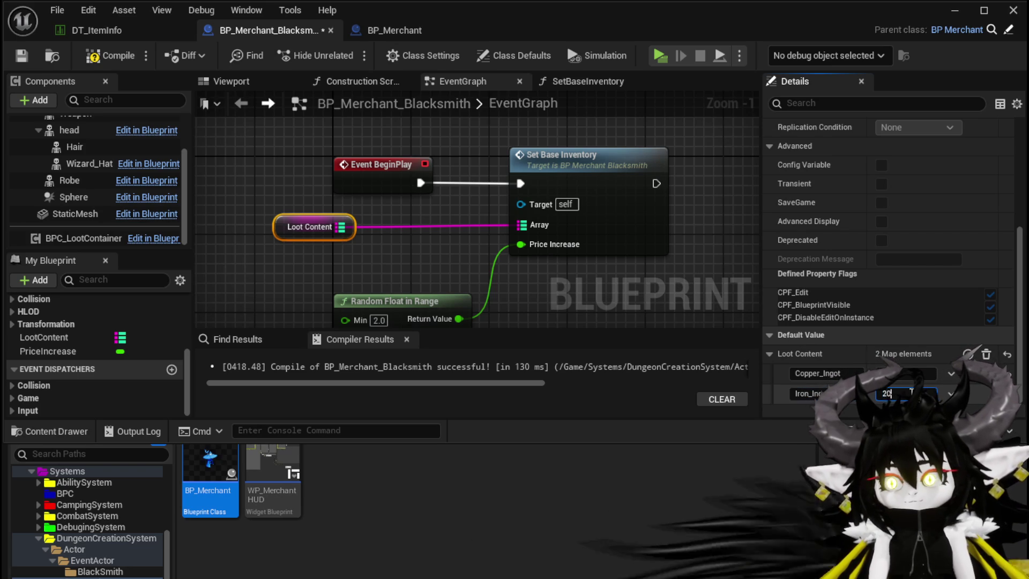
pyautogui.write('20')
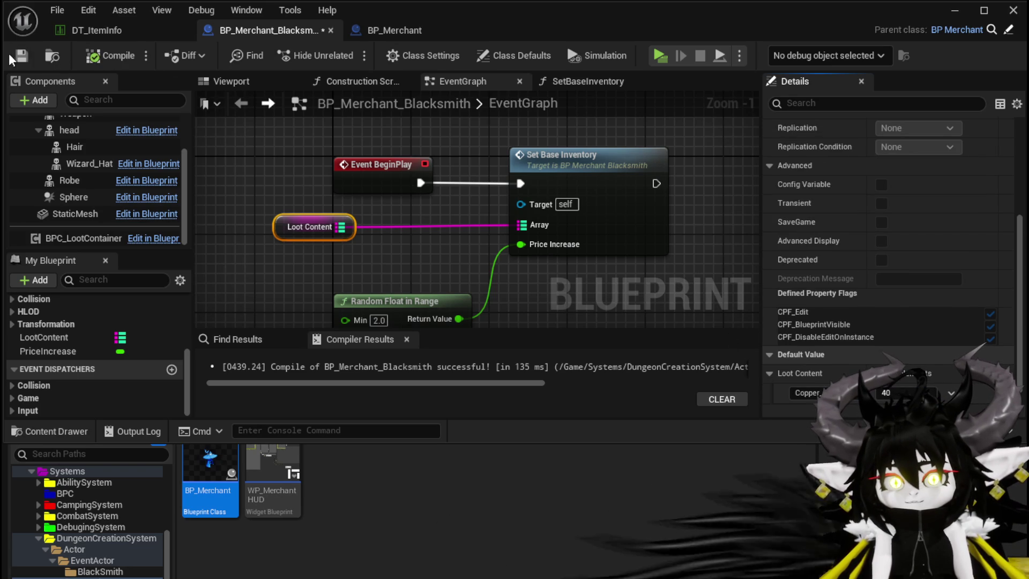
pyautogui.click(22, 56)
# - Play the level and add, then remove, a copper ingot in the blacksmith's Buy and Sell lists
pyautogui.click(1013, 10)
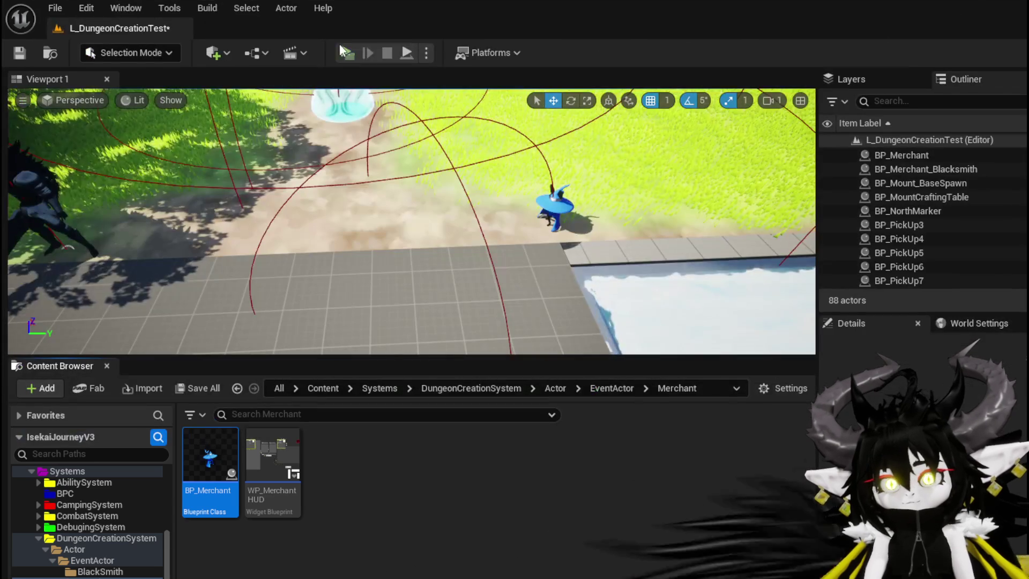
pyautogui.click(346, 53)
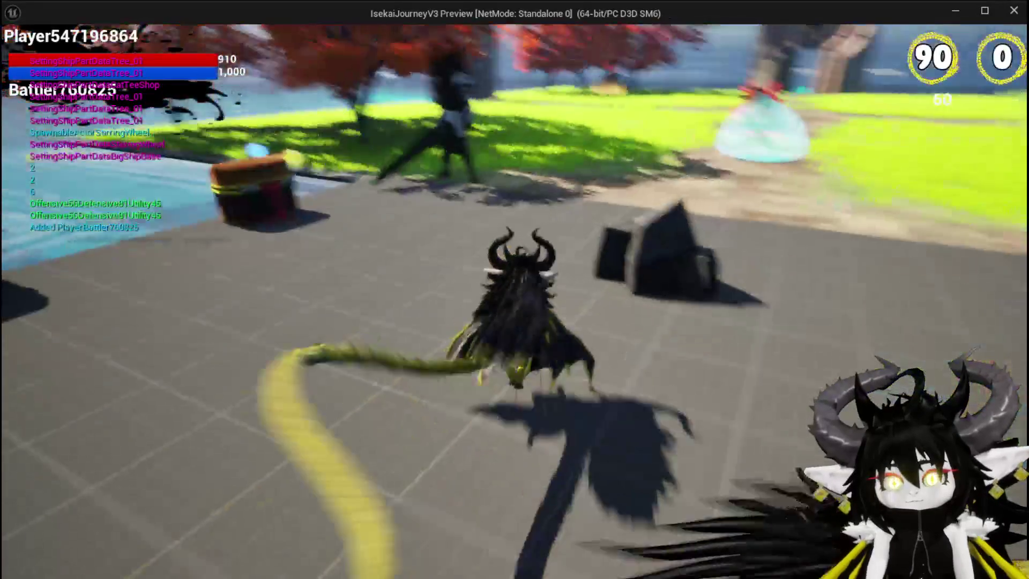
pyautogui.press('e')
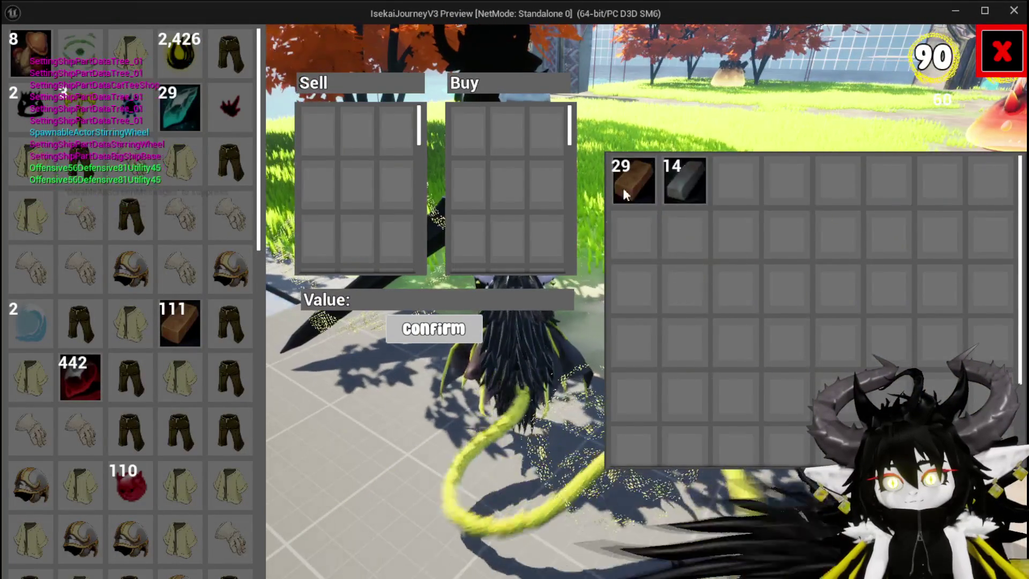
pyautogui.moveTo(638, 175)
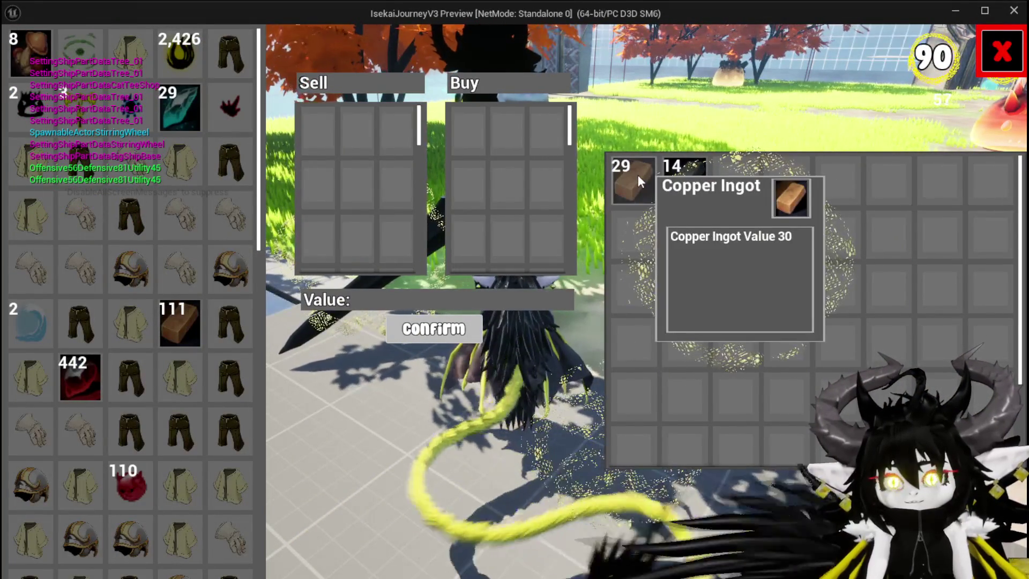
pyautogui.click(626, 180)
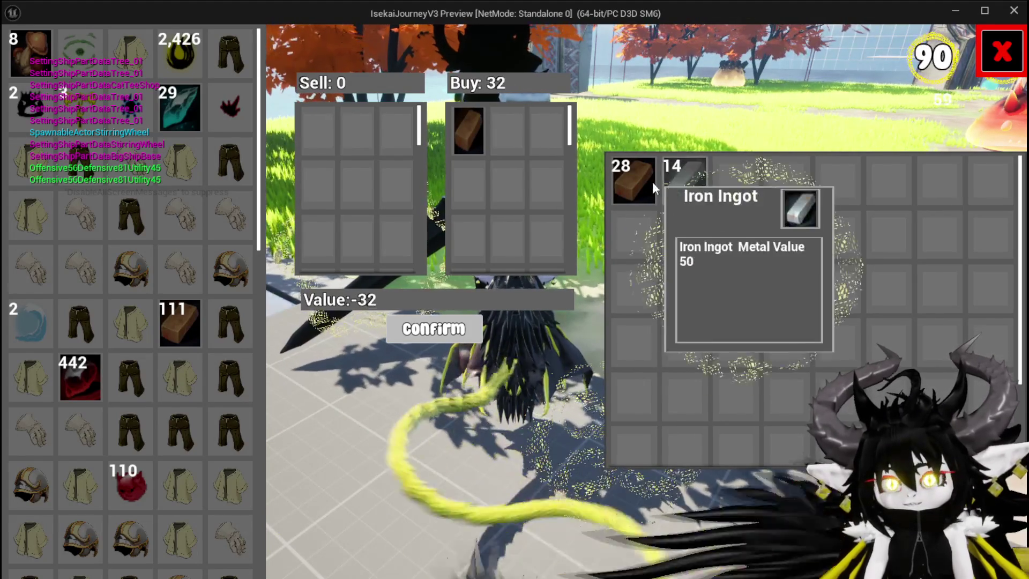
pyautogui.moveTo(647, 185)
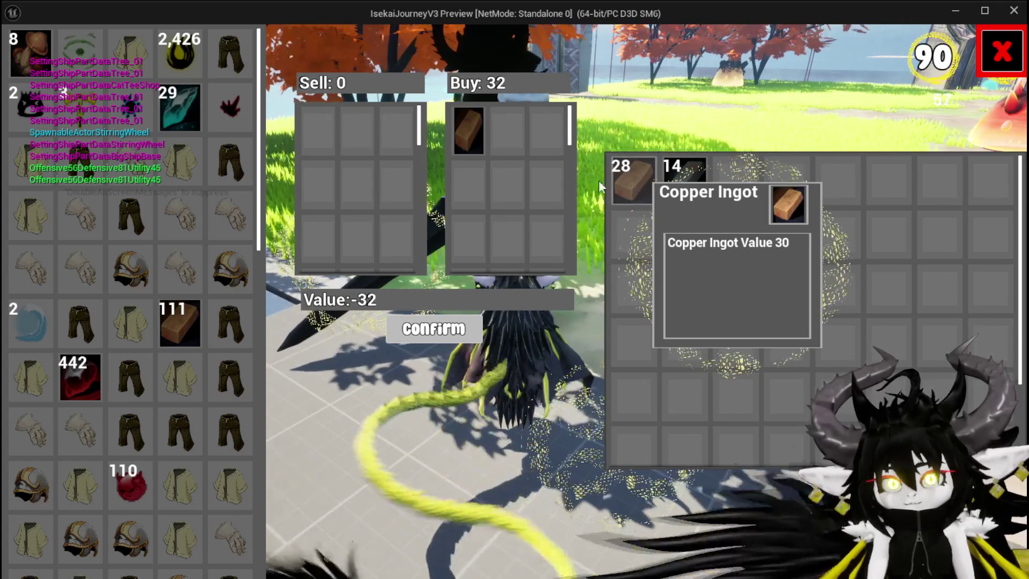
pyautogui.click(186, 330)
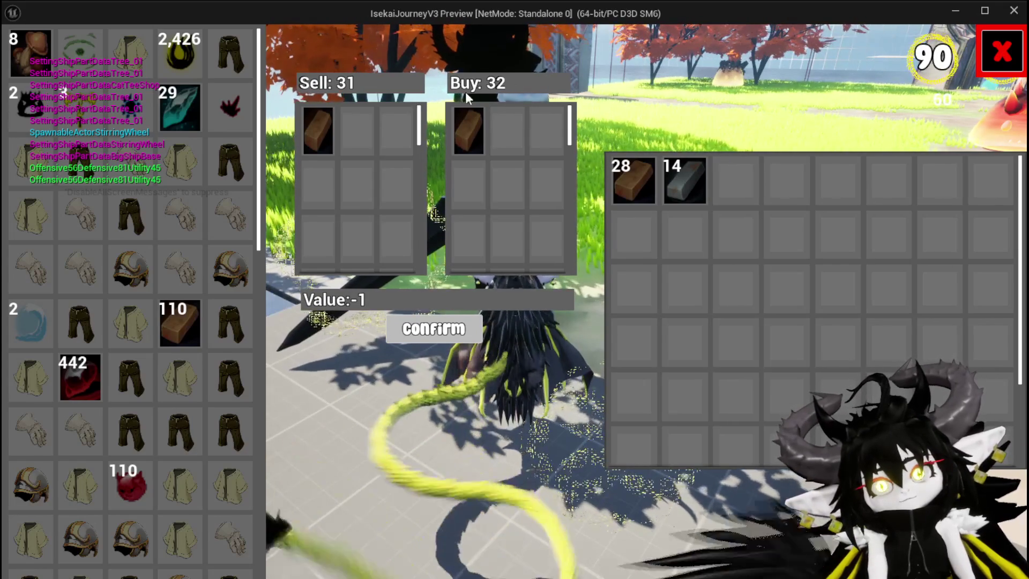
pyautogui.click(475, 150)
pyautogui.click(315, 139)
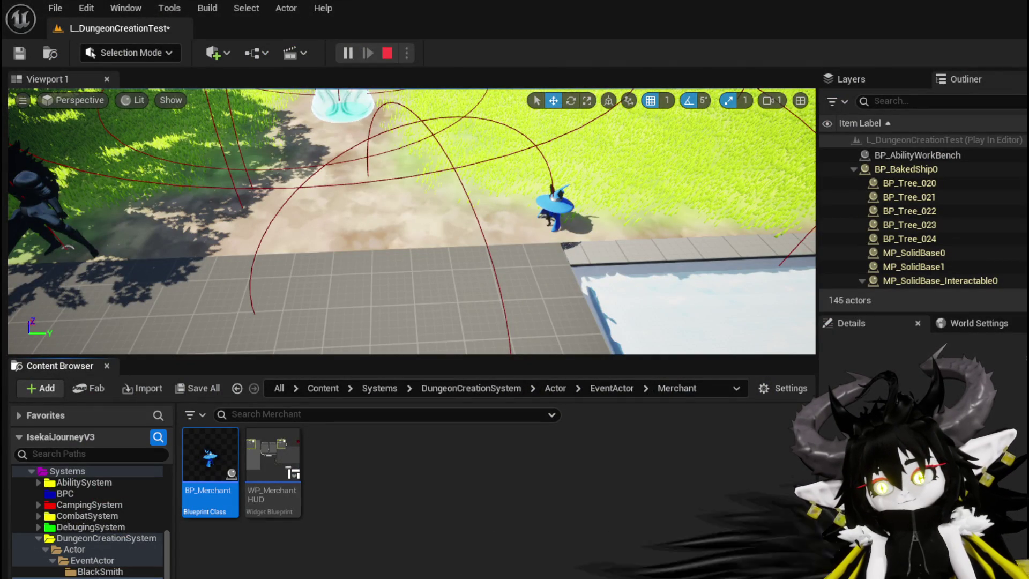
# - Stop the play session and open the BP_Merchant blueprint
pyautogui.hotkey('alt', 'Tab')
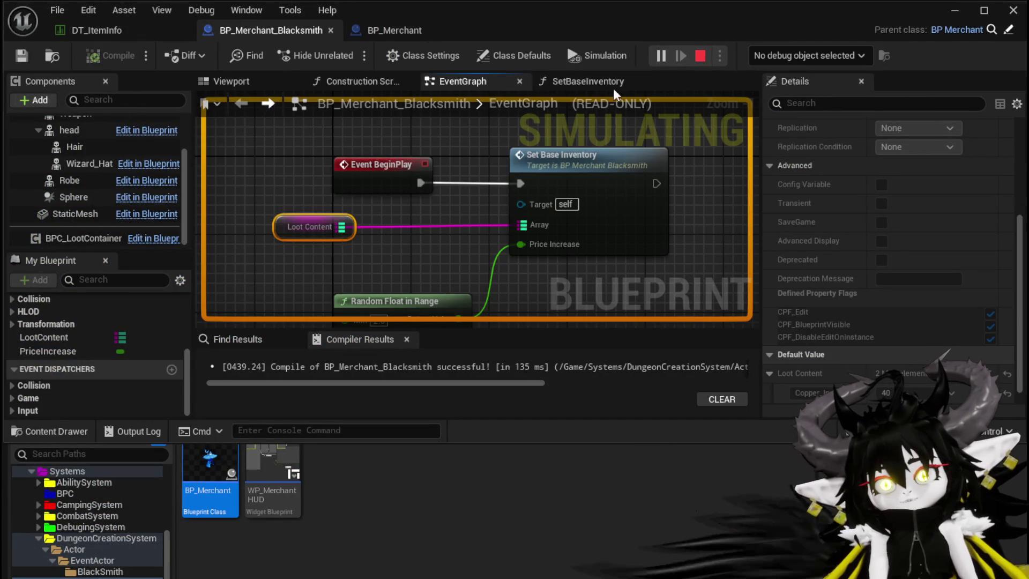
pyautogui.click(702, 53)
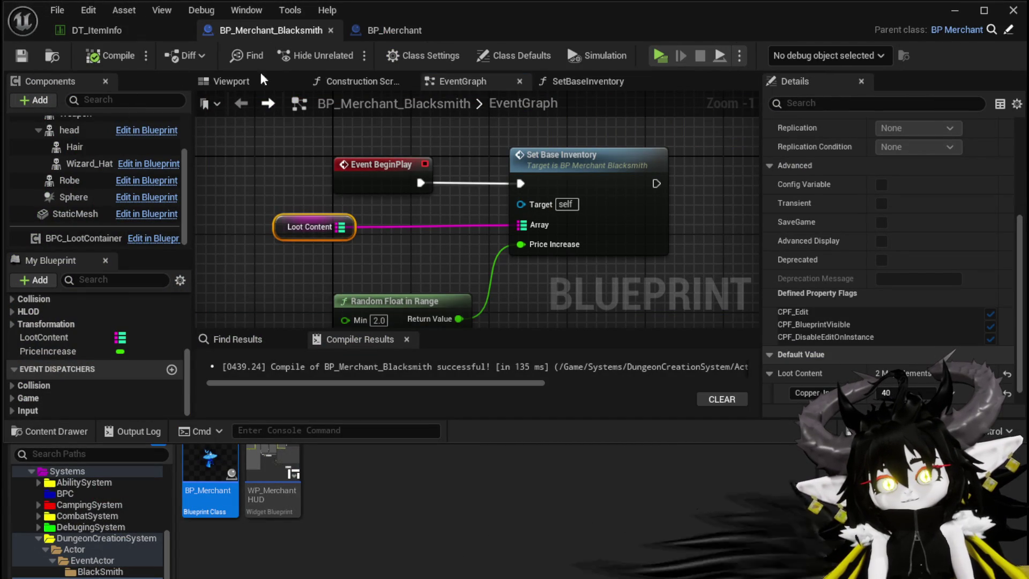
pyautogui.click(393, 32)
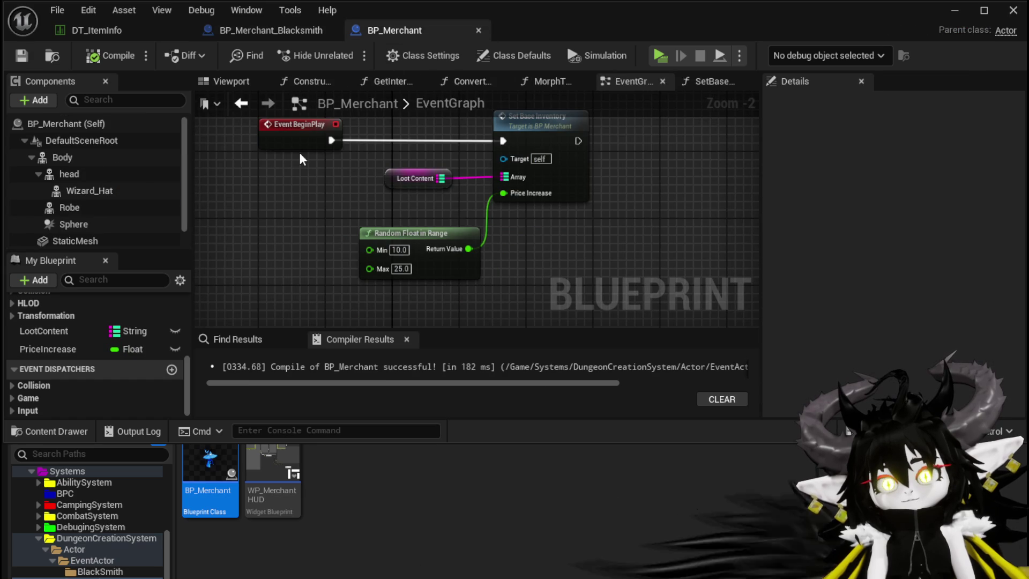
# - Move the disabled Event Tick and Parent Tick nodes down-left in BP_Merchant_Blacksmith and save
pyautogui.click(217, 28)
pyautogui.click(404, 31)
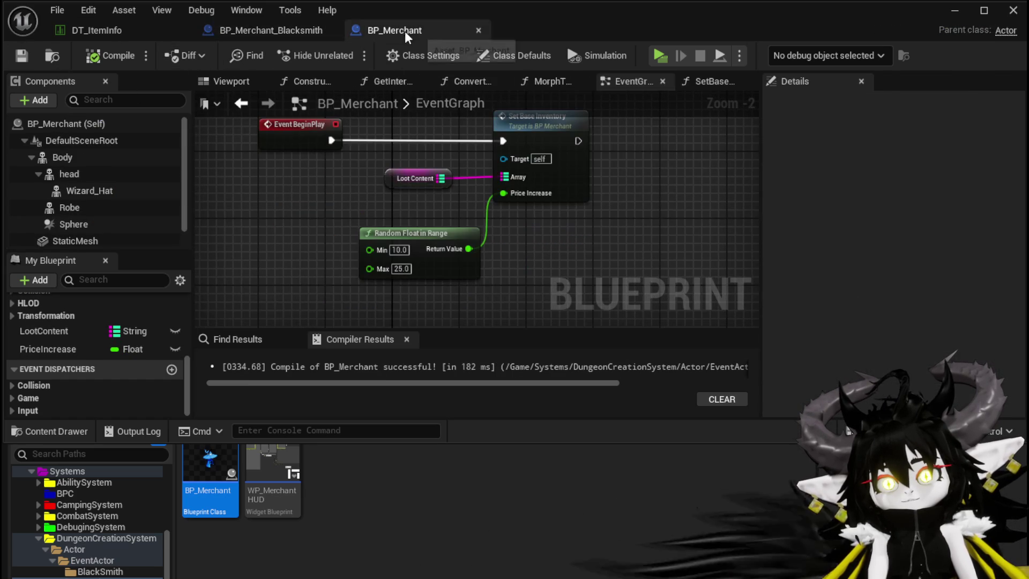
pyautogui.click(269, 31)
pyautogui.scroll(-2, 278, 161)
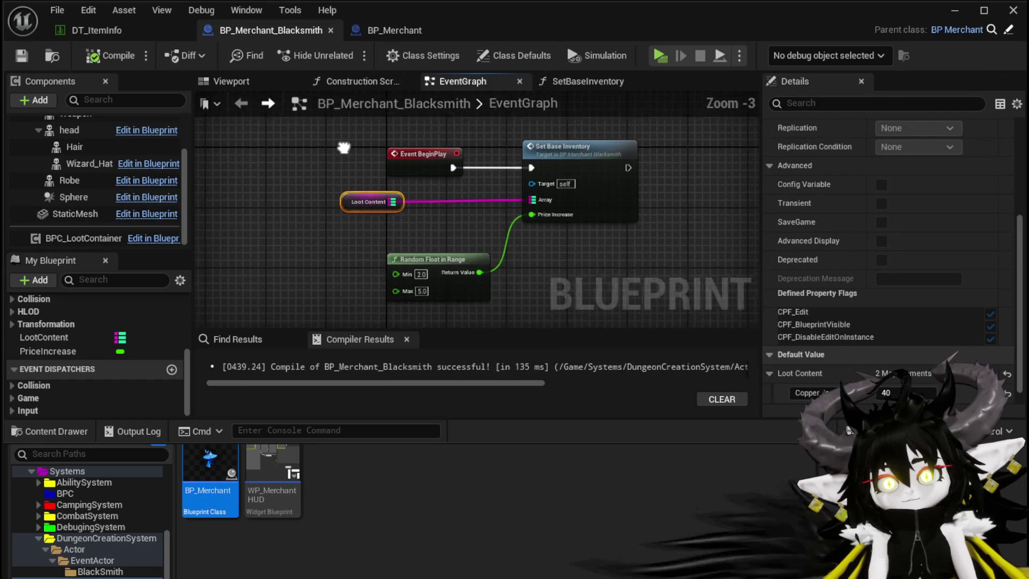
pyautogui.click(323, 168)
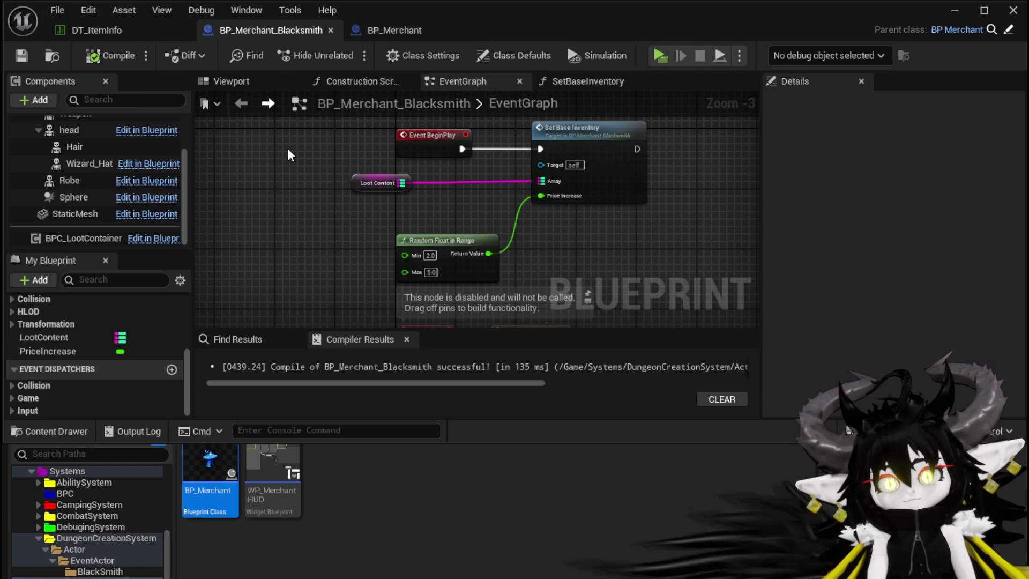
pyautogui.moveTo(490, 289); pyautogui.dragTo(506, 167)
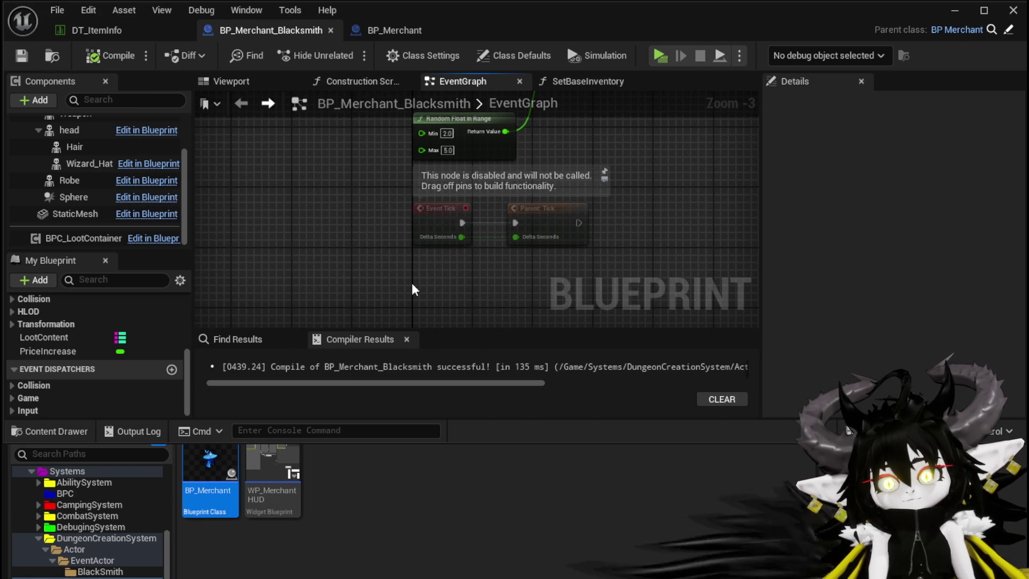
pyautogui.moveTo(411, 282)
pyautogui.mouseDown()
pyautogui.moveTo(564, 217)
pyautogui.moveTo(414, 285)
pyautogui.mouseUp()
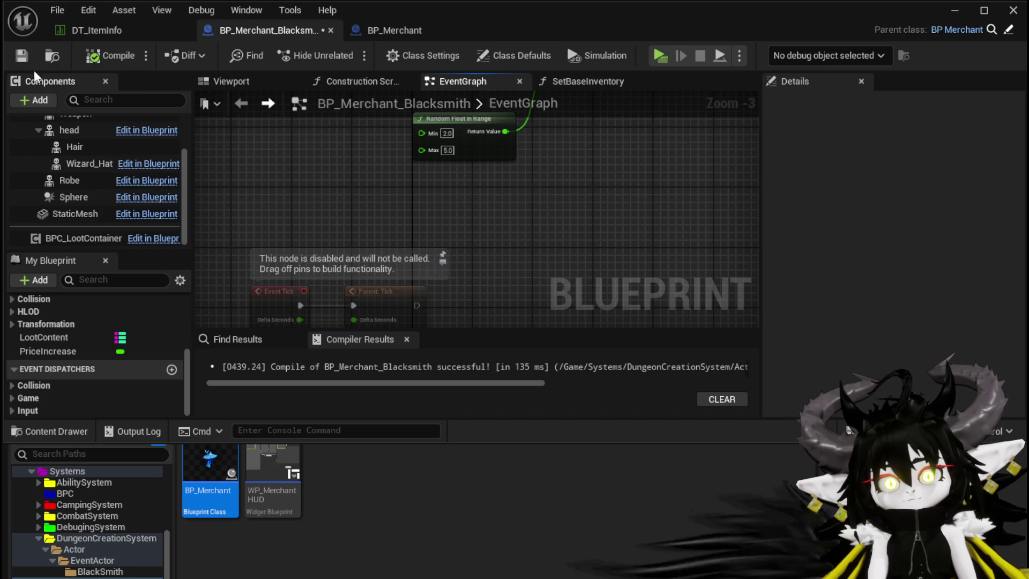
pyautogui.click(21, 56)
pyautogui.scroll(-4, 313, 194)
pyautogui.moveTo(312, 195); pyautogui.dragTo(317, 214)
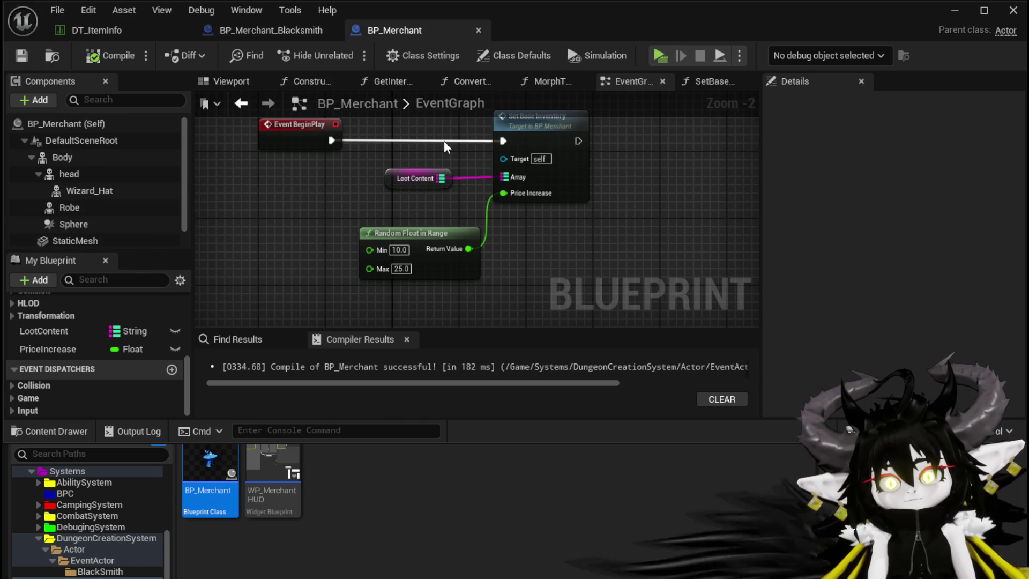
# - Promote Event StartInteract's Instigator to a Player variable and run its SET node right after the event
pyautogui.scroll(-4, 299, 248)
pyautogui.scroll(5, 298, 236)
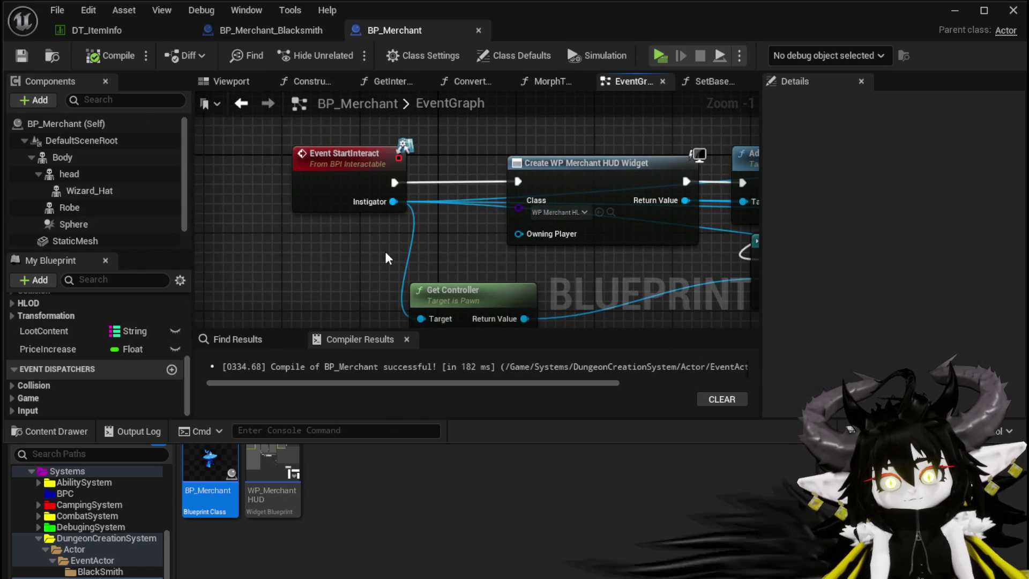
pyautogui.moveTo(299, 189); pyautogui.dragTo(202, 179)
pyautogui.scroll(-1, 214, 182)
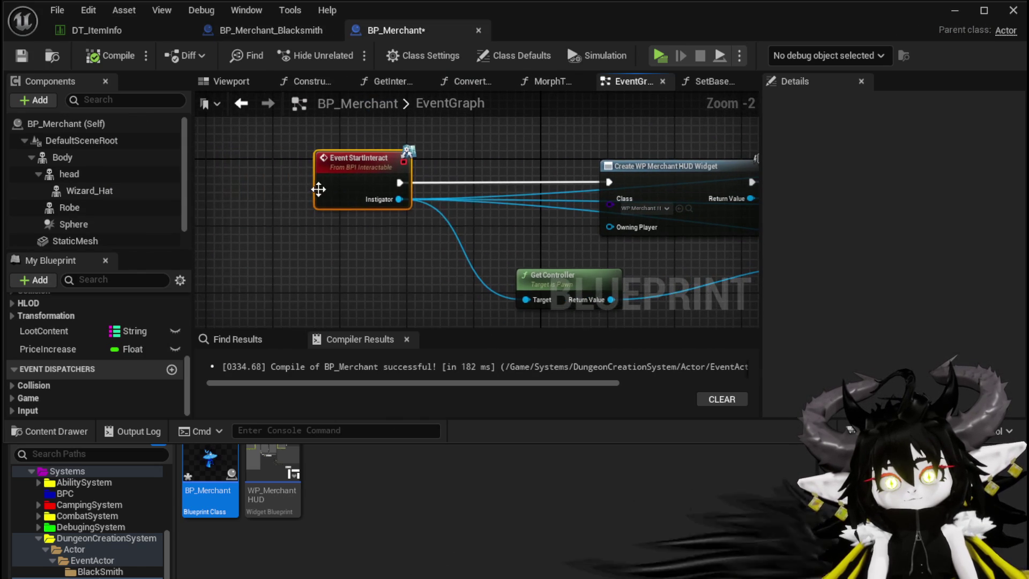
pyautogui.moveTo(318, 189); pyautogui.dragTo(203, 198)
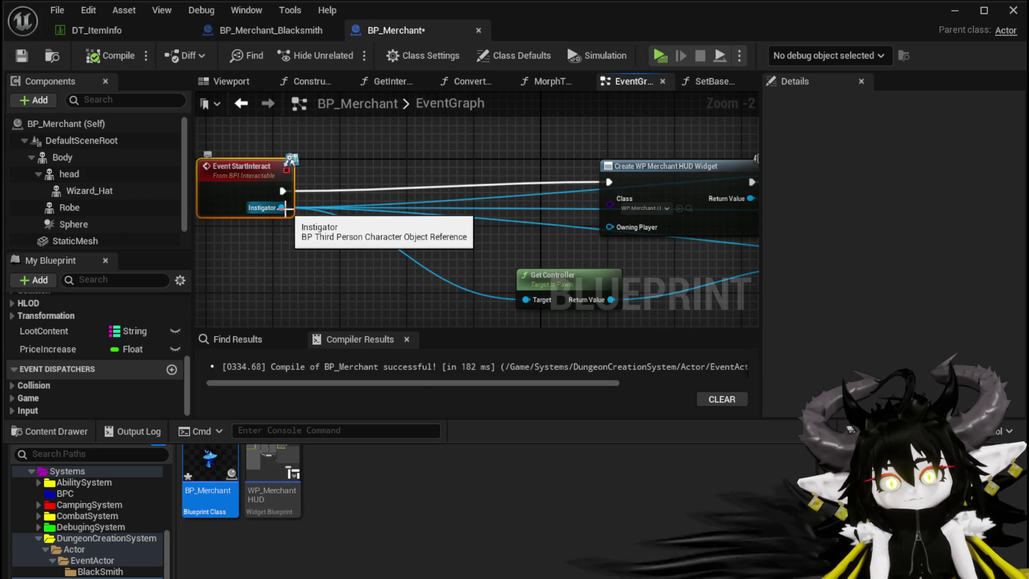
pyautogui.rightClick(283, 208)
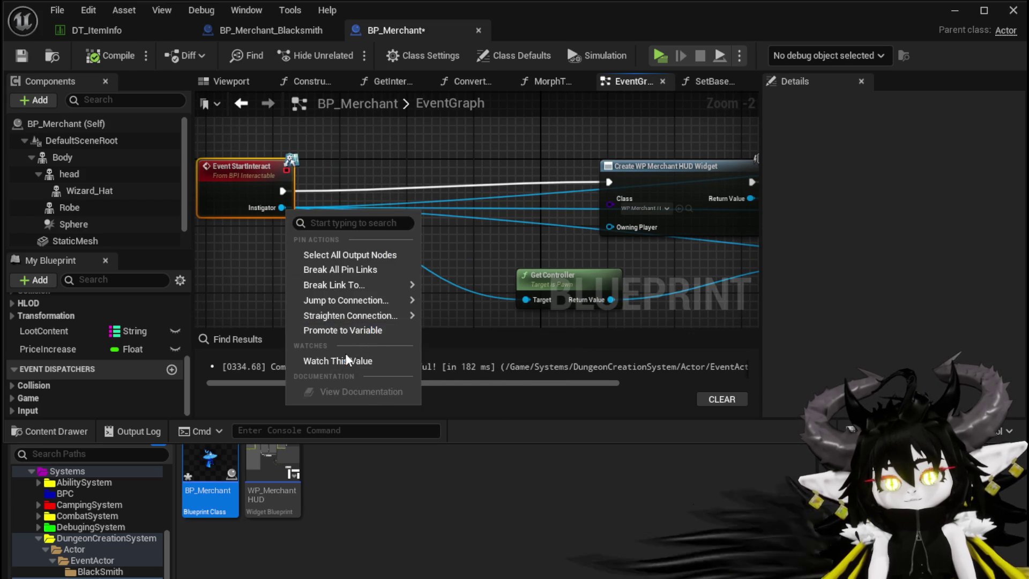
pyautogui.click(349, 331)
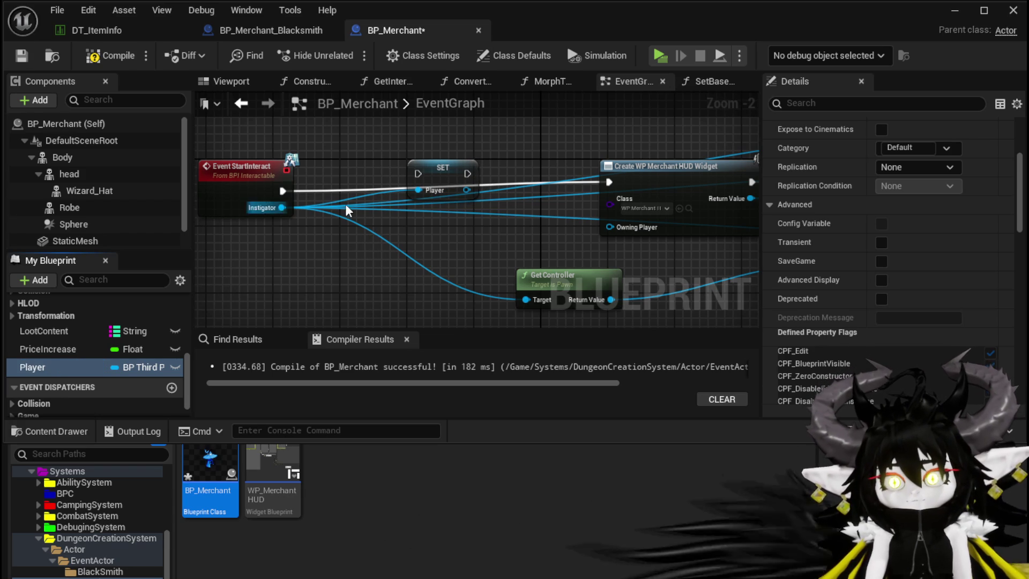
pyautogui.moveTo(283, 191)
pyautogui.mouseDown()
pyautogui.moveTo(418, 173)
pyautogui.moveTo(368, 159)
pyautogui.mouseUp()
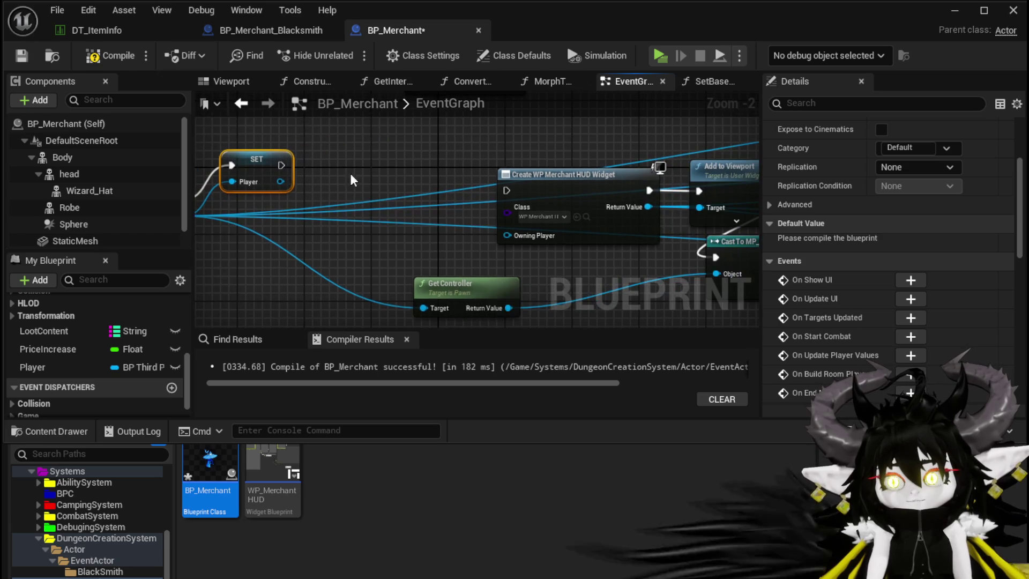
# - Add a CreateMerchentUI custom event and wire it into the merchant HUD Create Widget node
pyautogui.rightClick(346, 171)
pyautogui.write('Custom')
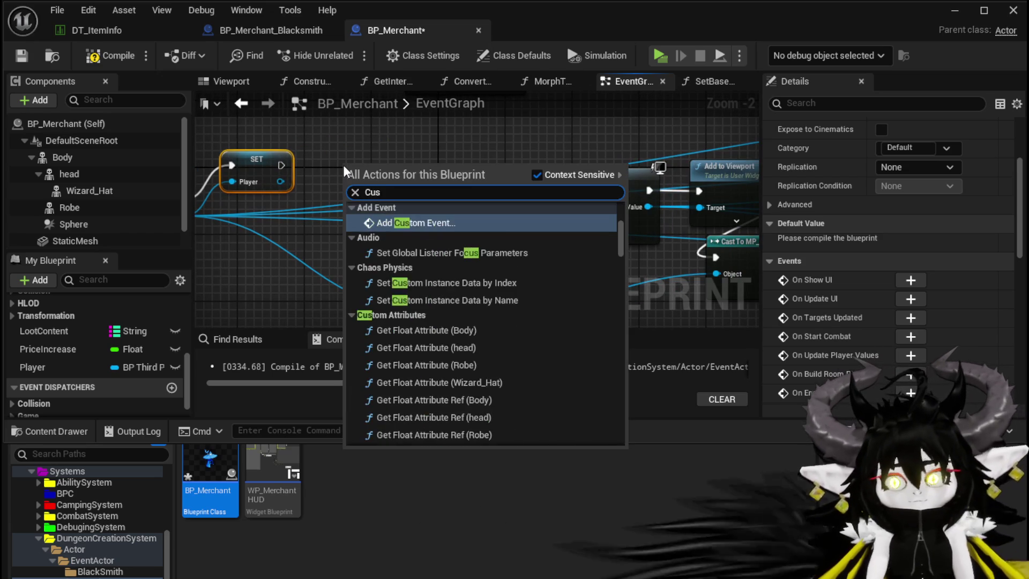
pyautogui.press('Return')
pyautogui.write('CreateMerchentU')
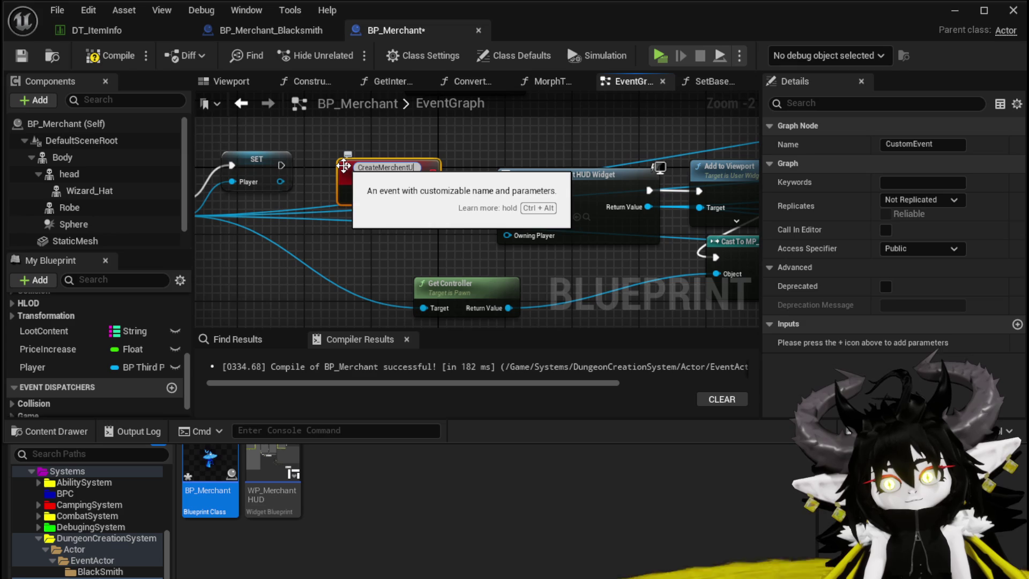
pyautogui.write('I')
pyautogui.press('Return')
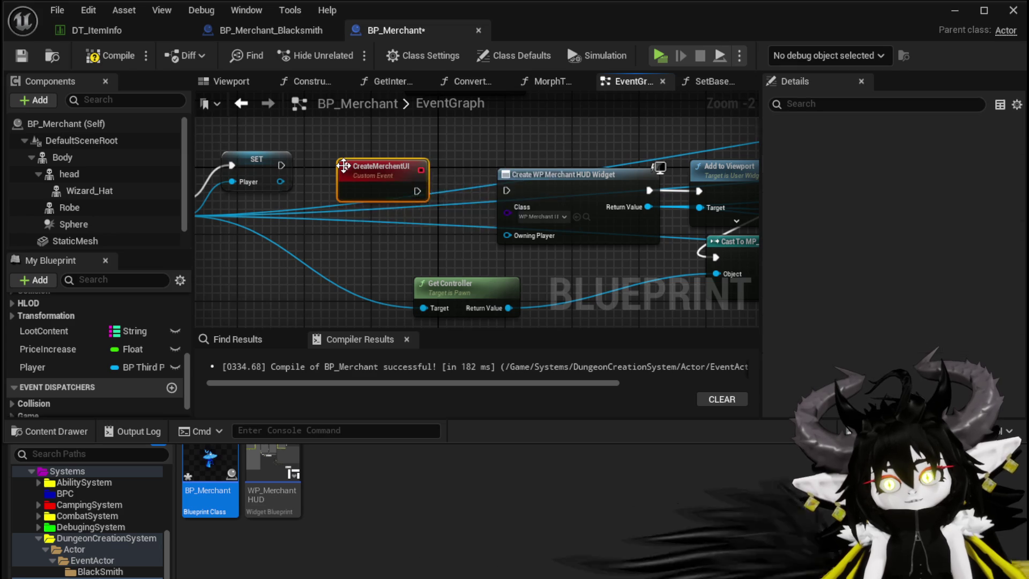
pyautogui.moveTo(418, 191)
pyautogui.mouseDown()
pyautogui.moveTo(492, 197)
pyautogui.moveTo(634, 170)
pyautogui.mouseUp()
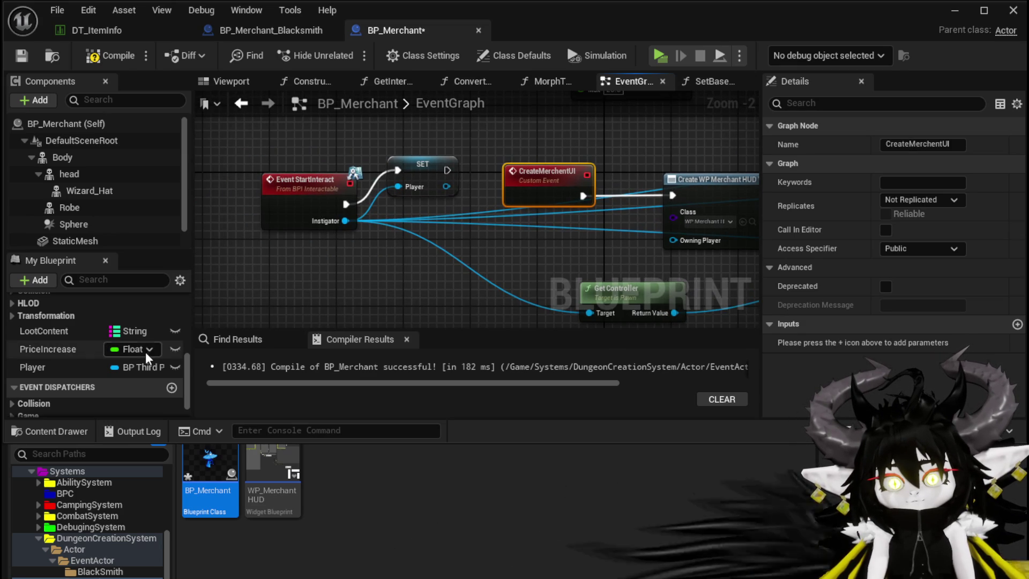
# - Place a Player getter in place of Instigator's links and feed Instigator into SET's Player input
pyautogui.moveTo(144, 367); pyautogui.dragTo(398, 278)
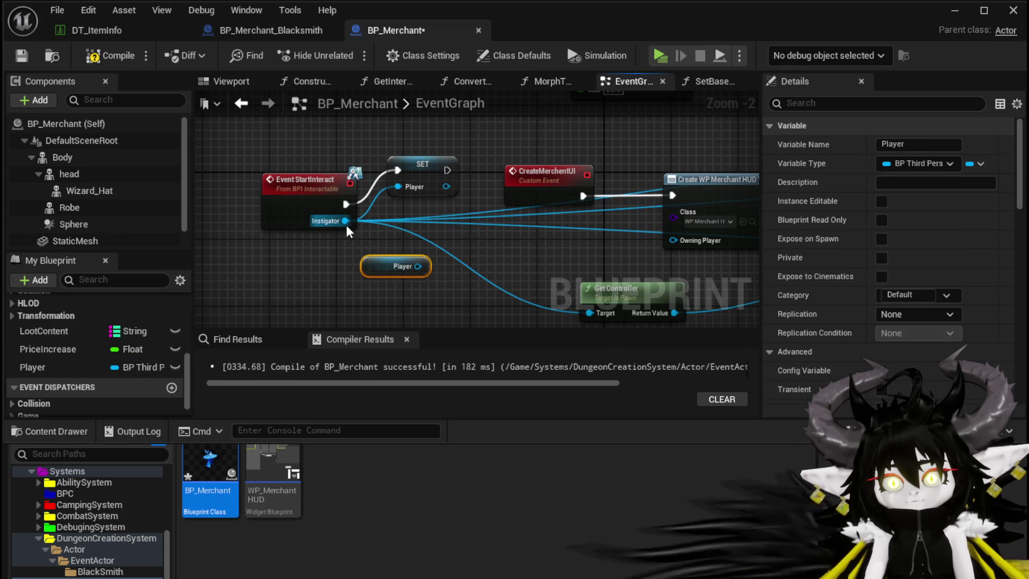
pyautogui.moveTo(347, 232); pyautogui.dragTo(417, 266)
pyautogui.moveTo(346, 221)
pyautogui.mouseDown()
pyautogui.moveTo(420, 200)
pyautogui.moveTo(399, 188)
pyautogui.moveTo(353, 221)
pyautogui.moveTo(467, 177)
pyautogui.moveTo(253, 176)
pyautogui.moveTo(244, 193)
pyautogui.moveTo(250, 187)
pyautogui.mouseUp()
pyautogui.moveTo(266, 225)
pyautogui.mouseDown()
pyautogui.moveTo(532, 177)
pyautogui.moveTo(357, 172)
pyautogui.mouseUp()
pyautogui.click(472, 214)
# - Call Create Merchant UI after the SET node and compile BP_Merchant
pyautogui.moveTo(492, 186)
pyautogui.mouseDown()
pyautogui.moveTo(400, 192)
pyautogui.moveTo(459, 181)
pyautogui.mouseUp()
pyautogui.write('Create')
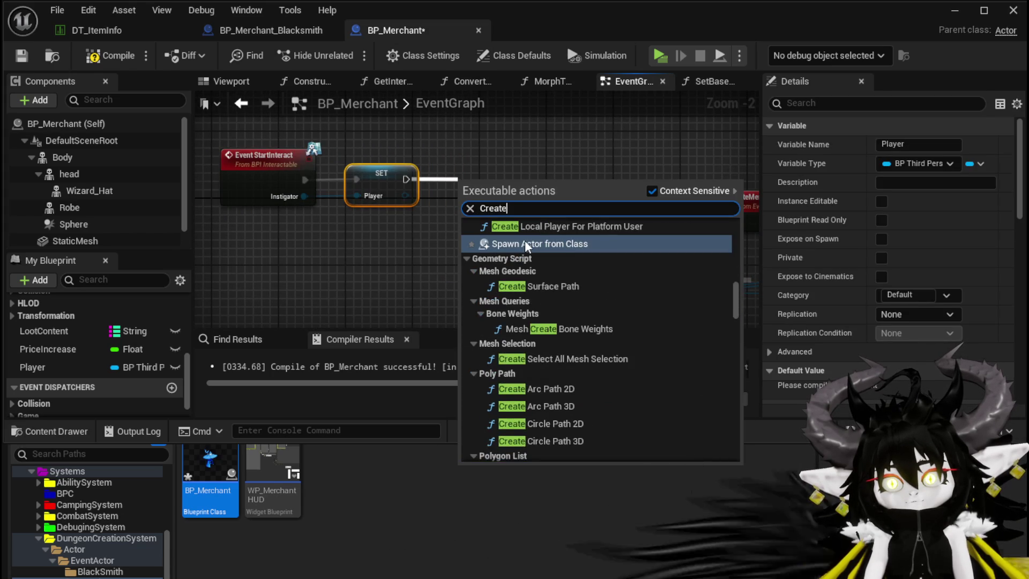
pyautogui.scroll(10, 593, 246)
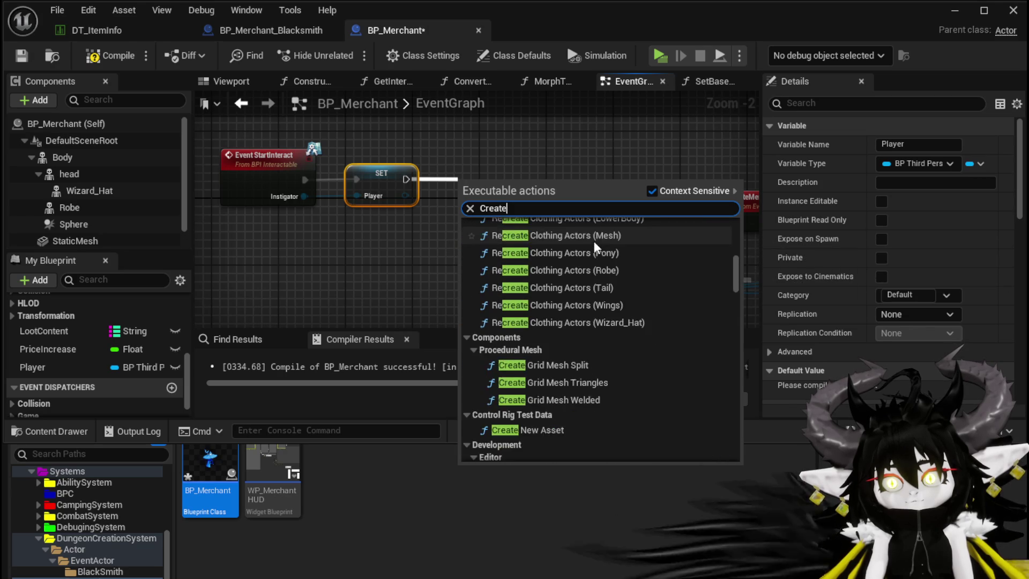
pyautogui.moveTo(735, 261); pyautogui.dragTo(735, 231)
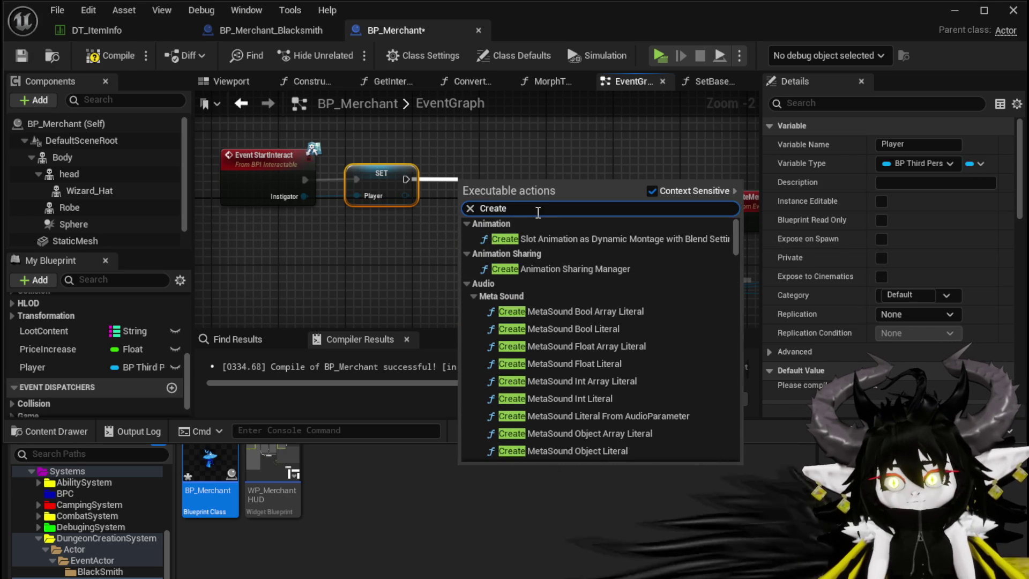
pyautogui.press('Down')
pyautogui.write('Mer')
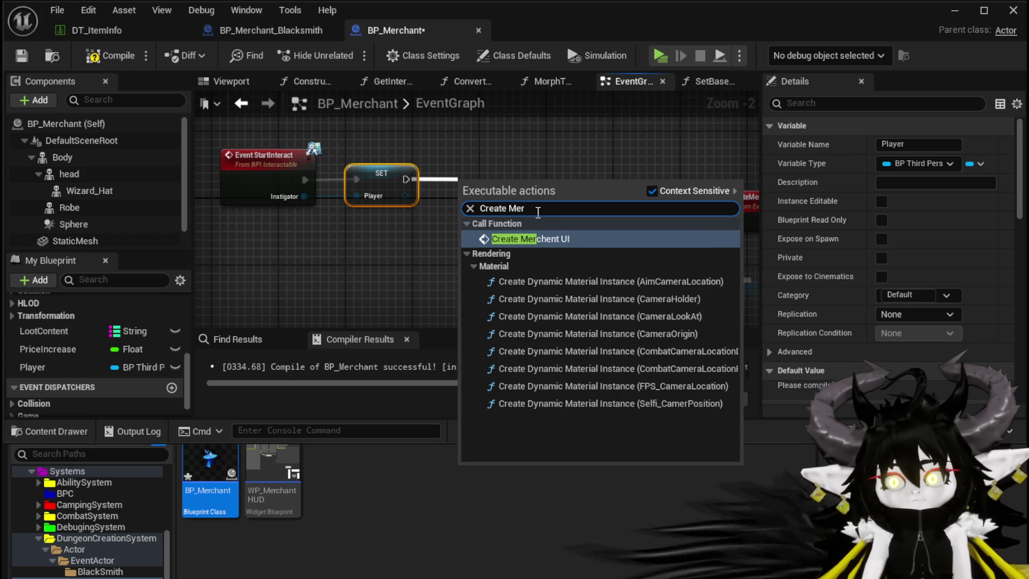
pyautogui.click(553, 246)
pyautogui.moveTo(482, 187); pyautogui.dragTo(482, 160)
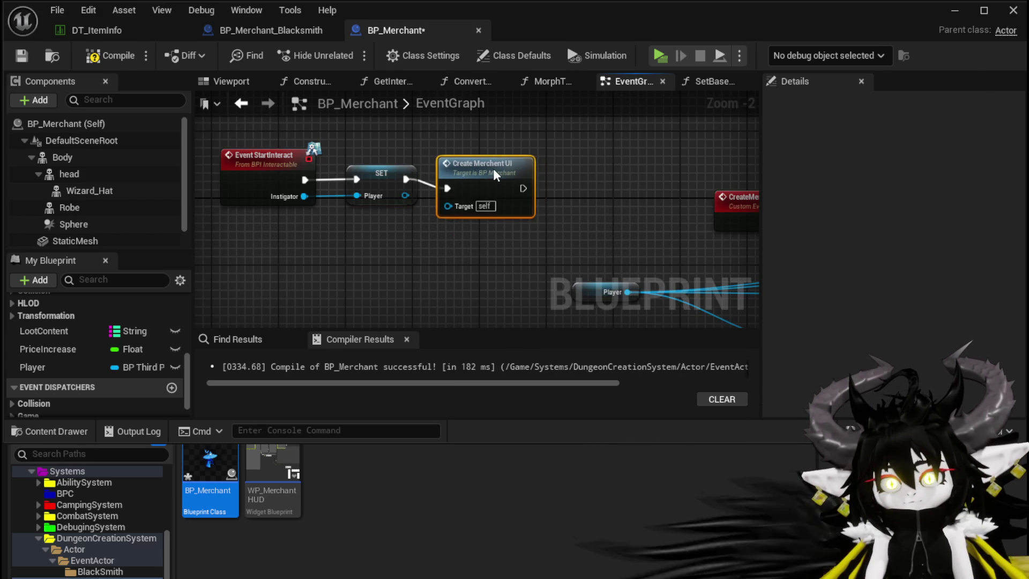
pyautogui.scroll(-2, 372, 196)
pyautogui.moveTo(373, 195); pyautogui.dragTo(352, 194)
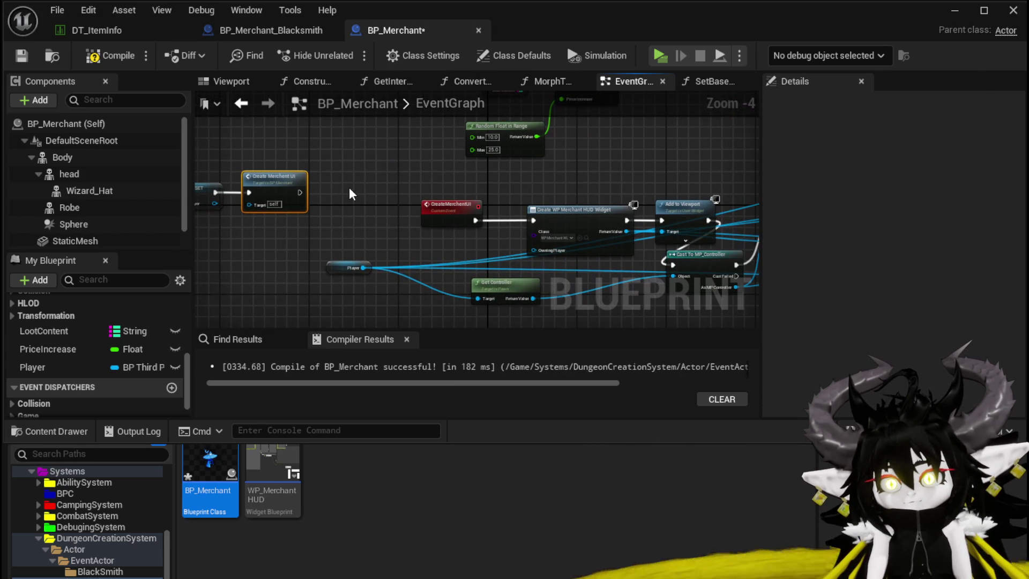
pyautogui.click(118, 60)
# - Start a play test and sell the pants for 110 at the first merchant's shop
pyautogui.click(953, 12)
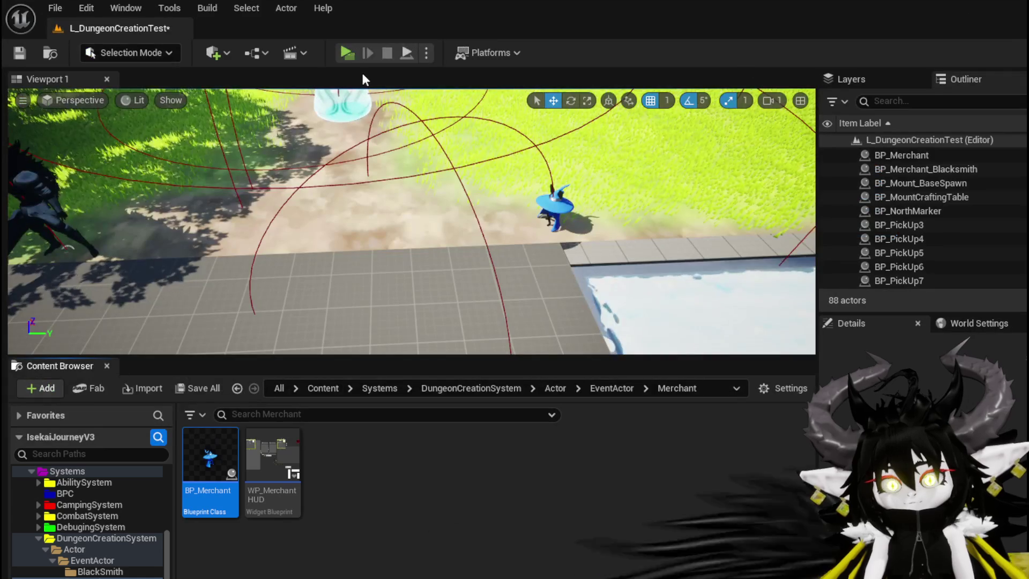
pyautogui.press('w')
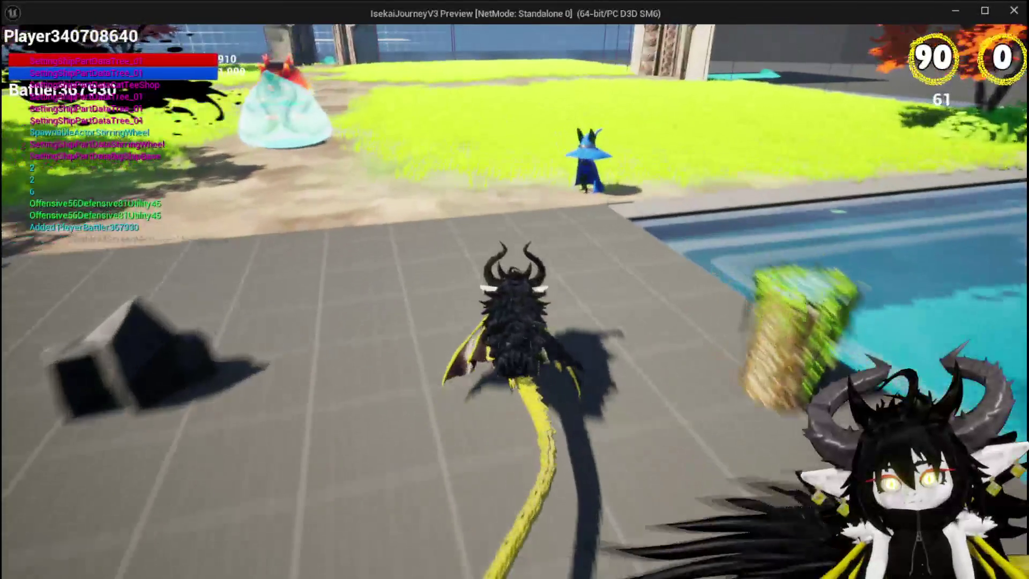
pyautogui.press('e')
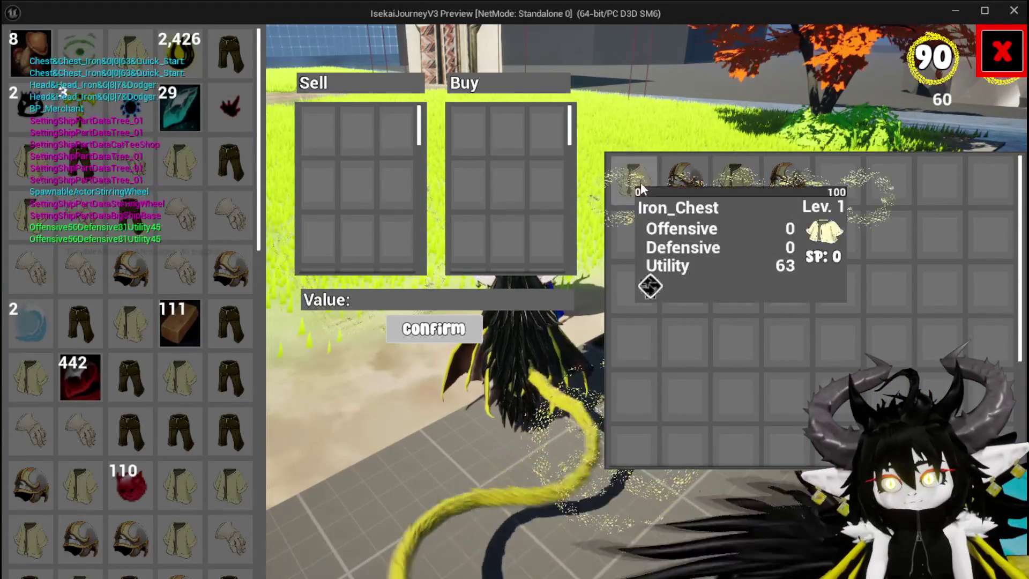
pyautogui.moveTo(231, 162); pyautogui.dragTo(332, 242)
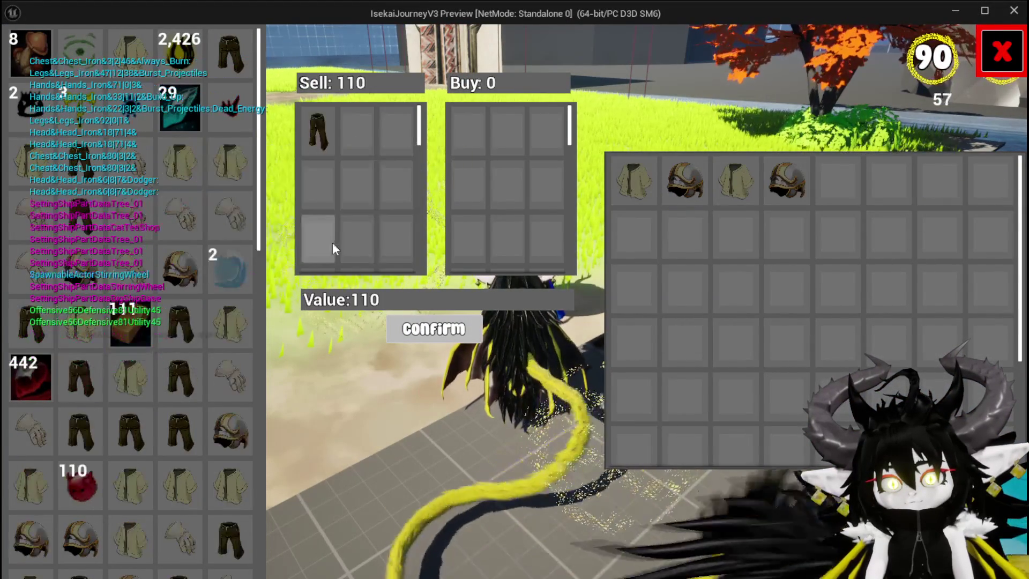
pyautogui.click(422, 330)
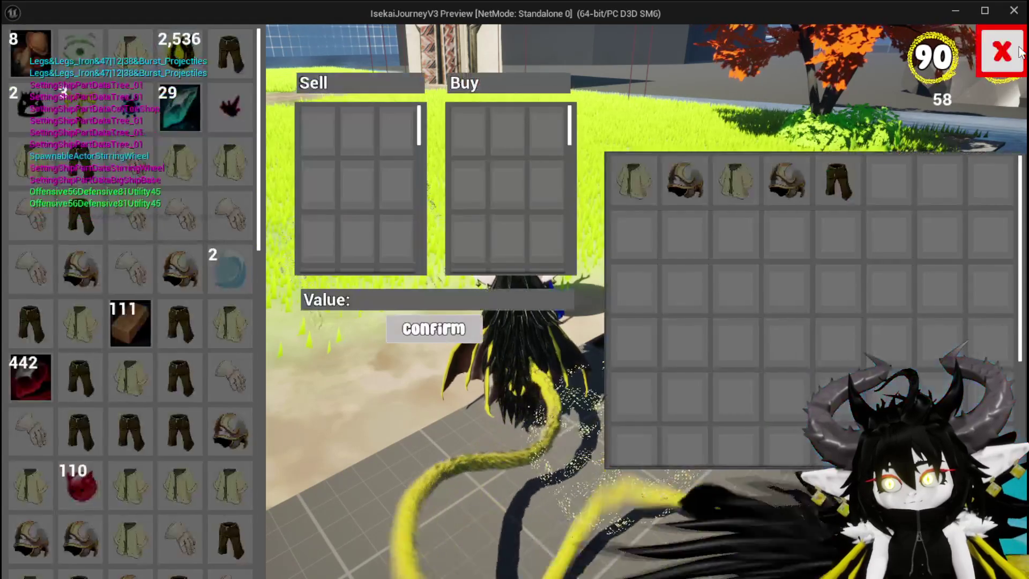
pyautogui.moveTo(838, 182)
pyautogui.click(1011, 54)
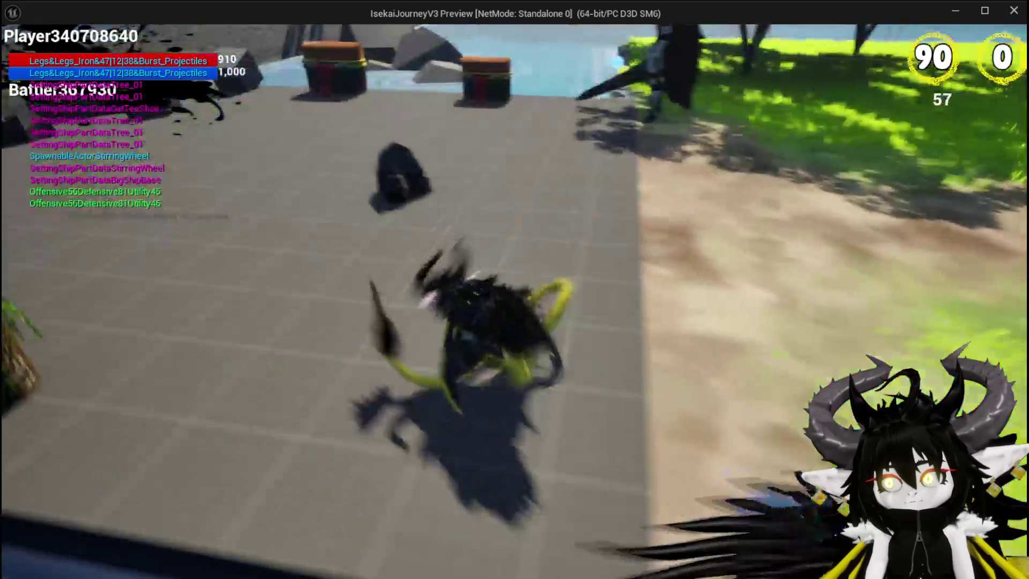
# - Sell the Iron_Chest to the blacksmith, then reopen the shop to check it resets
pyautogui.press('e')
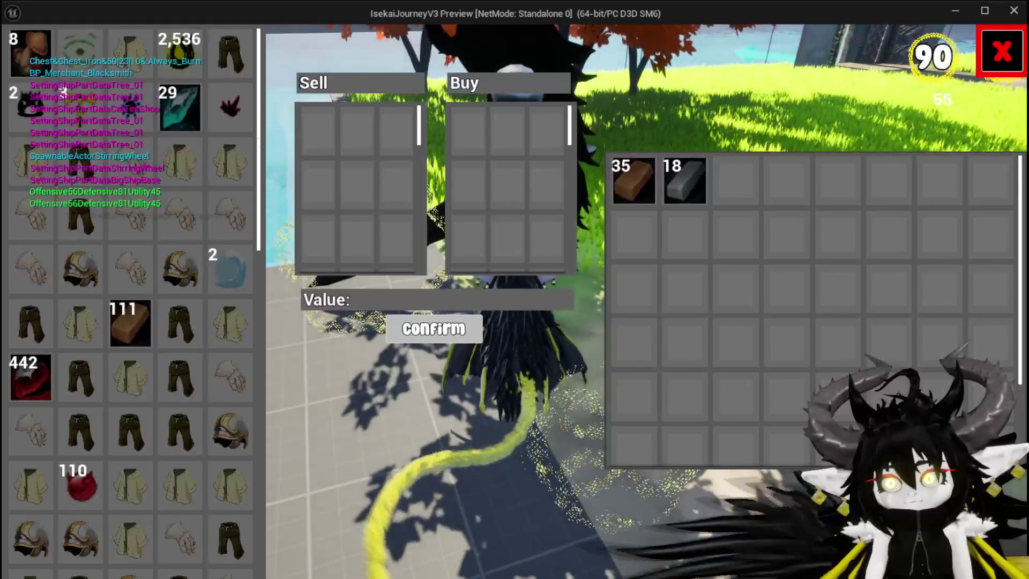
pyautogui.moveTo(243, 213)
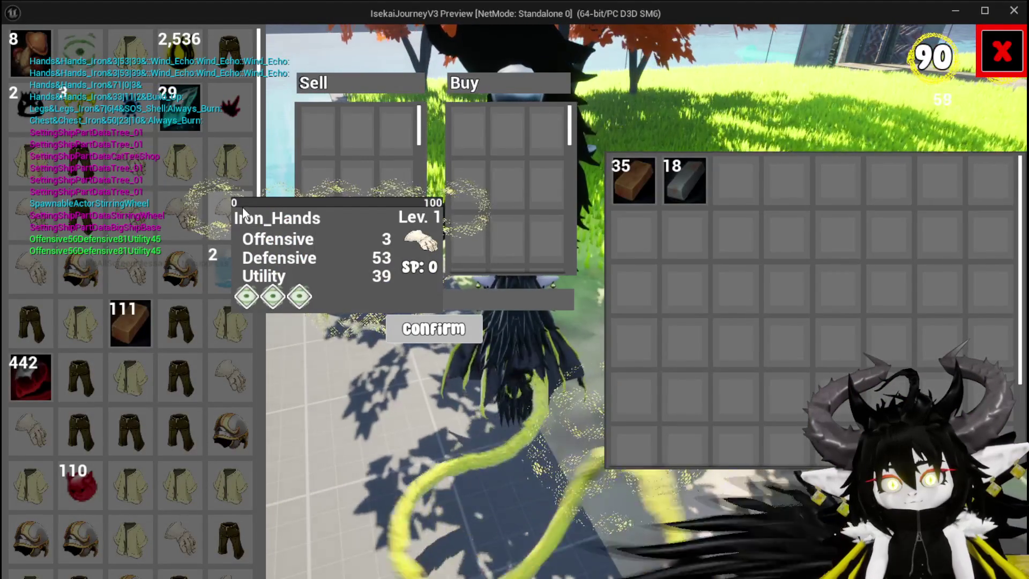
pyautogui.click(226, 324)
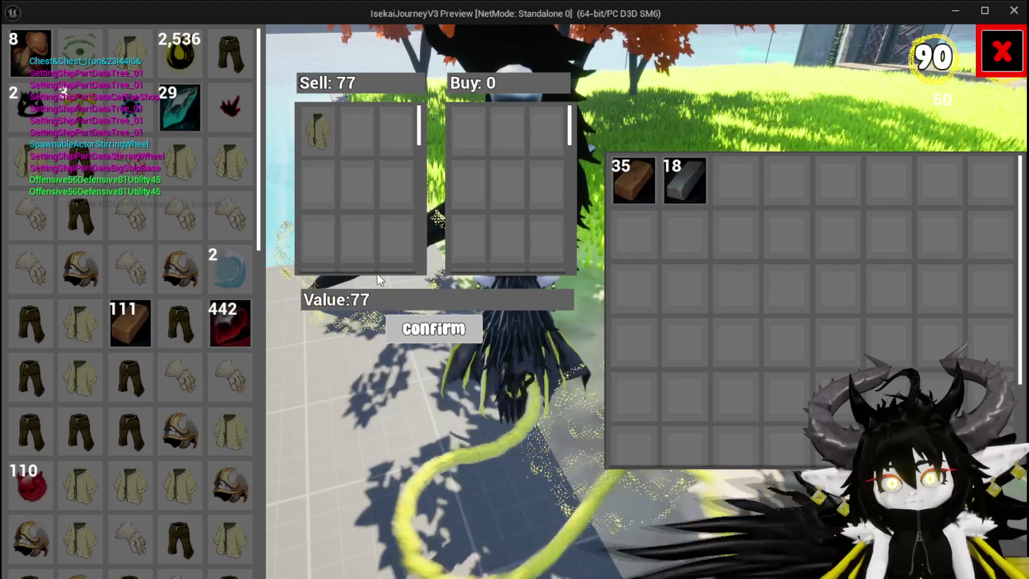
pyautogui.click(434, 328)
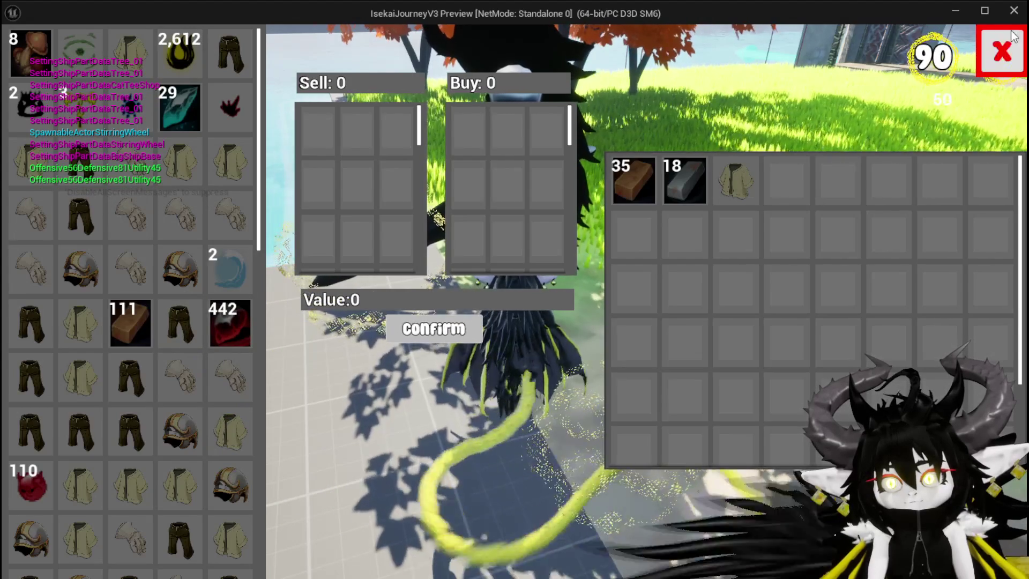
pyautogui.click(1002, 52)
pyautogui.press('e')
pyautogui.click(1002, 52)
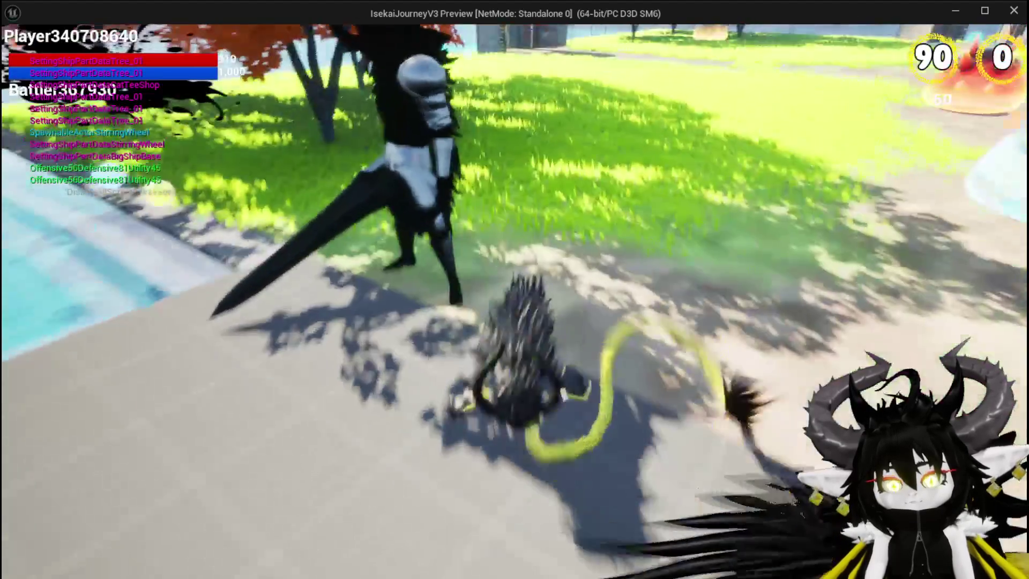
# - Visit other merchants and put a Copper Ingot up for sale at the blue-hatted merchant
pyautogui.press('w')
pyautogui.press('e')
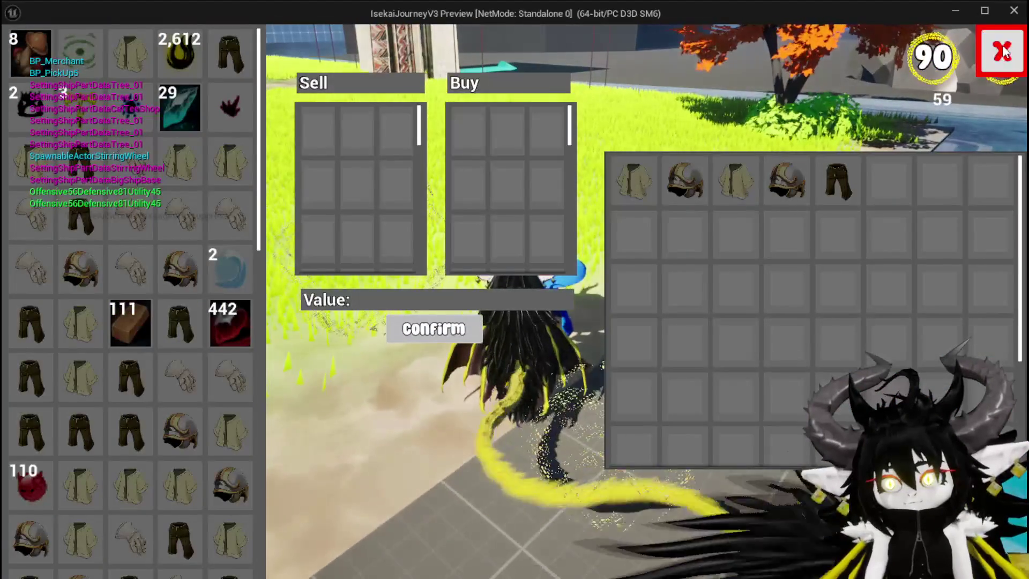
pyautogui.click(1002, 52)
pyautogui.press('space')
pyautogui.press('w')
pyautogui.press('space')
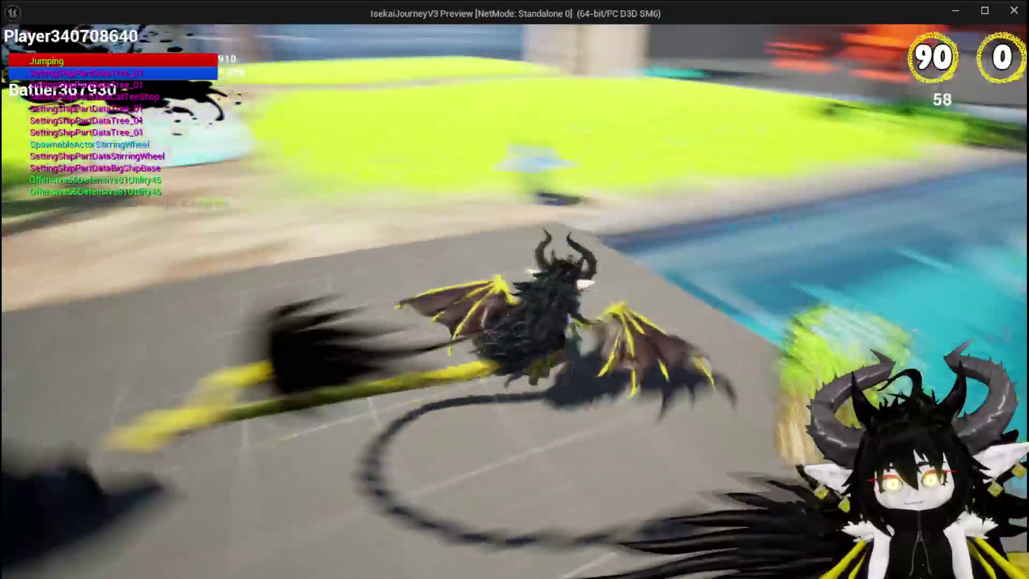
pyautogui.press('e')
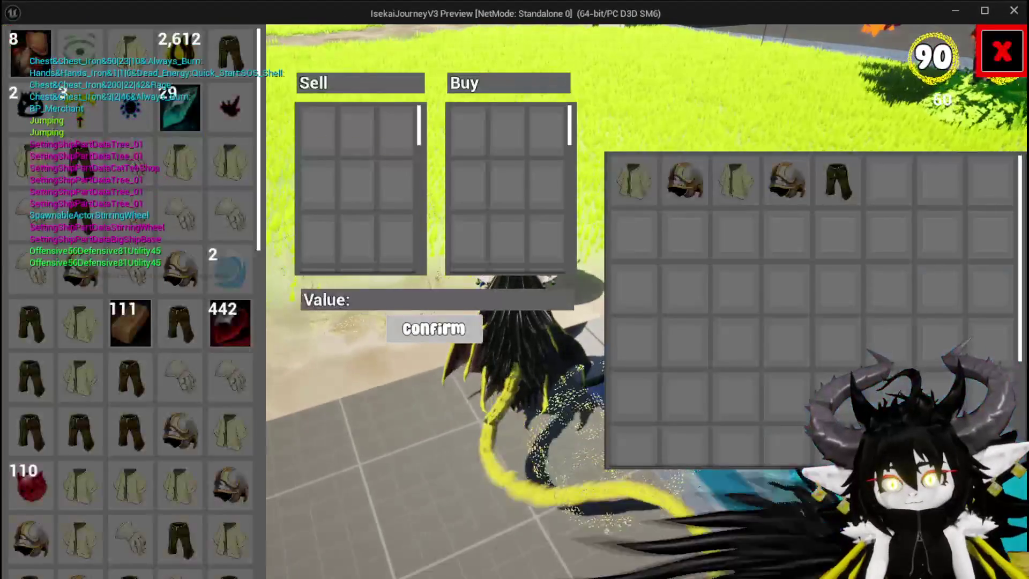
pyautogui.click(118, 336)
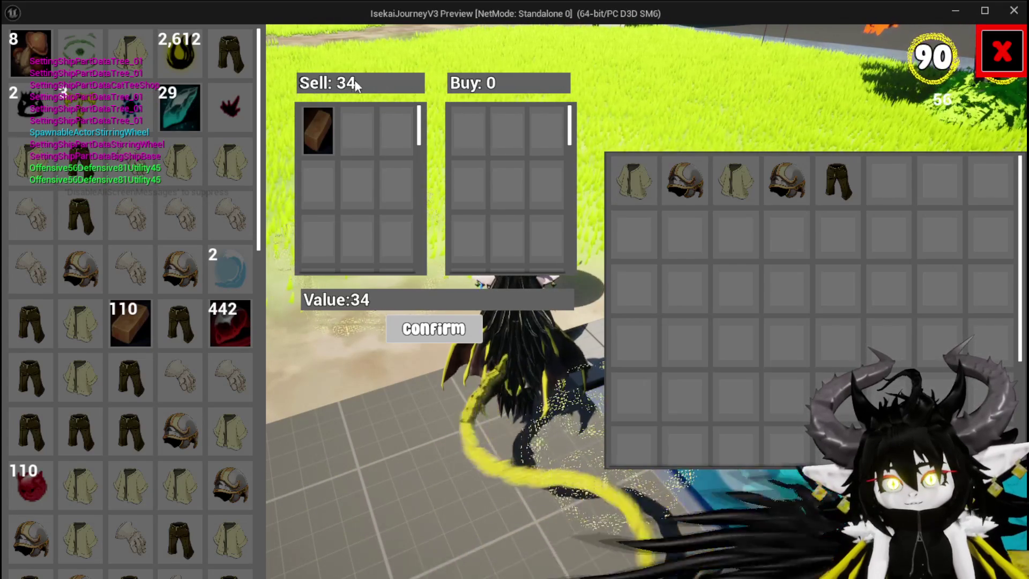
pyautogui.click(1002, 43)
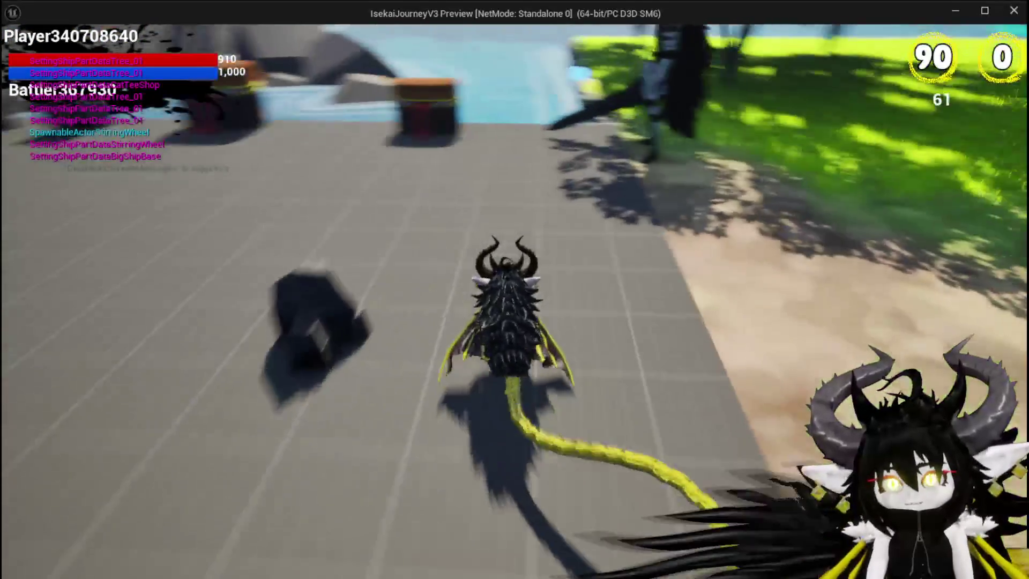
# - Offer Copper Ingots to the blacksmith and blue merchant repeatedly, then end the preview
pyautogui.press('e')
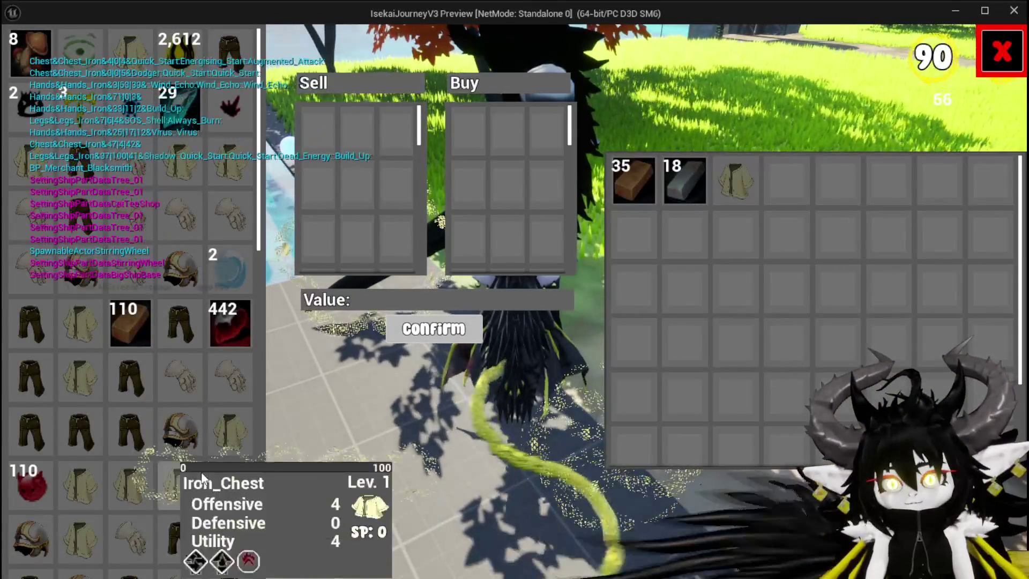
pyautogui.click(131, 323)
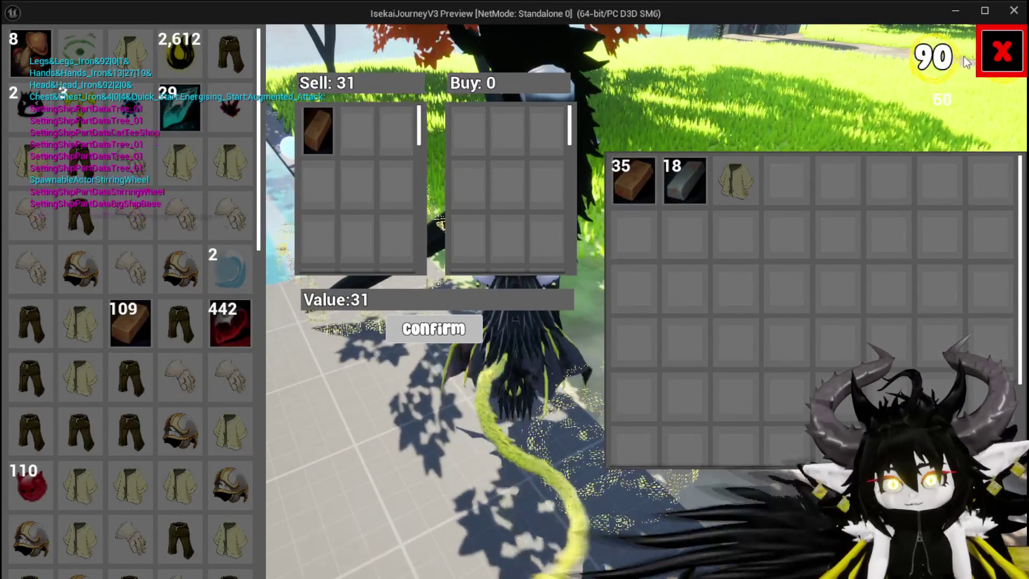
pyautogui.click(1002, 51)
pyautogui.press('space')
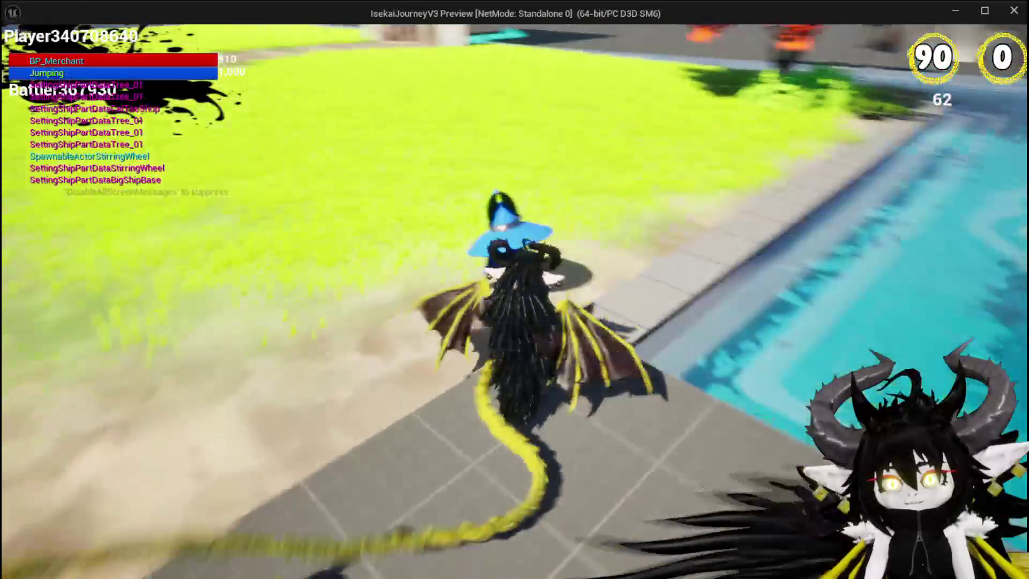
pyautogui.press('e')
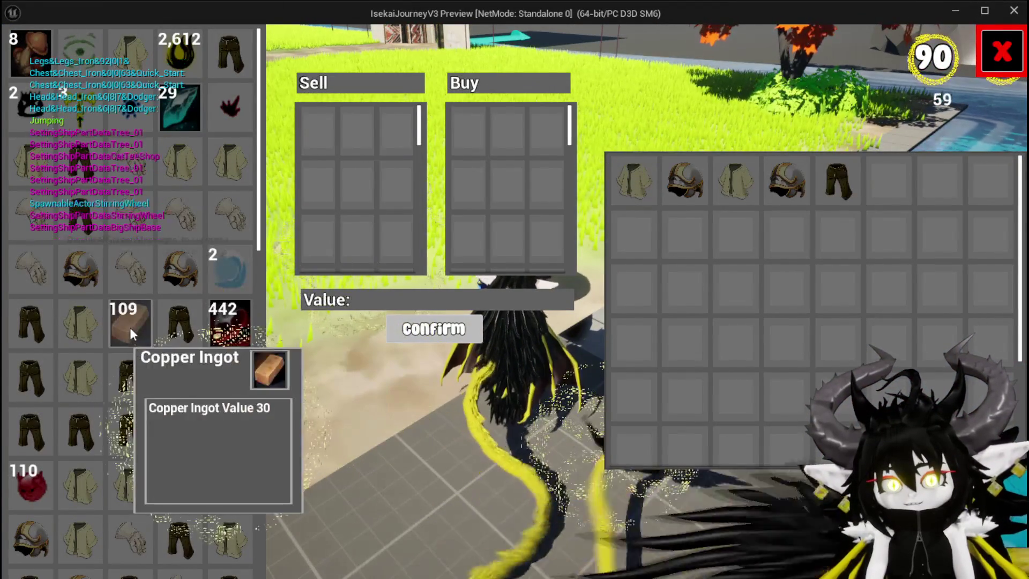
pyautogui.click(130, 323)
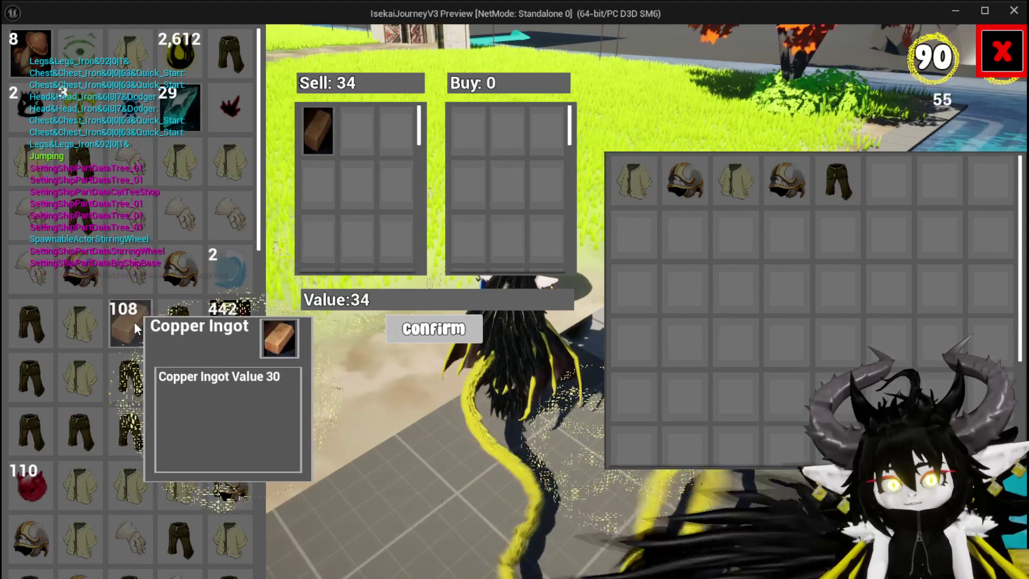
pyautogui.click(994, 66)
pyautogui.press('e')
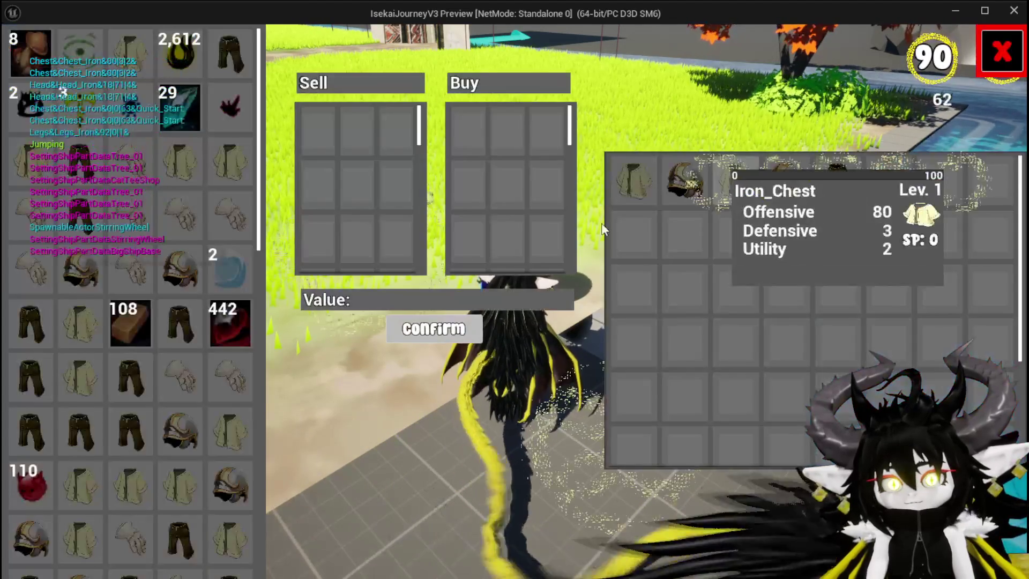
pyautogui.click(134, 324)
pyautogui.press('e')
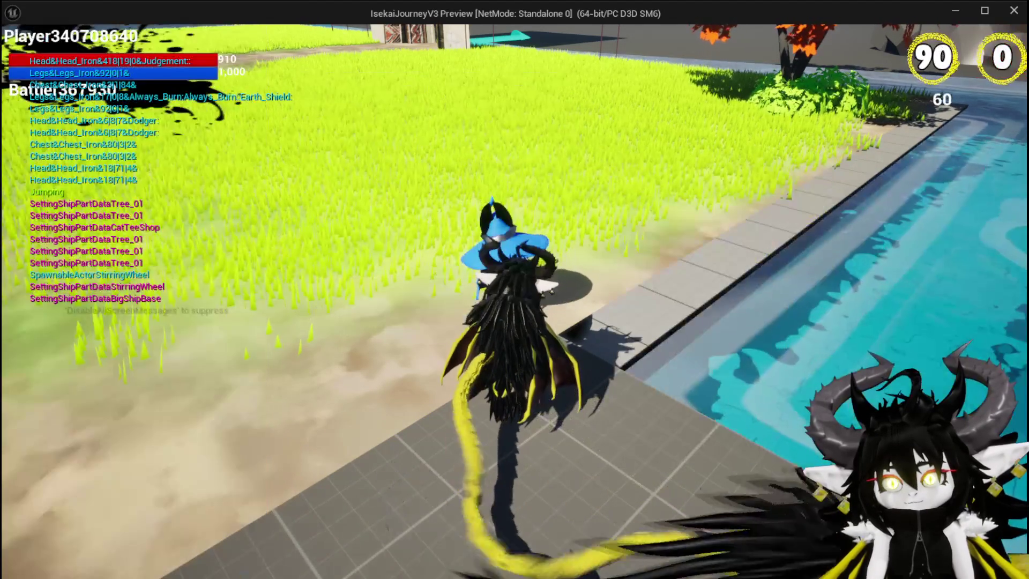
pyautogui.press('e')
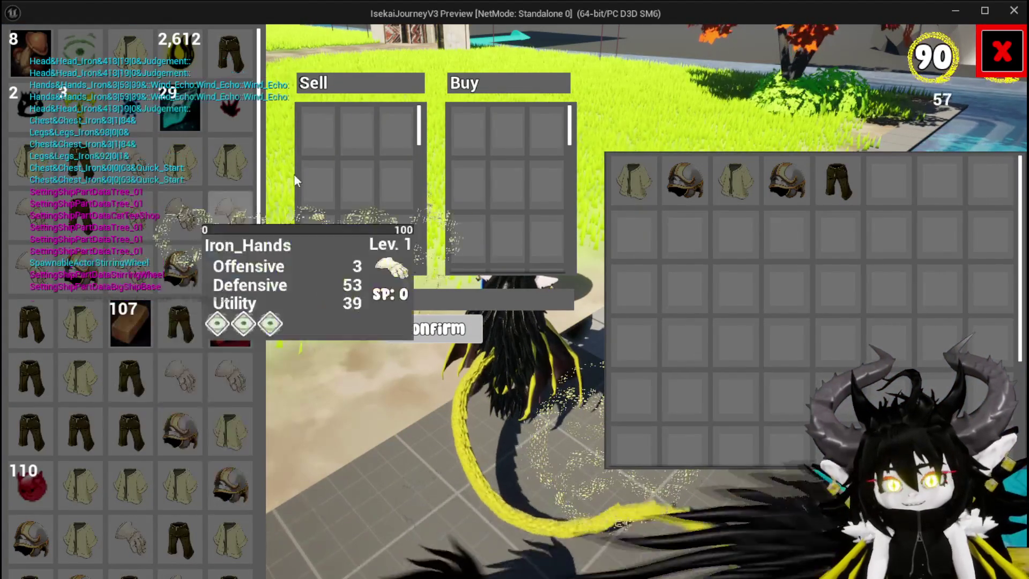
pyautogui.press('e')
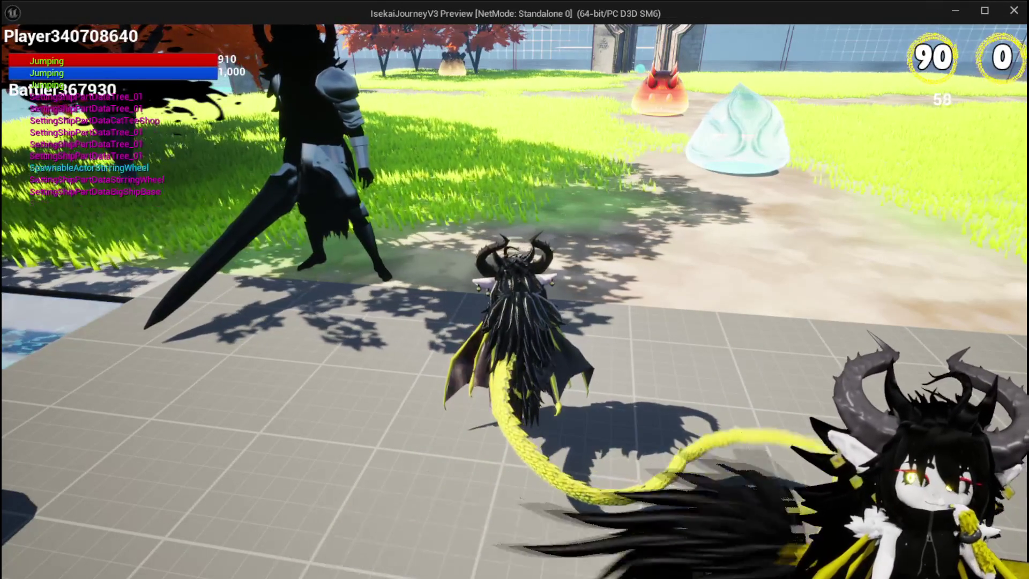
pyautogui.press('Escape')
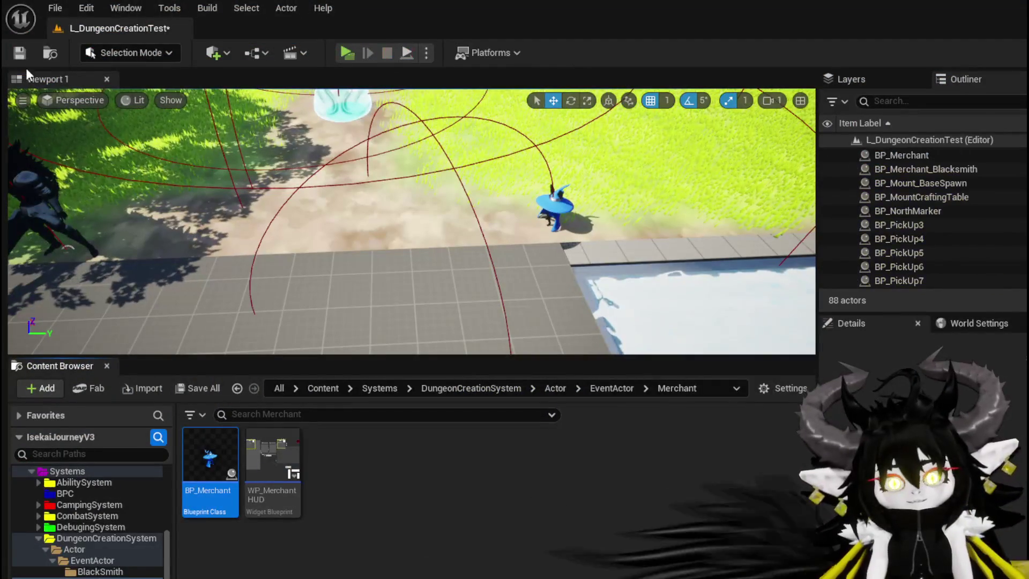
# - Create a new widget blueprint in the Merchant folder with CommonUserWidget as its parent class
pyautogui.hotkey('ctrl', 's')
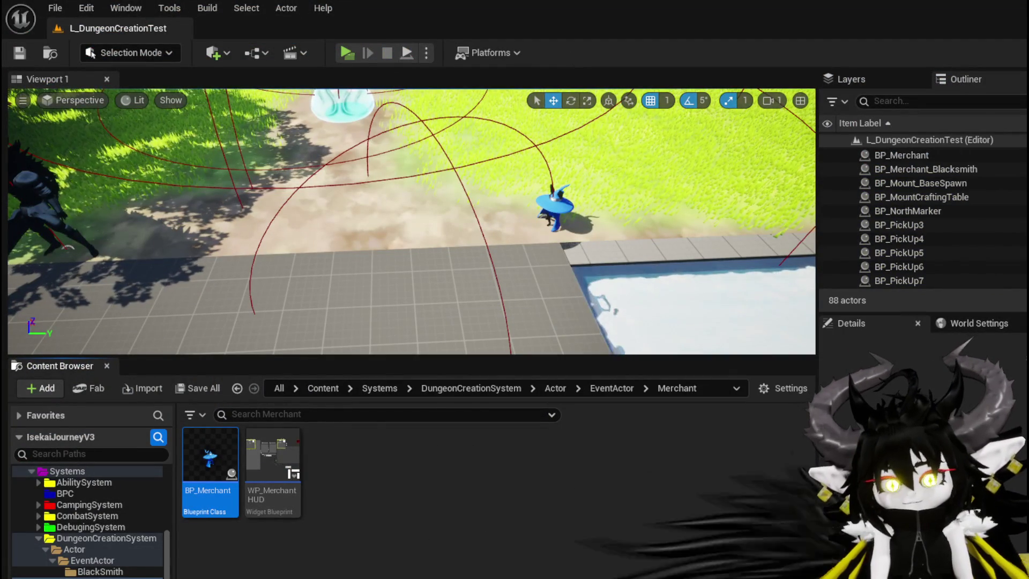
pyautogui.click(79, 572)
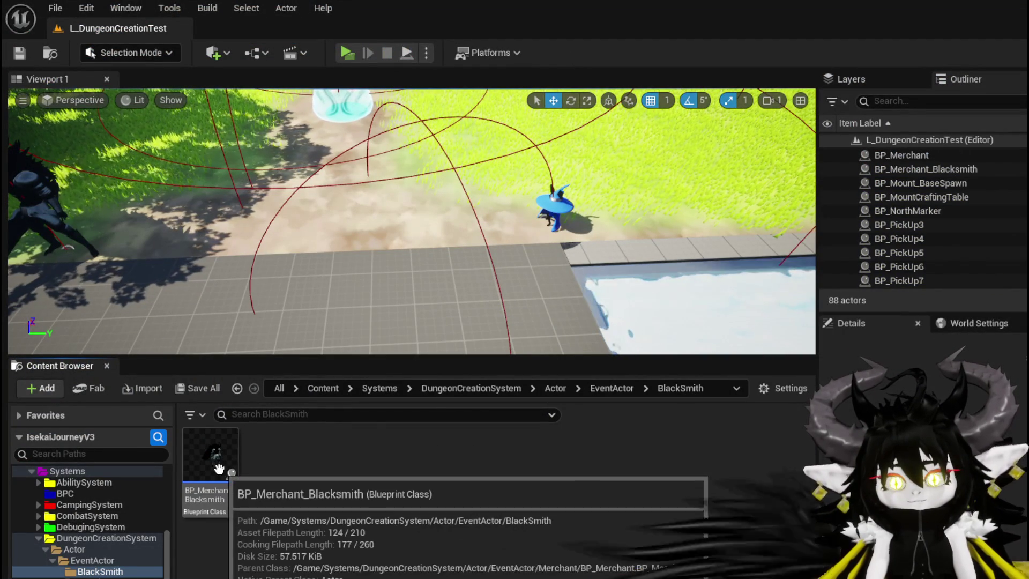
pyautogui.click(89, 578)
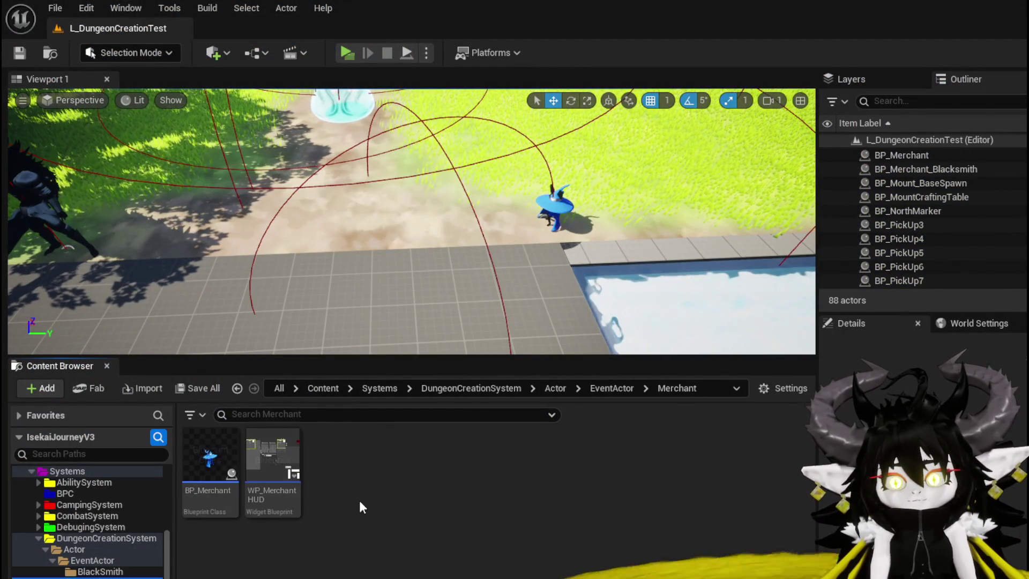
pyautogui.rightClick(333, 462)
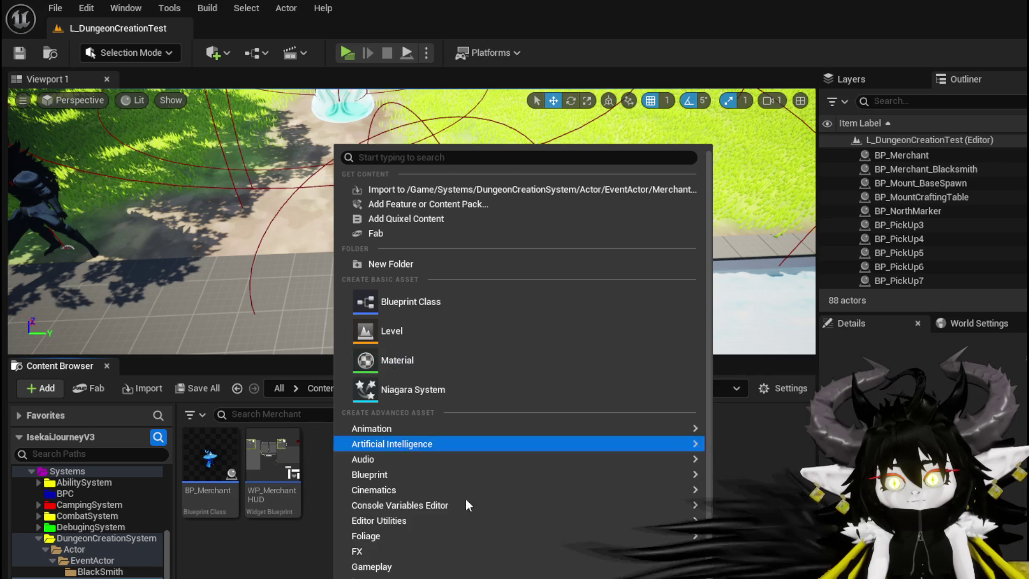
pyautogui.scroll(-3, 496, 557)
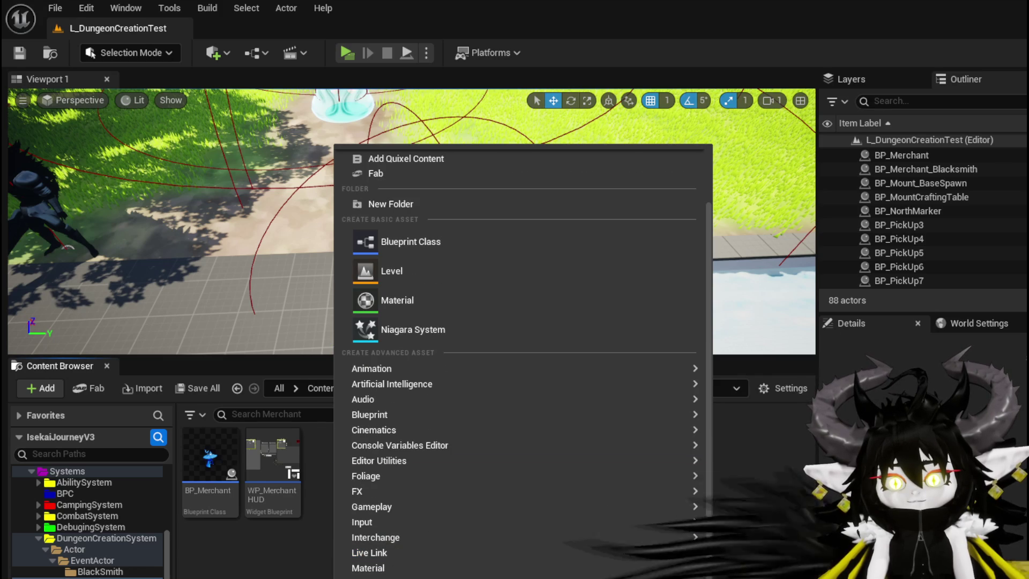
pyautogui.moveTo(494, 552)
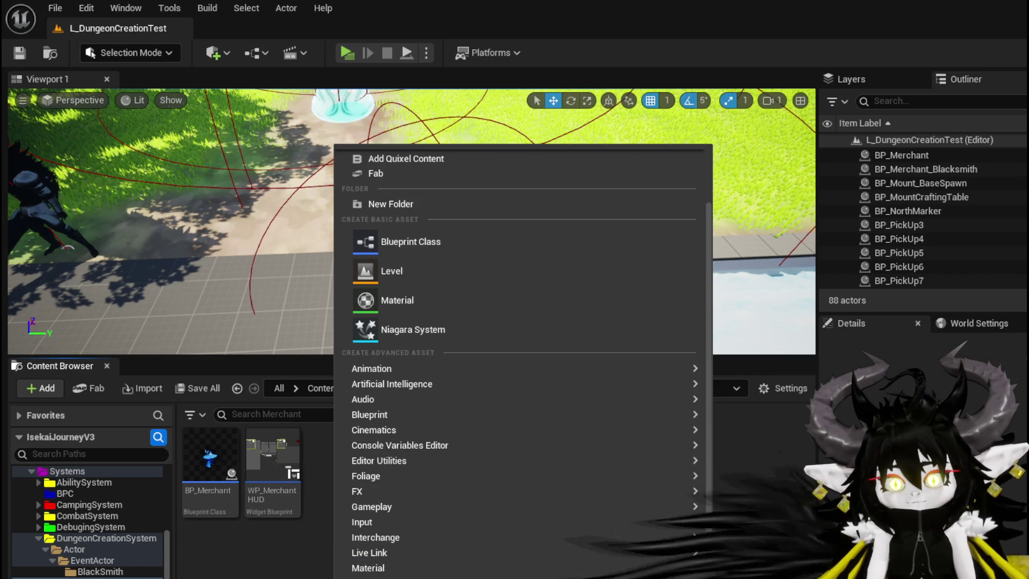
pyautogui.click(761, 565)
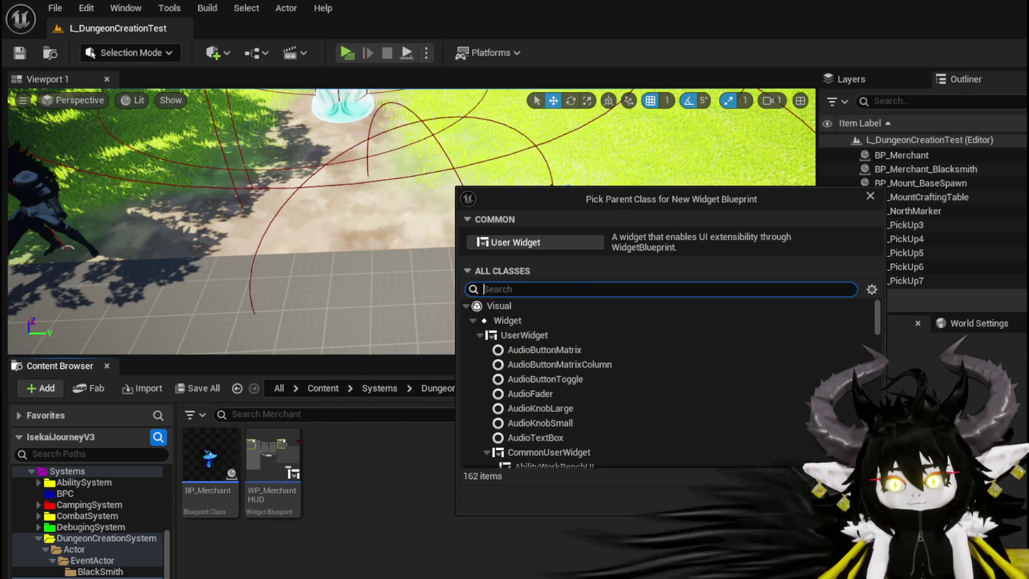
pyautogui.click(555, 451)
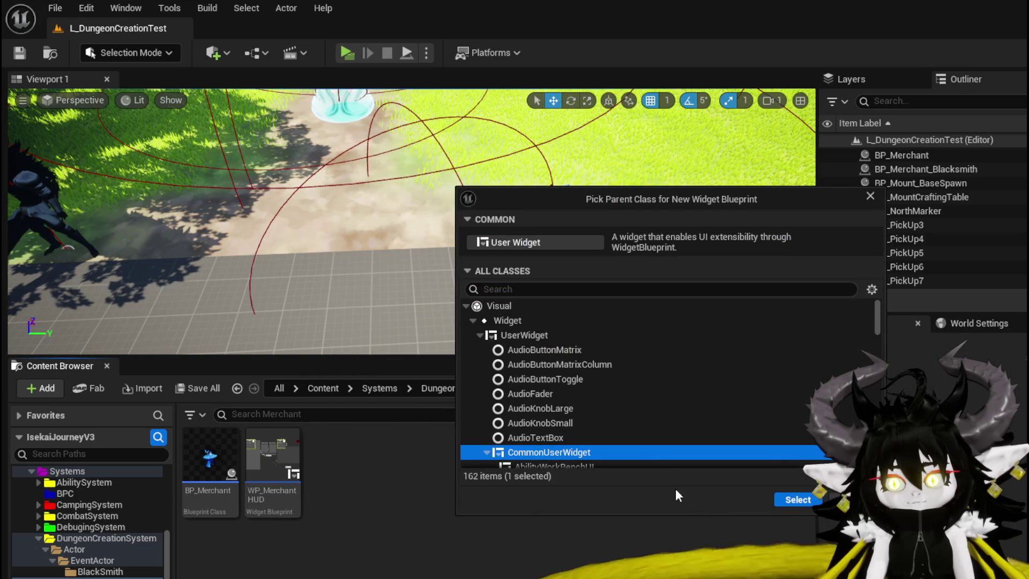
pyautogui.click(781, 499)
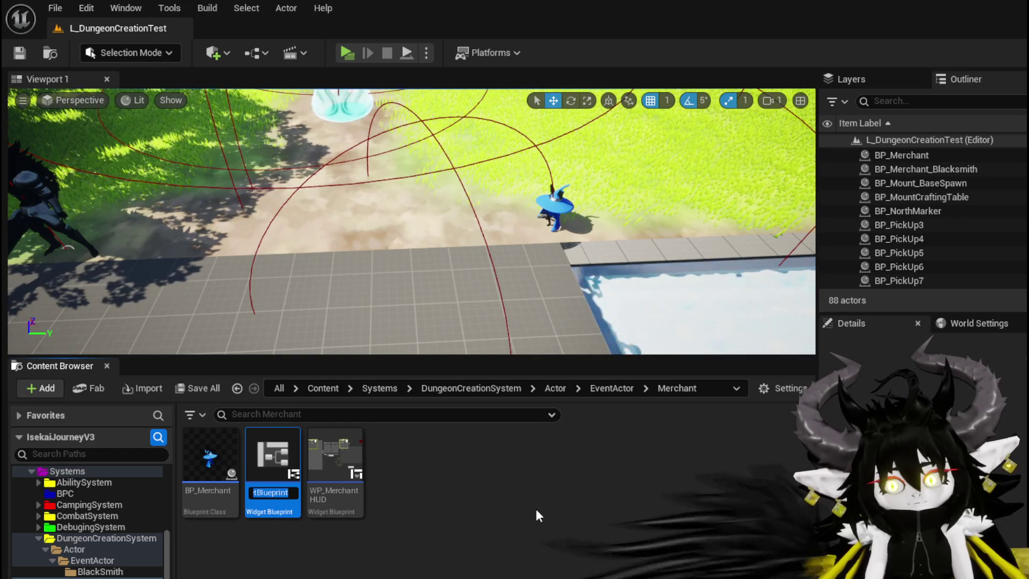
# - Name the widget WP_MerchantDialogHUD, save it, and open it in the widget editor
pyautogui.write('WO')
pyautogui.press('BackSpace')
pyautogui.write('P')
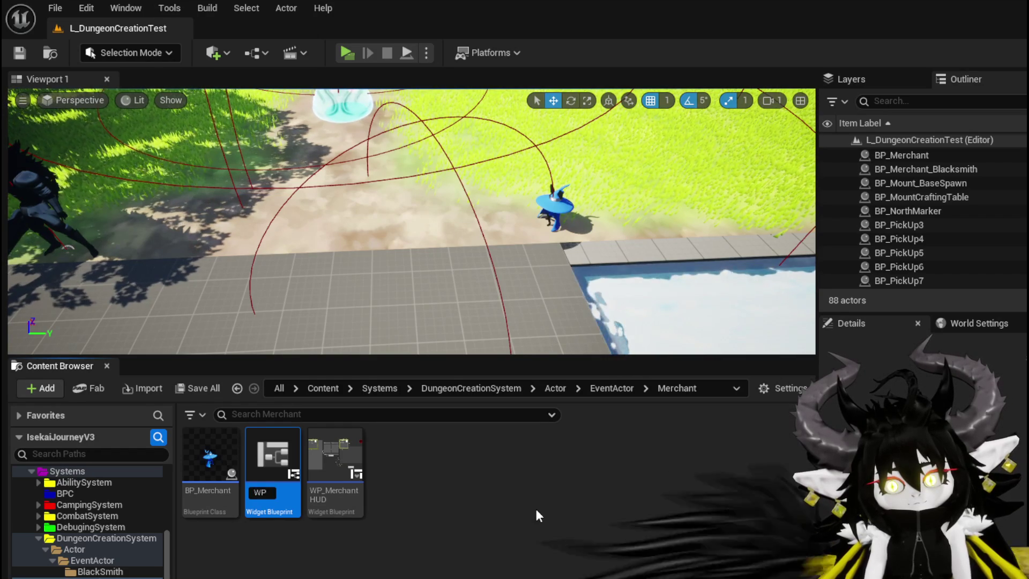
pyautogui.write('_Merchan')
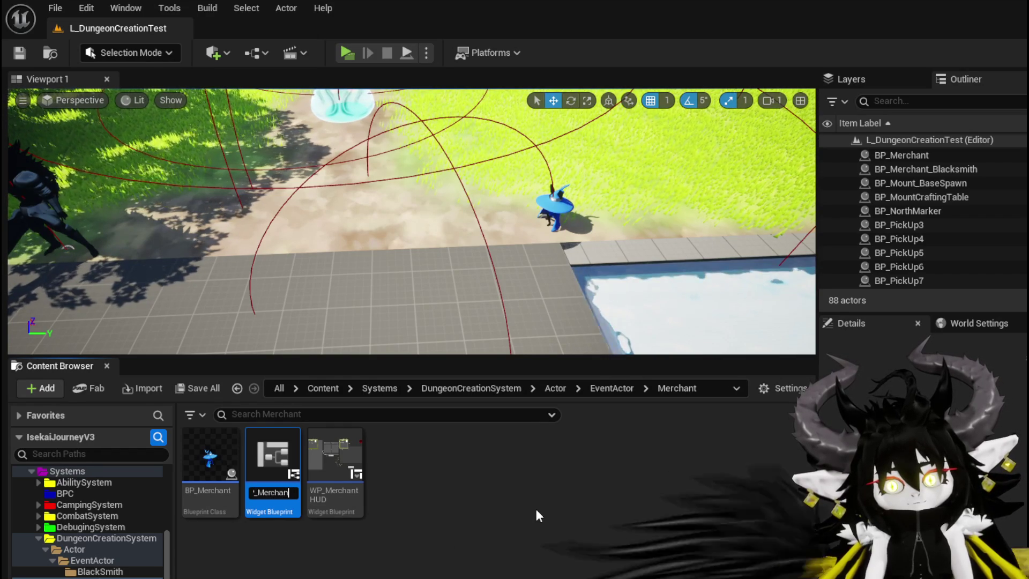
pyautogui.write('tD')
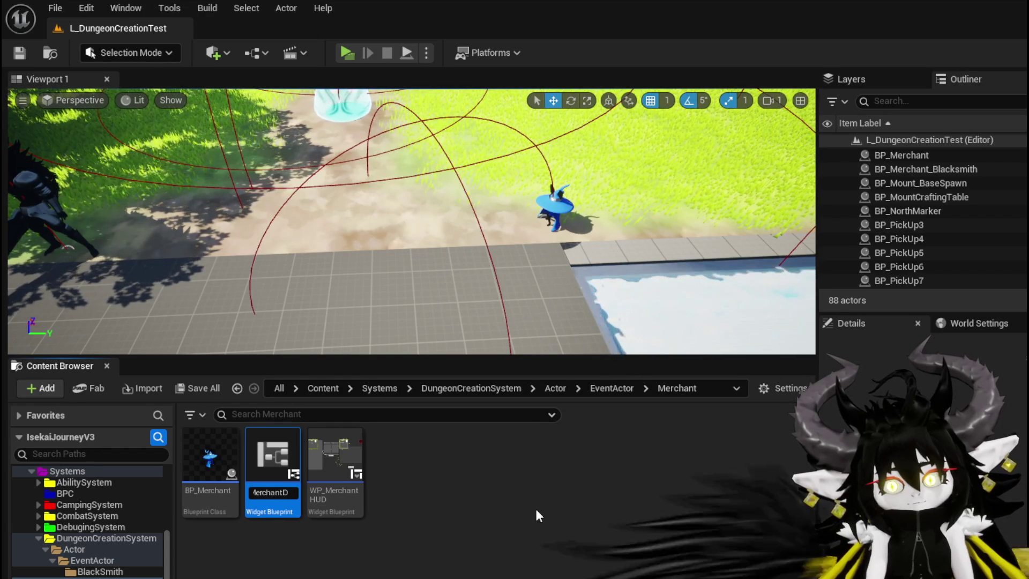
pyautogui.write('ialogHUD')
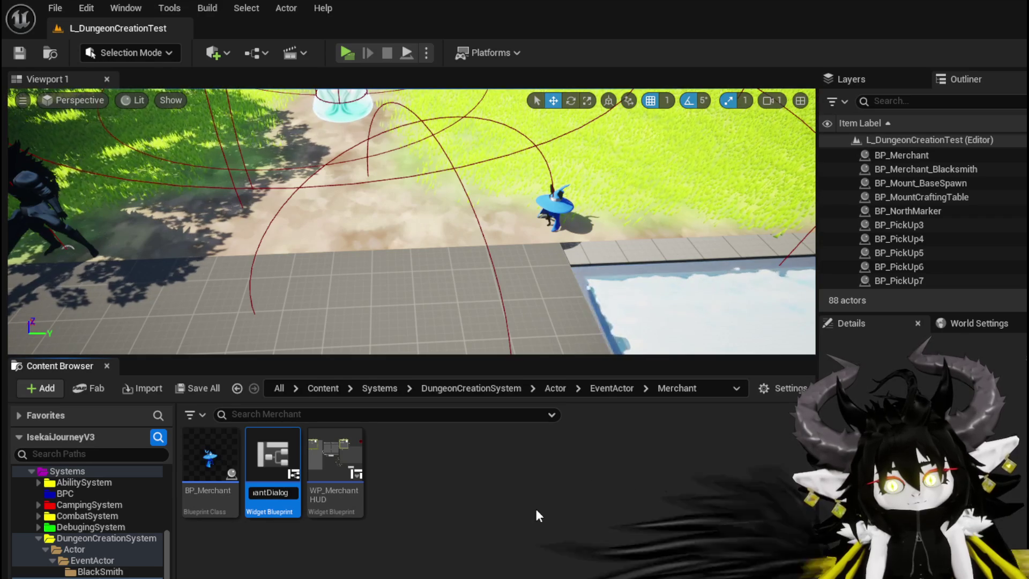
pyautogui.press('Return')
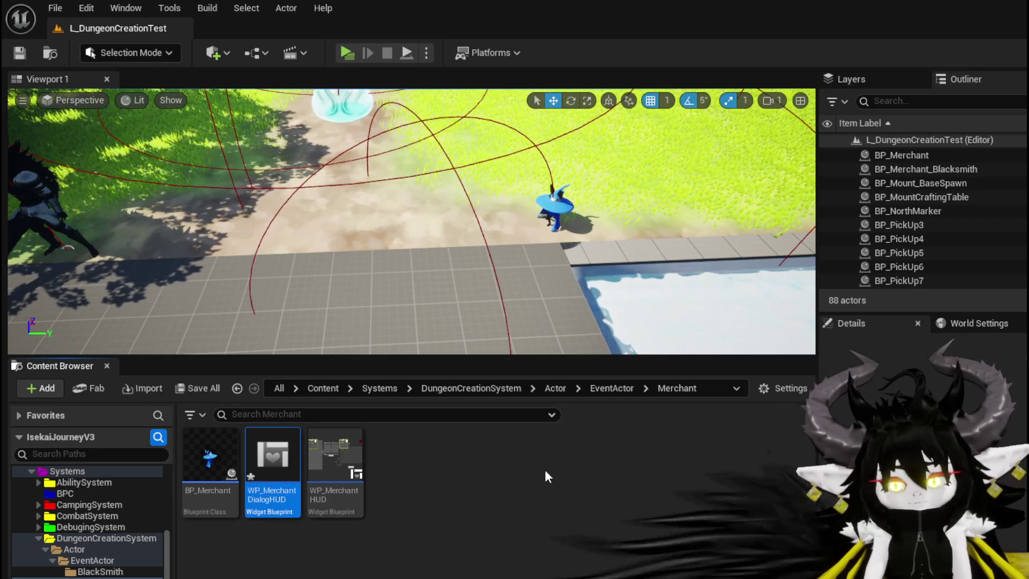
pyautogui.hotkey('ctrl', 's')
pyautogui.click(781, 523)
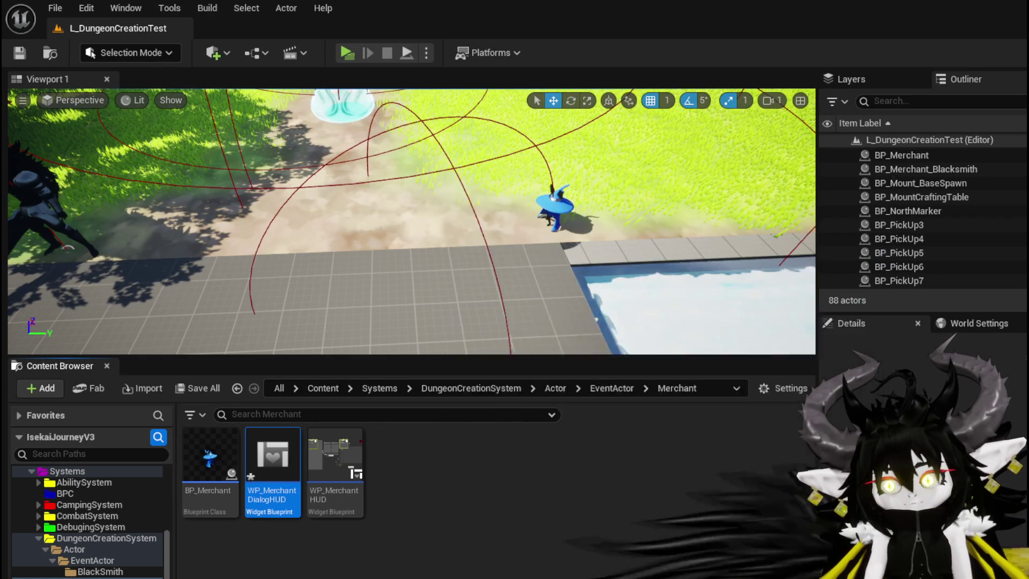
pyautogui.doubleClick(273, 459)
pyautogui.write('Canv')
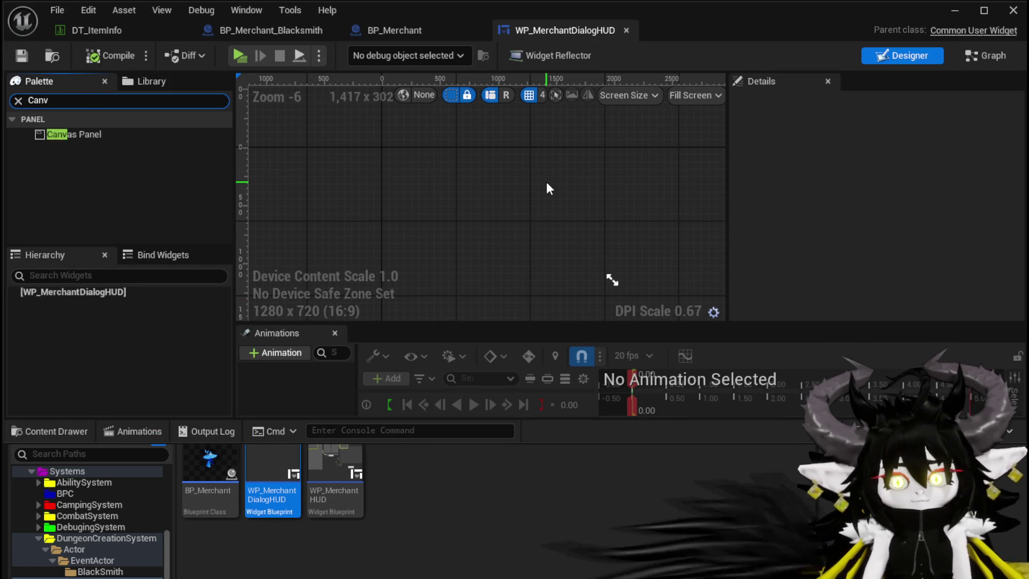
# - Add a Canvas Panel root holding a fill-anchored Size Box, then compile and save
pyautogui.moveTo(95, 299); pyautogui.dragTo(92, 296)
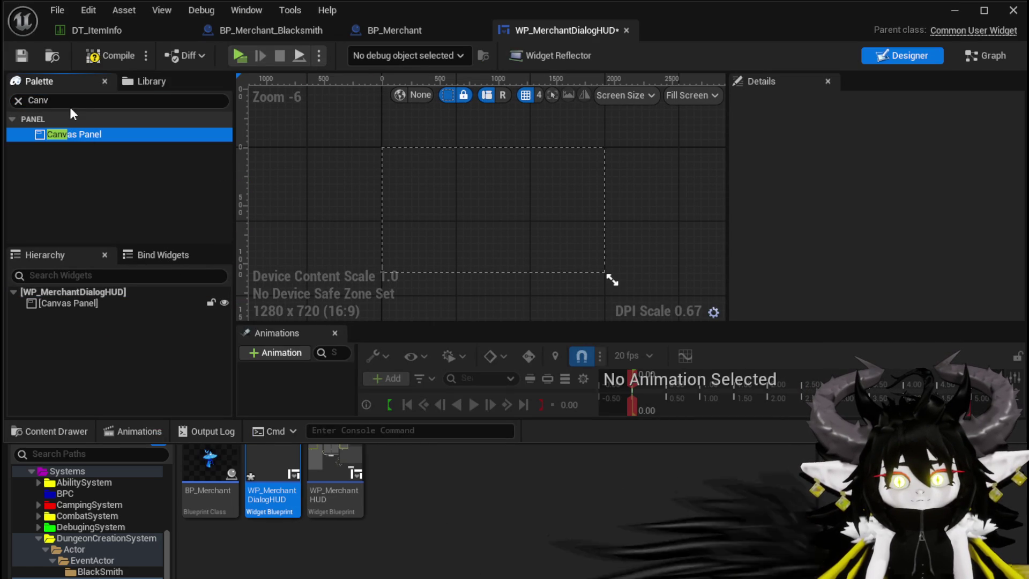
pyautogui.write('Size')
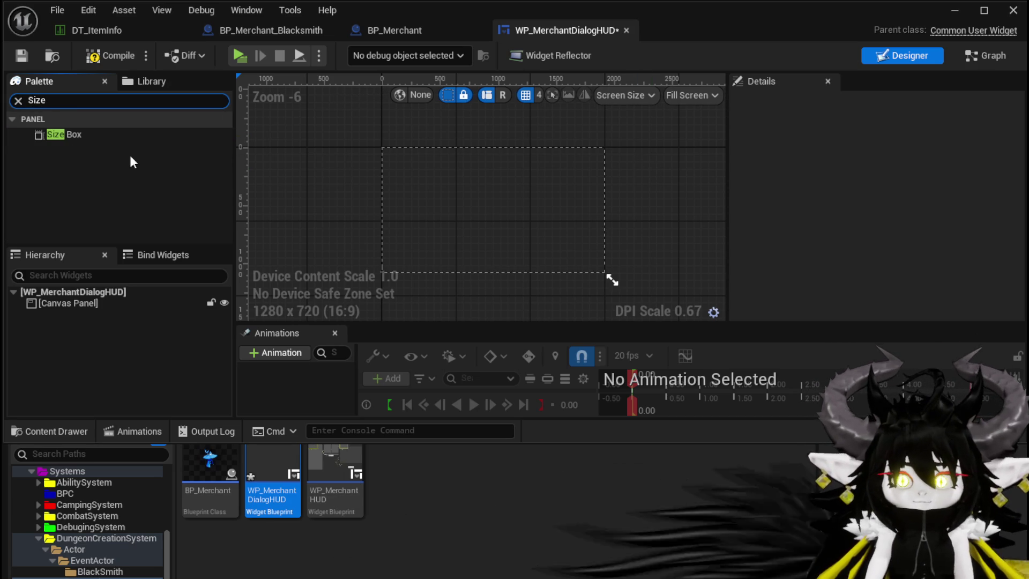
pyautogui.moveTo(97, 310); pyautogui.dragTo(94, 306)
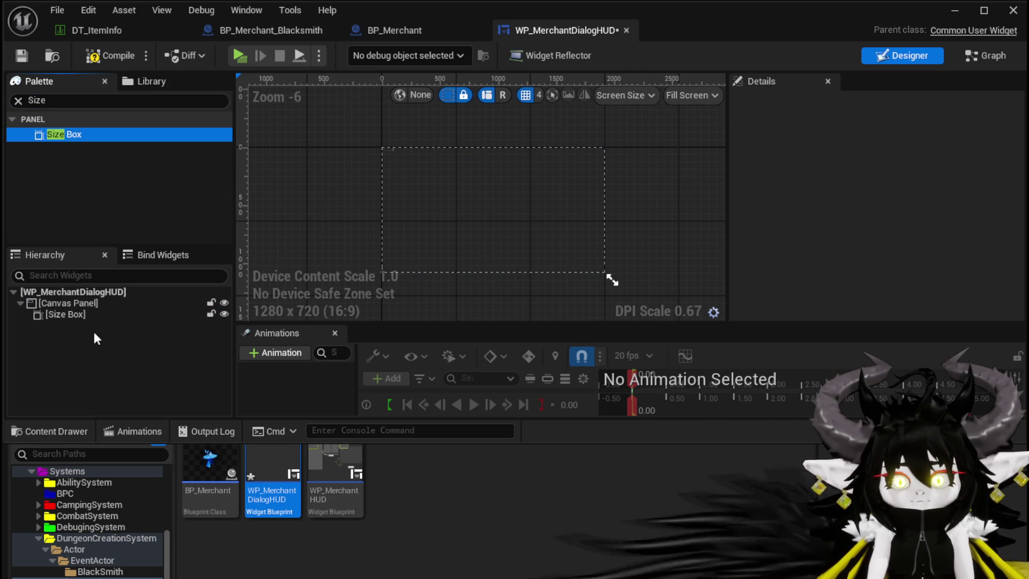
pyautogui.click(81, 314)
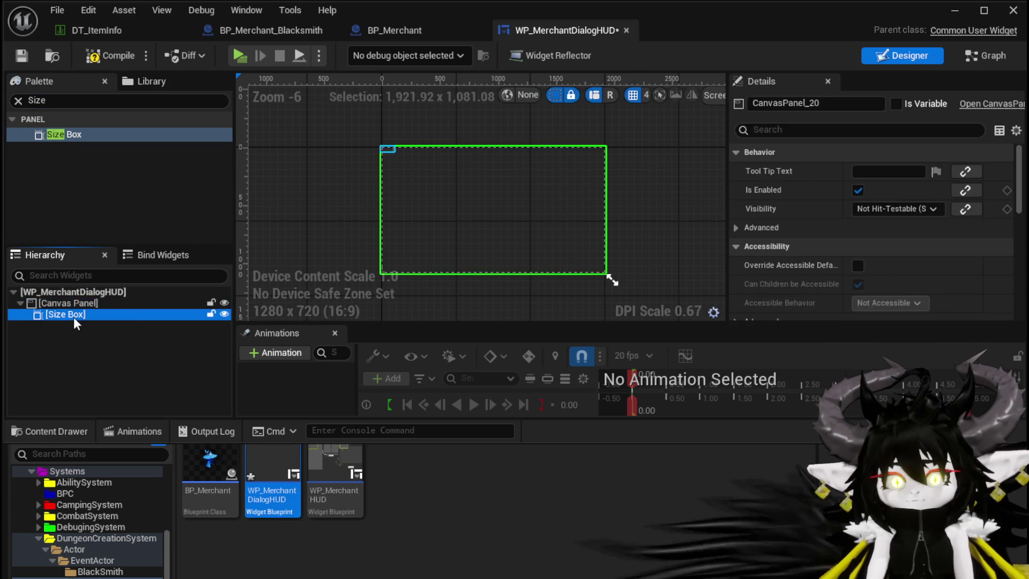
pyautogui.click(900, 171)
pyautogui.click(1016, 348)
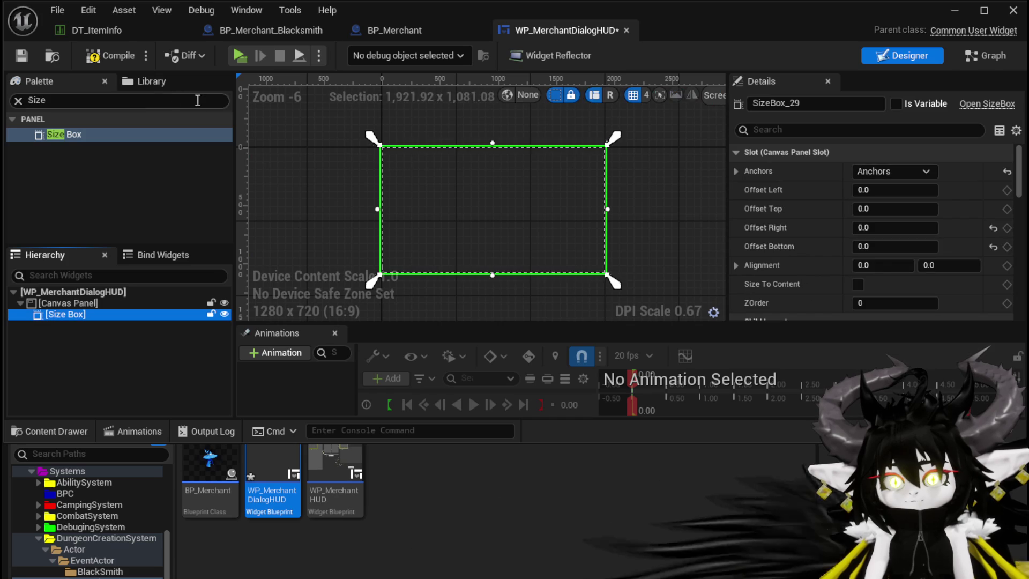
pyautogui.click(110, 55)
pyautogui.click(21, 56)
pyautogui.write('B')
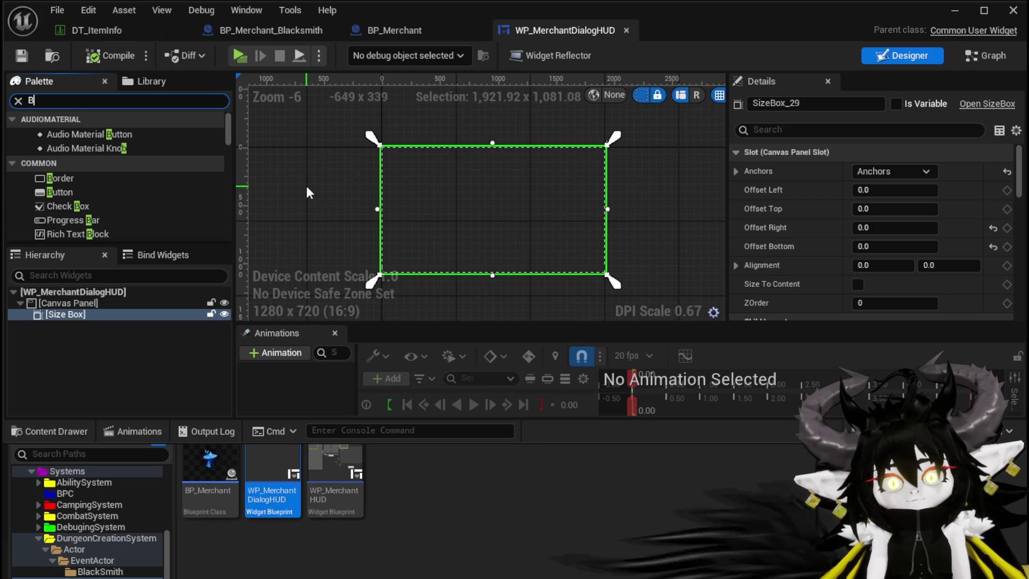
pyautogui.write('utton')
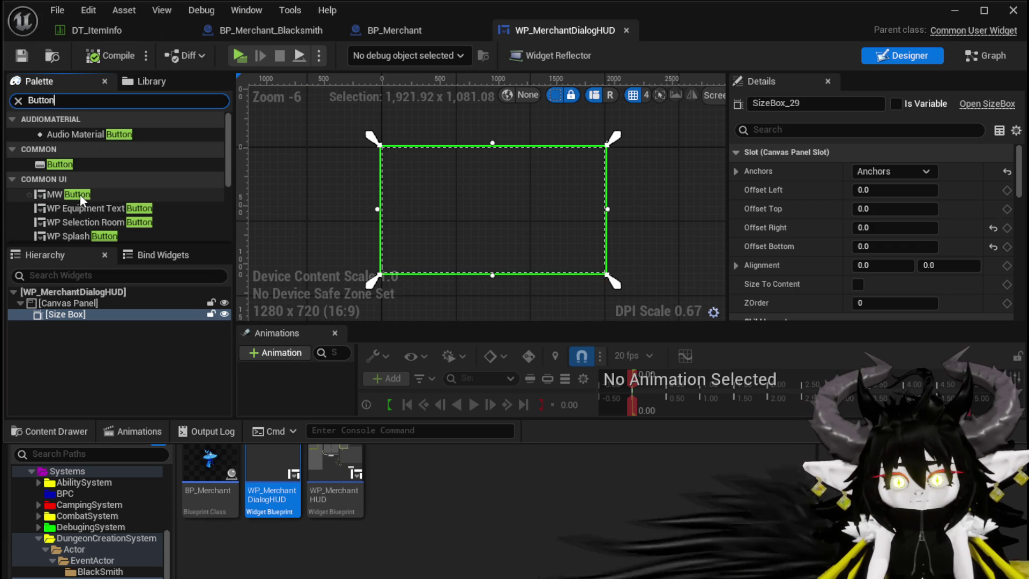
# - Add an MW_Button to the Canvas Panel, centre-anchored and sized about 296 by 88, then compile
pyautogui.moveTo(62, 194); pyautogui.dragTo(63, 304)
pyautogui.scroll(2, 392, 153)
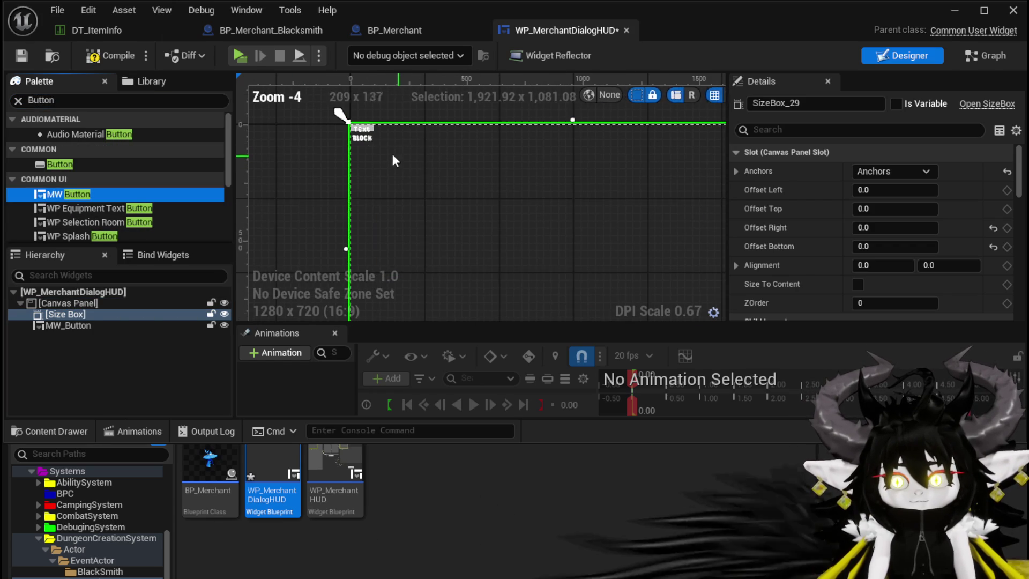
pyautogui.click(362, 131)
pyautogui.click(913, 172)
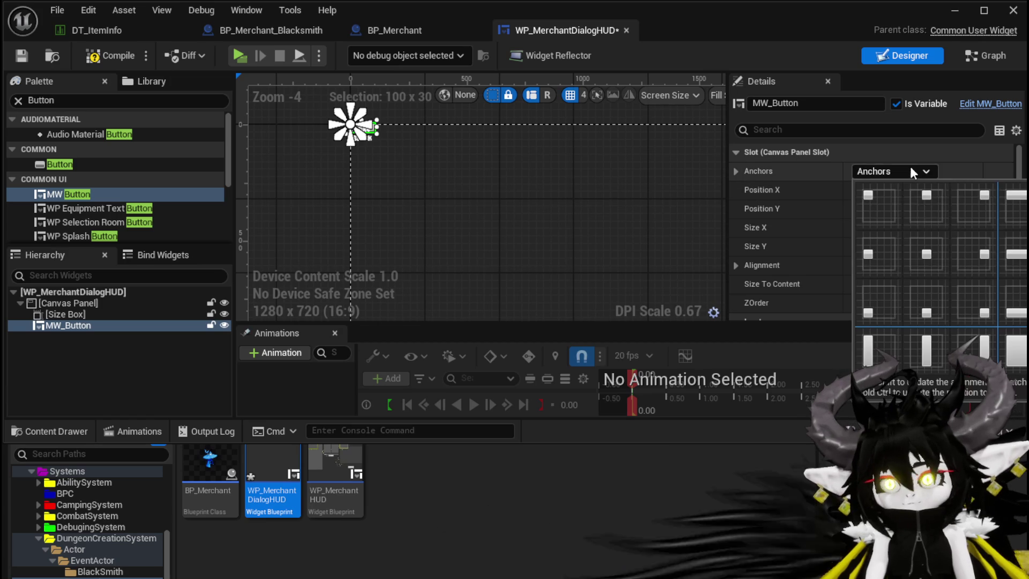
pyautogui.keyDown('ctrl'); pyautogui.keyDown('shift'); pyautogui.click(917, 241); pyautogui.keyUp('shift'); pyautogui.keyUp('ctrl')
pyautogui.scroll(-3, 482, 204)
pyautogui.scroll(5, 485, 198)
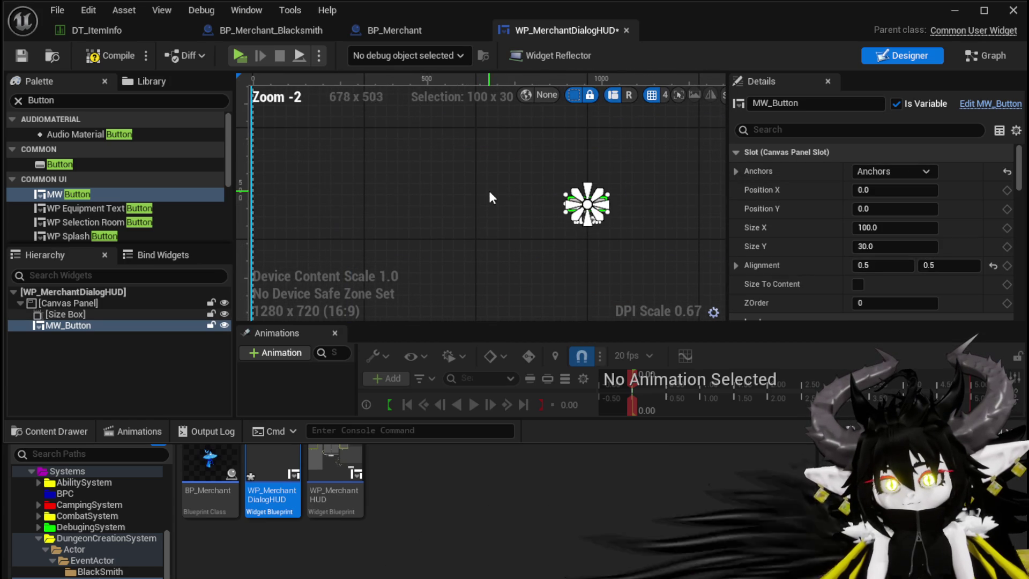
pyautogui.moveTo(610, 203)
pyautogui.mouseDown()
pyautogui.moveTo(676, 204)
pyautogui.moveTo(621, 231)
pyautogui.mouseUp()
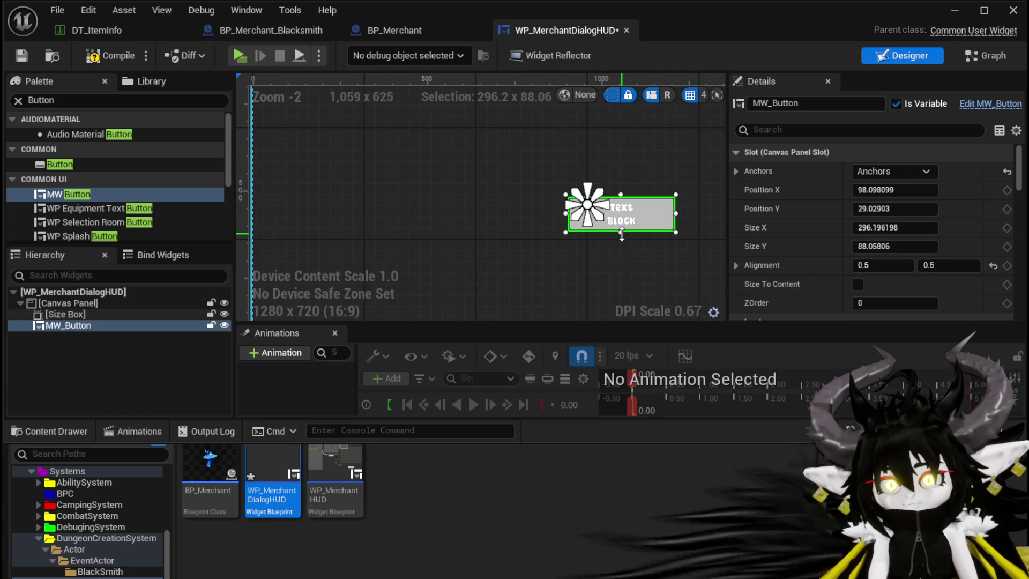
pyautogui.click(884, 171)
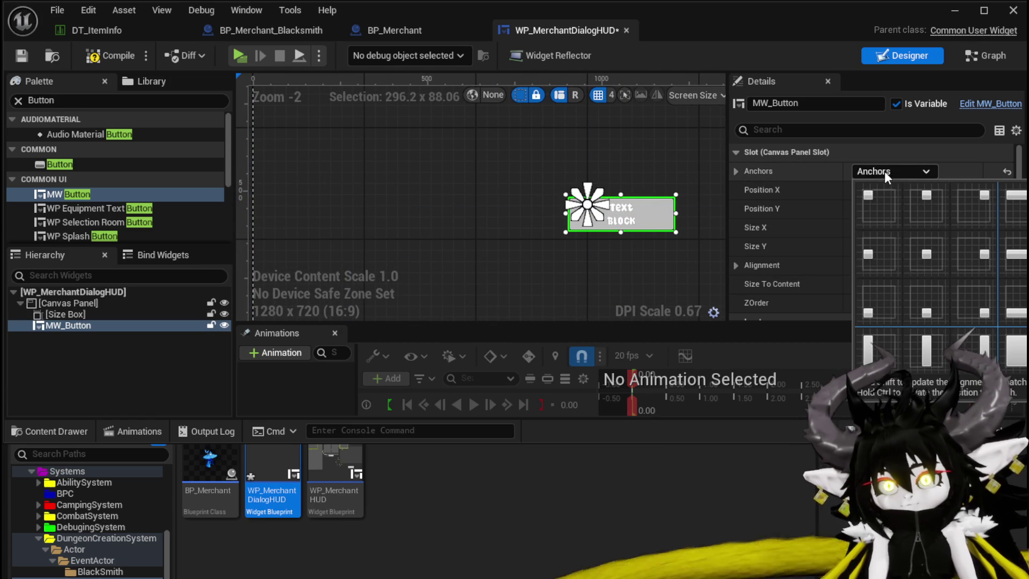
pyautogui.keyDown('ctrl'); pyautogui.keyDown('shift'); pyautogui.click(926, 254); pyautogui.keyUp('shift'); pyautogui.keyUp('ctrl')
pyautogui.press('F7')
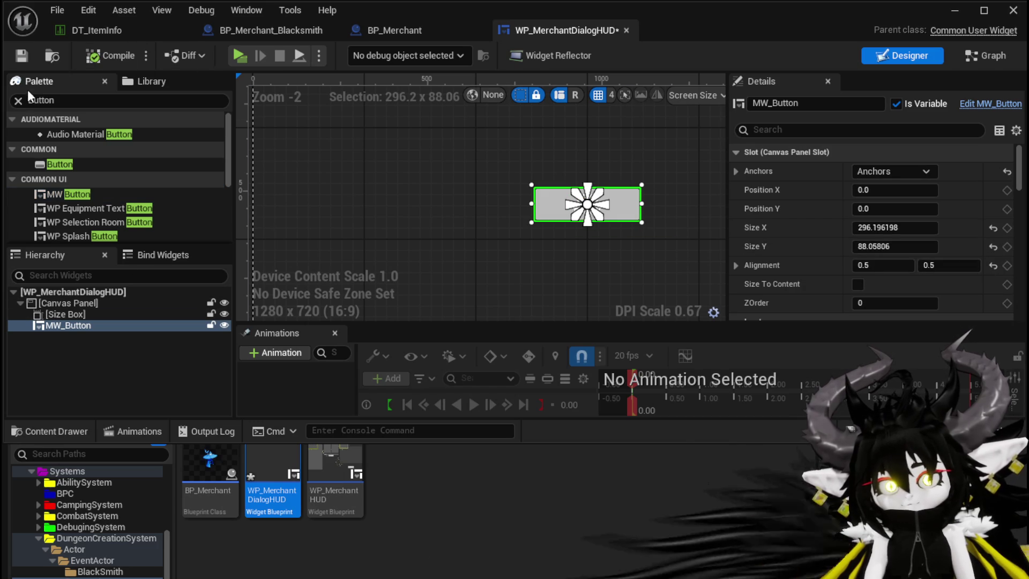
# - Set the button's Name property to Trade
pyautogui.moveTo(1024, 165)
pyautogui.mouseDown()
pyautogui.moveTo(1025, 306)
pyautogui.moveTo(1024, 283)
pyautogui.mouseUp()
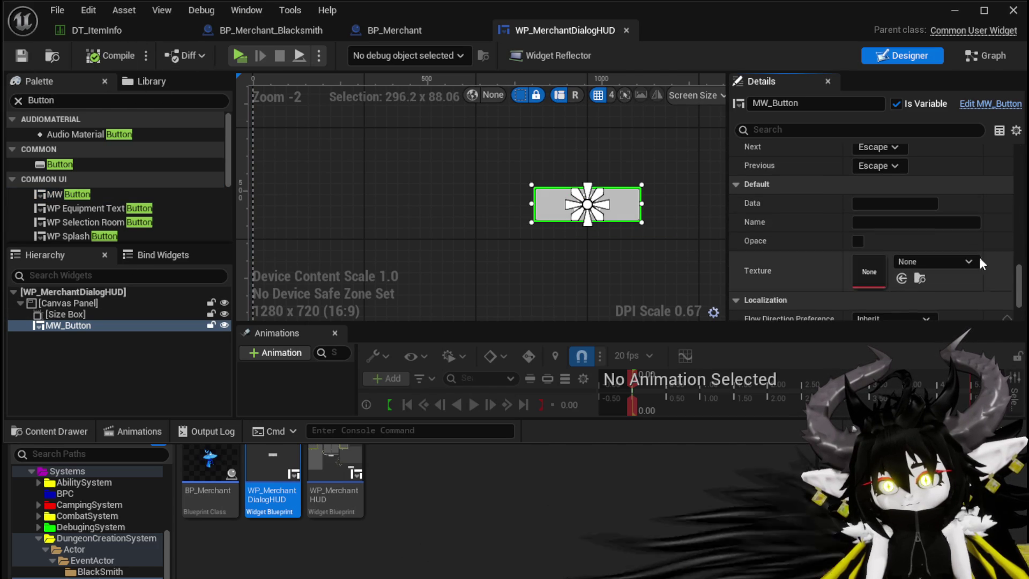
pyautogui.click(913, 222)
pyautogui.write('Trade')
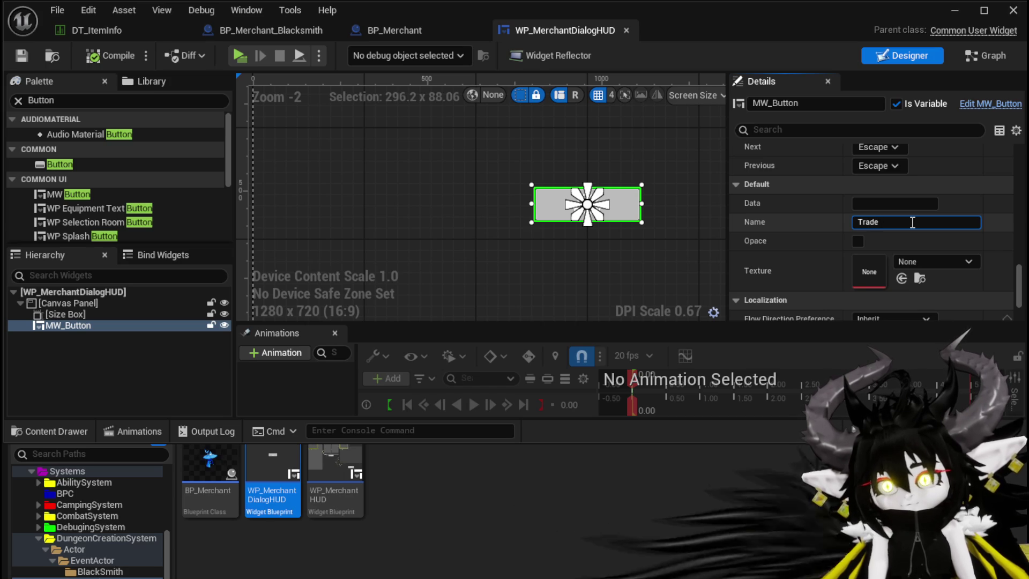
pyautogui.press('Return')
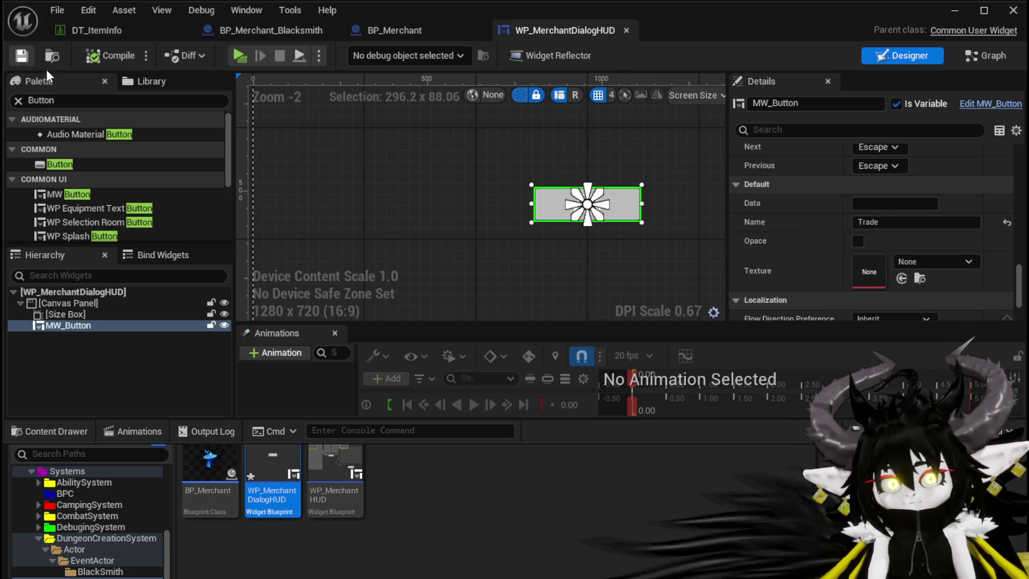
# - Delete the disabled default event nodes from the EventGraph and save the blueprint
pyautogui.click(982, 60)
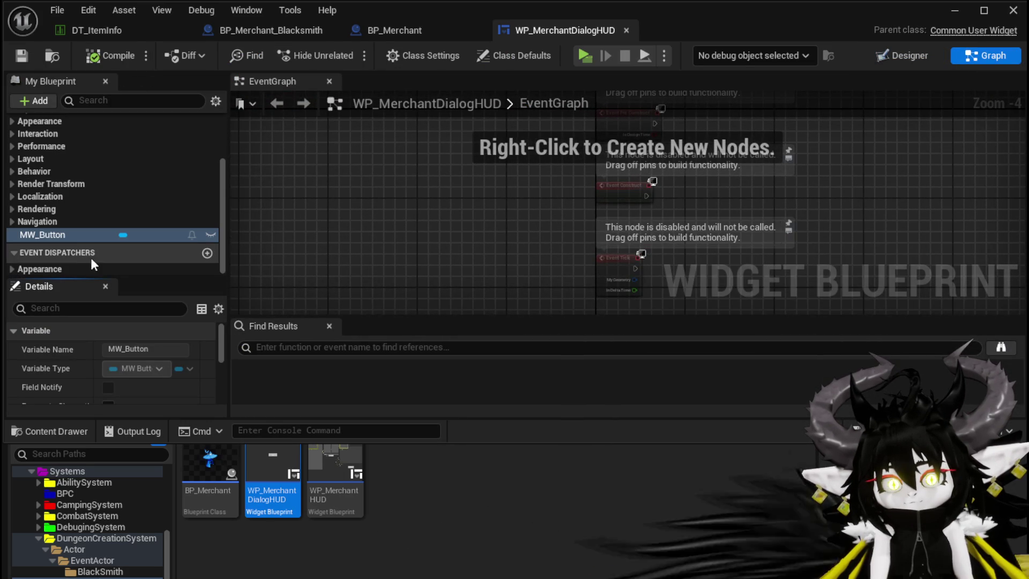
pyautogui.click(47, 234)
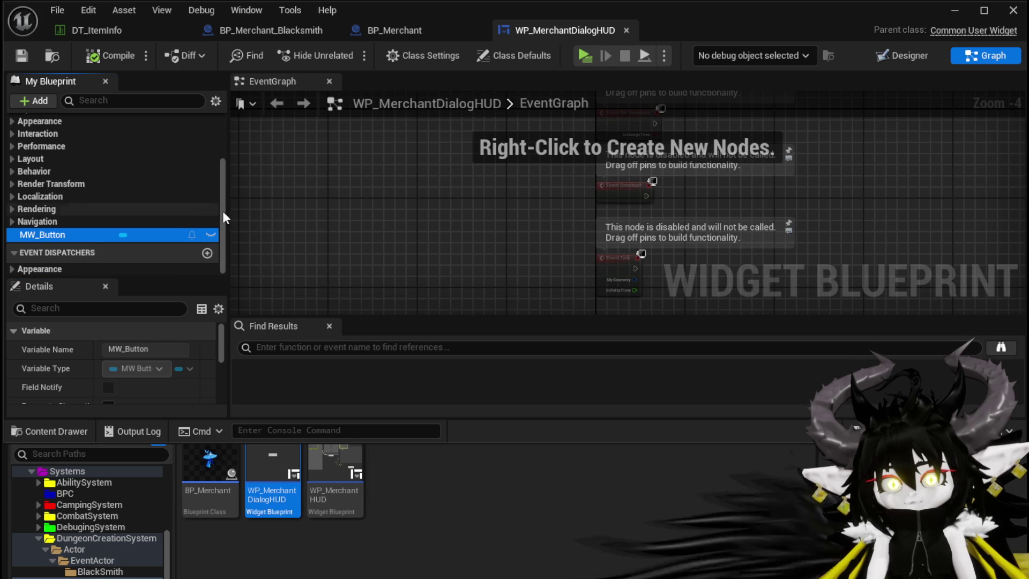
pyautogui.scroll(5, 80, 258)
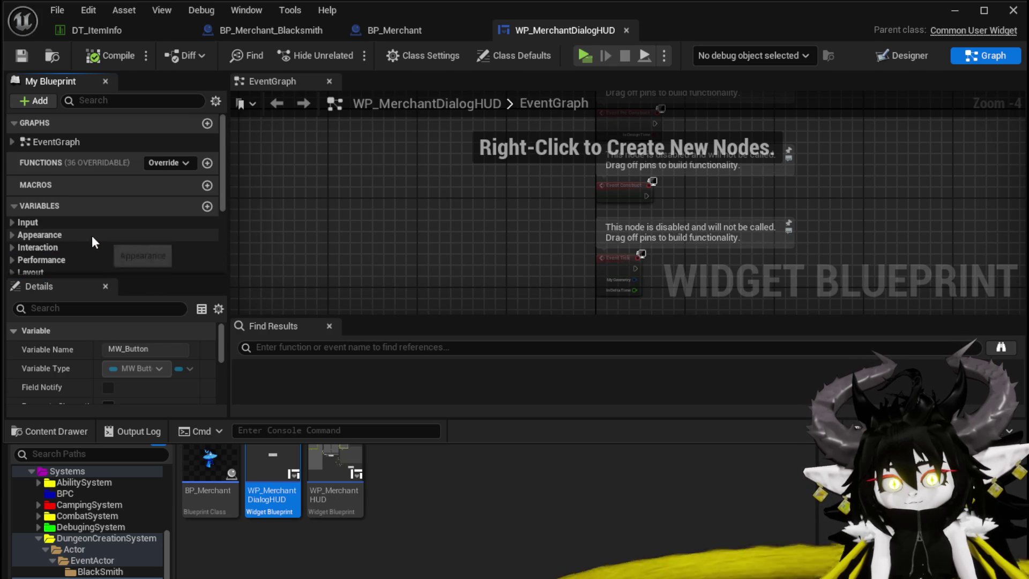
pyautogui.doubleClick(48, 144)
pyautogui.scroll(3, 358, 260)
pyautogui.moveTo(368, 258)
pyautogui.mouseDown()
pyautogui.moveTo(425, 214)
pyautogui.moveTo(525, 166)
pyautogui.mouseUp()
pyautogui.press('Delete')
pyautogui.click(32, 55)
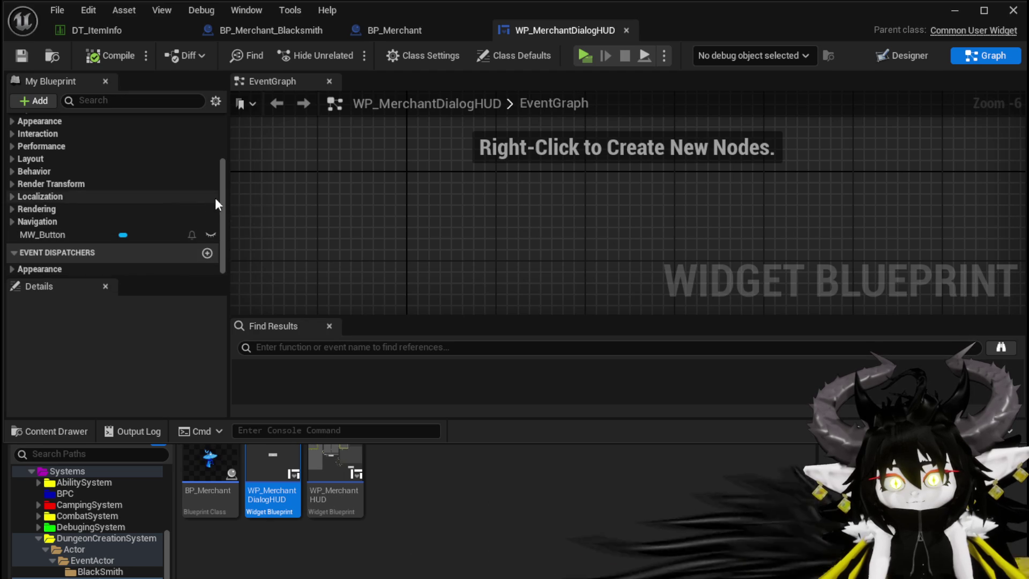
# - Review MW_Button's variable settings and shrink the content drawer to enlarge the editor panels
pyautogui.scroll(5, 219, 184)
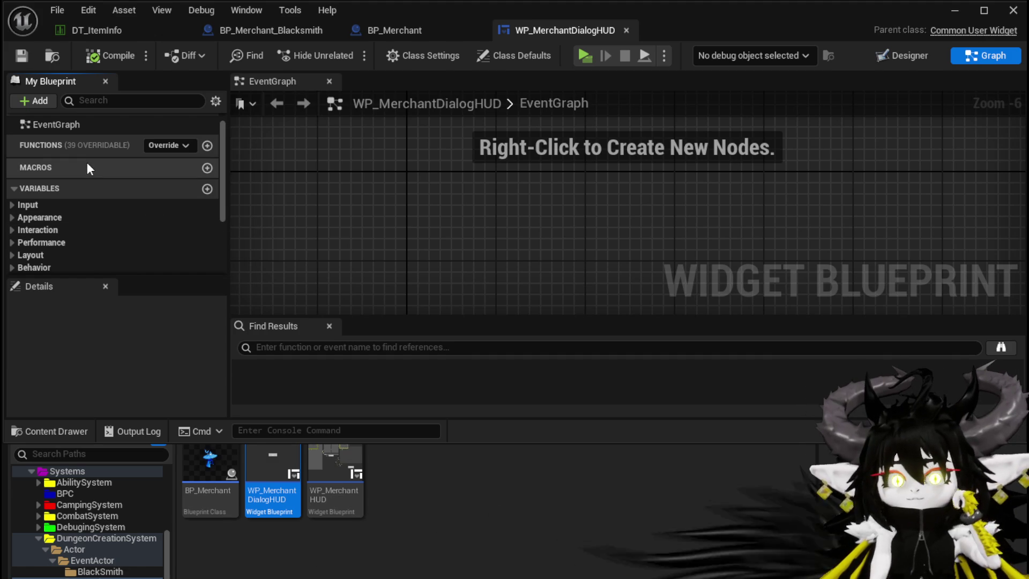
pyautogui.scroll(-3, 106, 148)
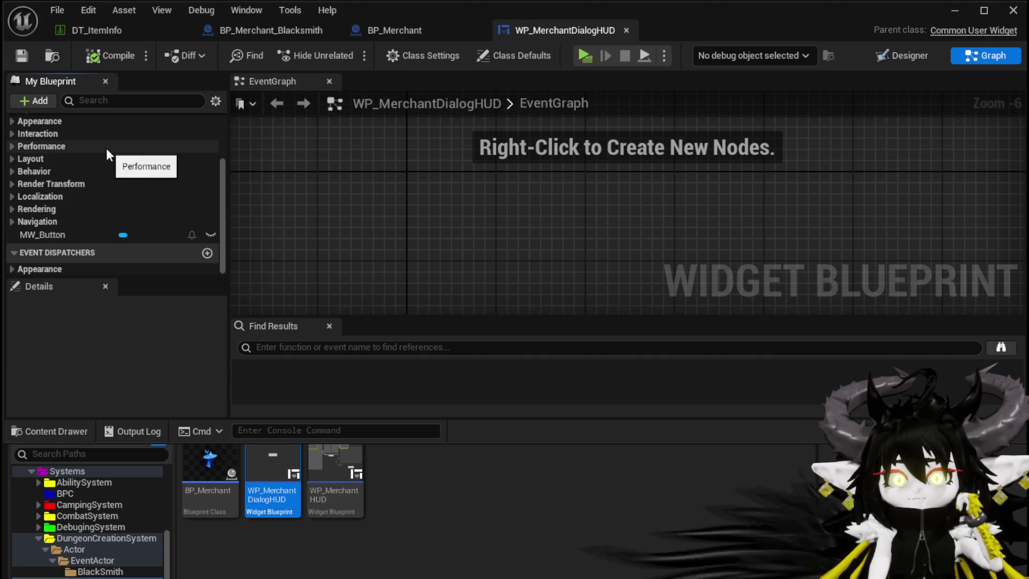
pyautogui.click(62, 235)
pyautogui.scroll(-10, 161, 358)
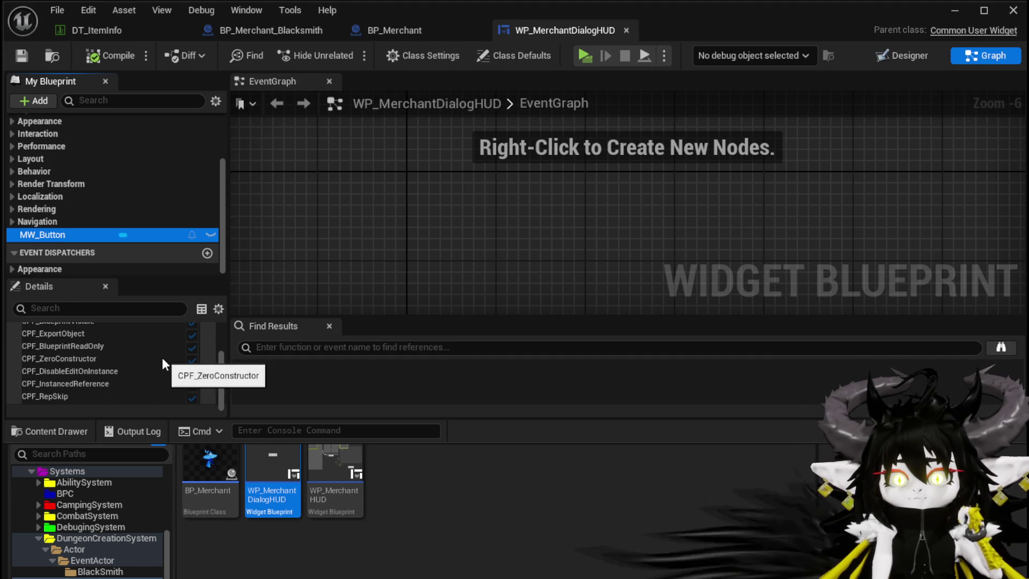
pyautogui.moveTo(200, 442); pyautogui.dragTo(202, 540)
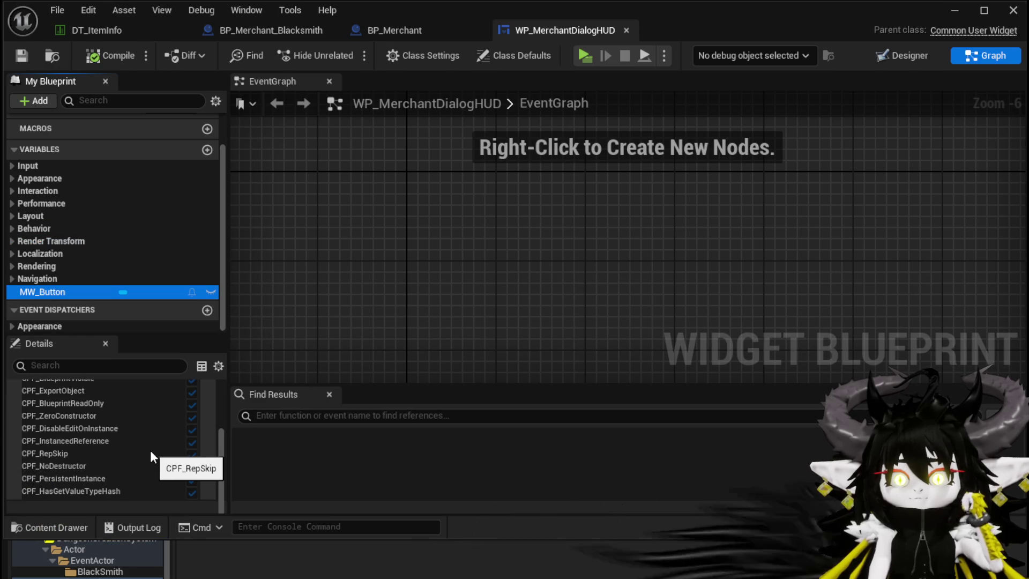
pyautogui.scroll(3, 150, 450)
pyautogui.scroll(-3, 150, 448)
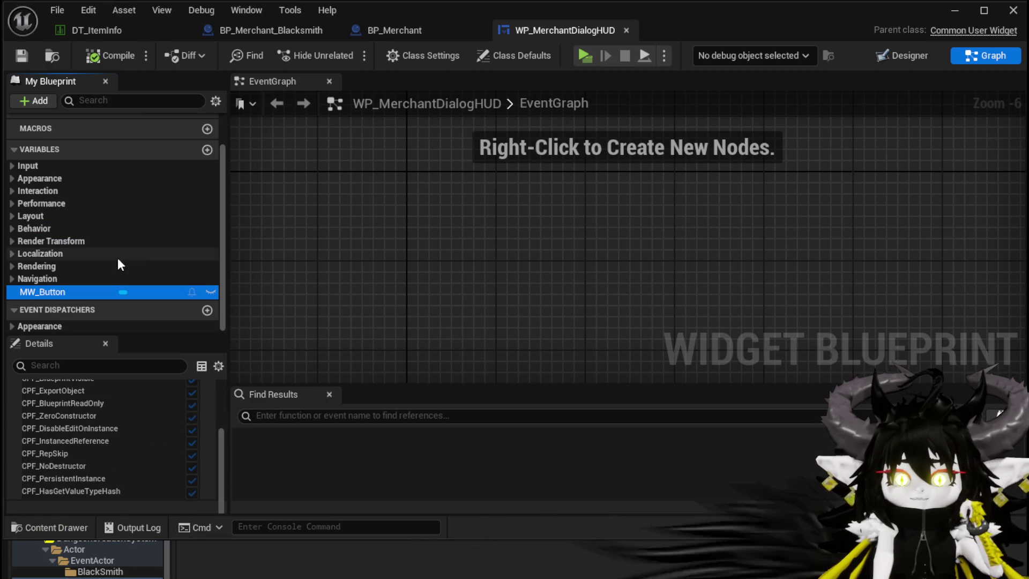
pyautogui.scroll(3, 121, 455)
pyautogui.scroll(-3, 111, 442)
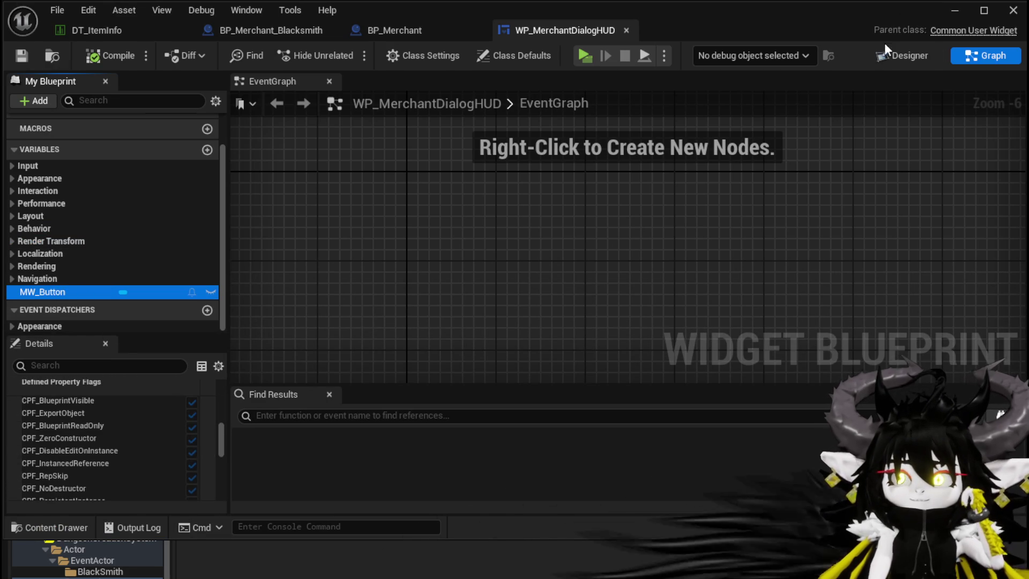
pyautogui.click(884, 52)
pyautogui.scroll(-10, 795, 229)
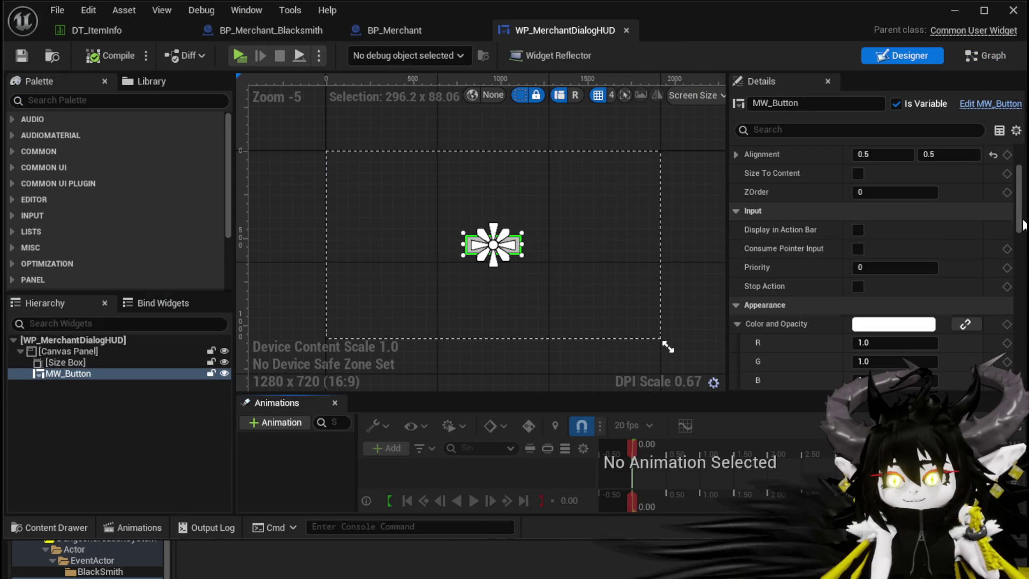
# - Add an On Pressed event for MW_Button, then compile and save
pyautogui.click(885, 325)
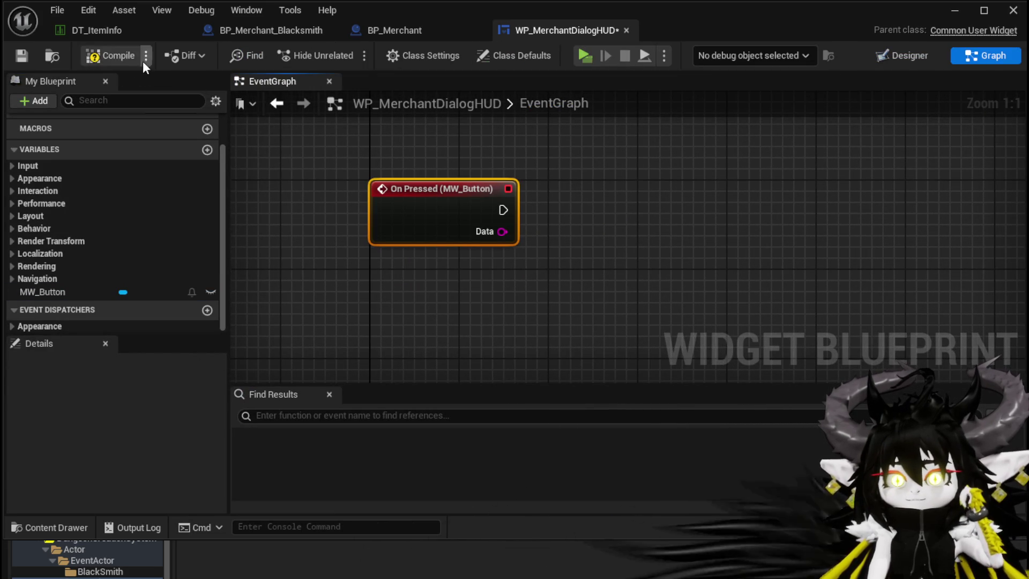
pyautogui.click(110, 55)
pyautogui.click(21, 55)
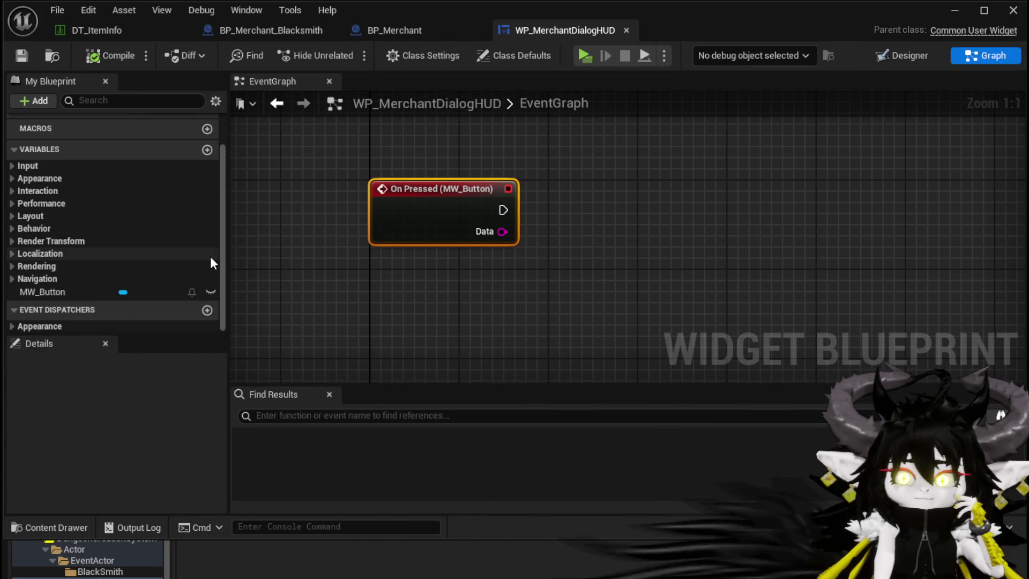
# - Create a PressOption event dispatcher, call it from On Pressed, then compile and save
pyautogui.click(207, 311)
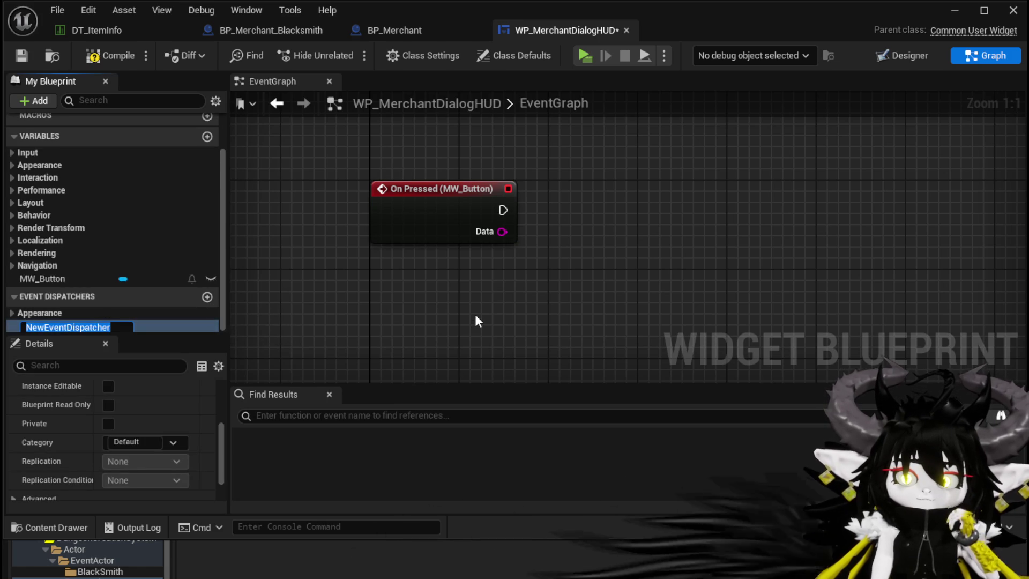
pyautogui.write('Press')
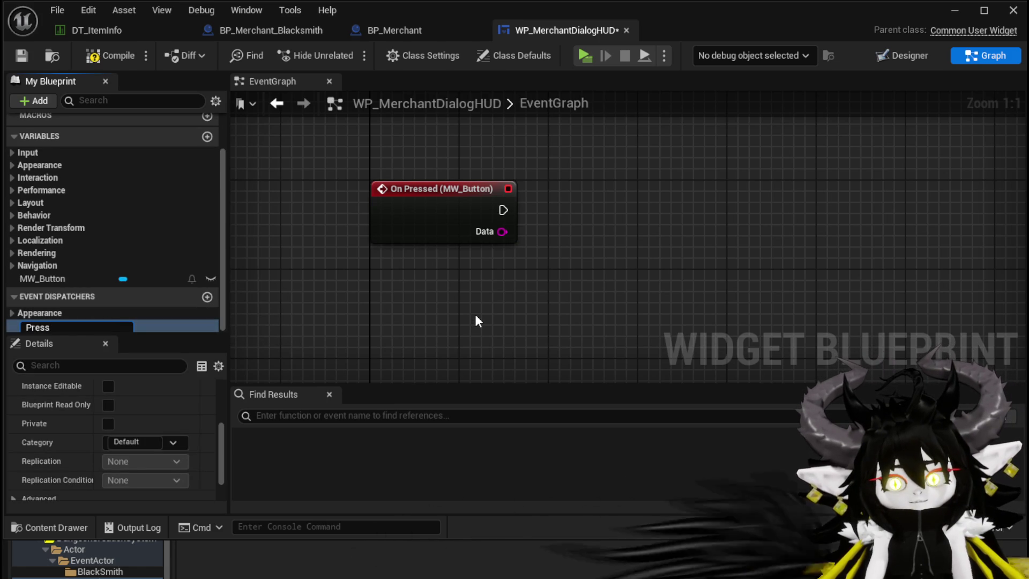
pyautogui.write('Option')
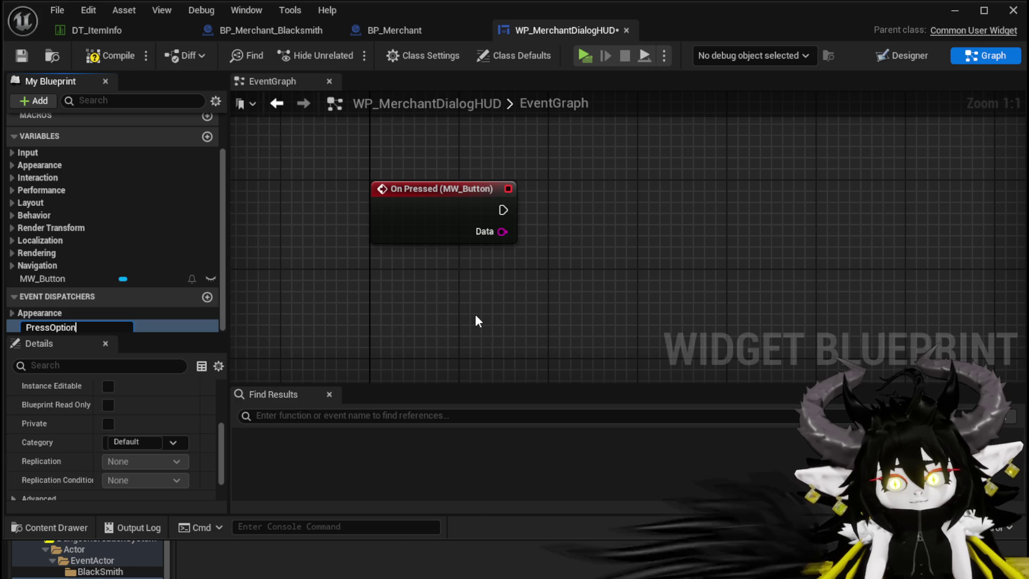
pyautogui.press('Return')
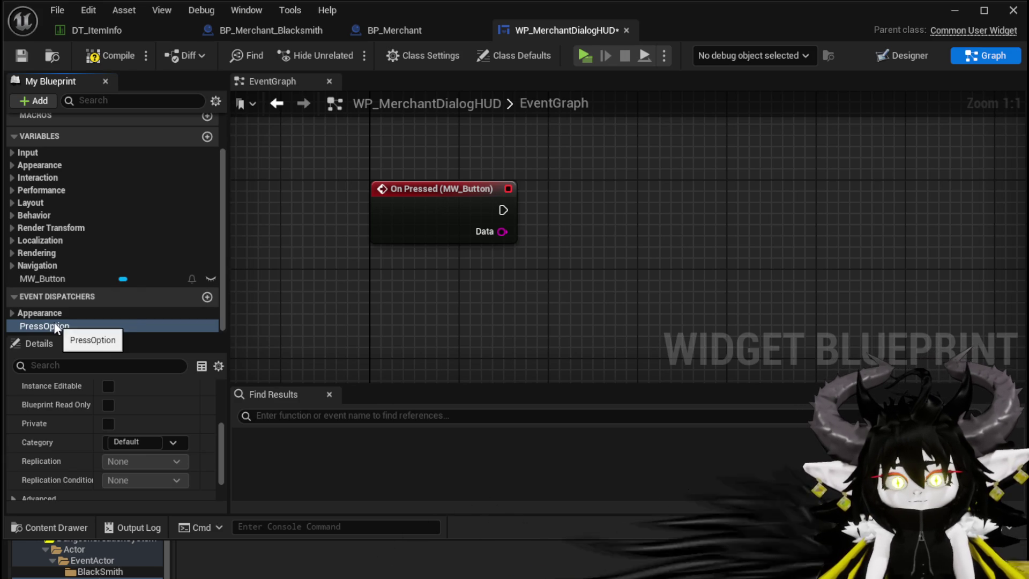
pyautogui.moveTo(48, 326)
pyautogui.mouseDown()
pyautogui.moveTo(635, 268)
pyautogui.moveTo(548, 207)
pyautogui.mouseUp()
pyautogui.click(576, 250)
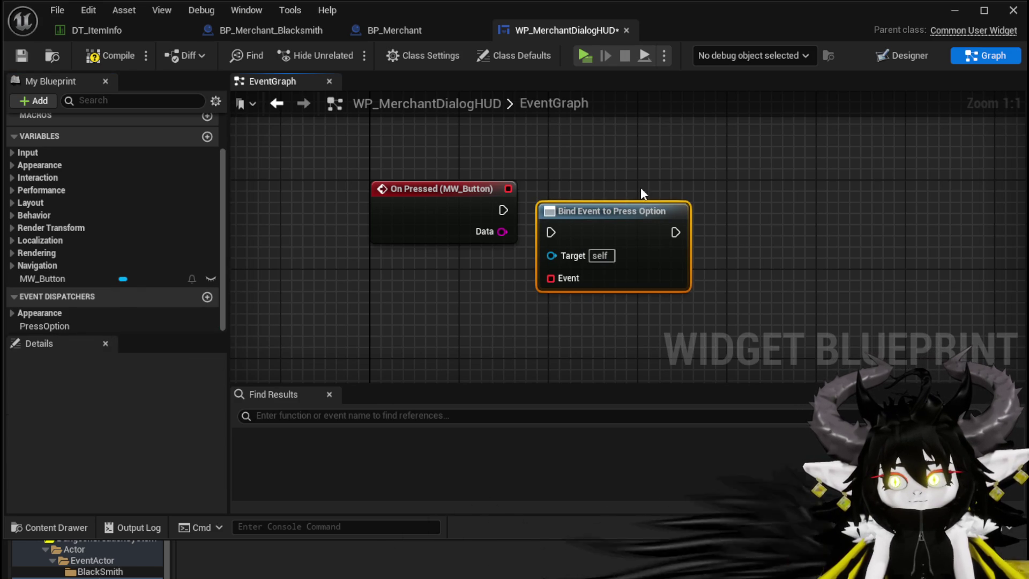
pyautogui.press('Delete')
pyautogui.moveTo(43, 326); pyautogui.dragTo(592, 211)
pyautogui.click(623, 212)
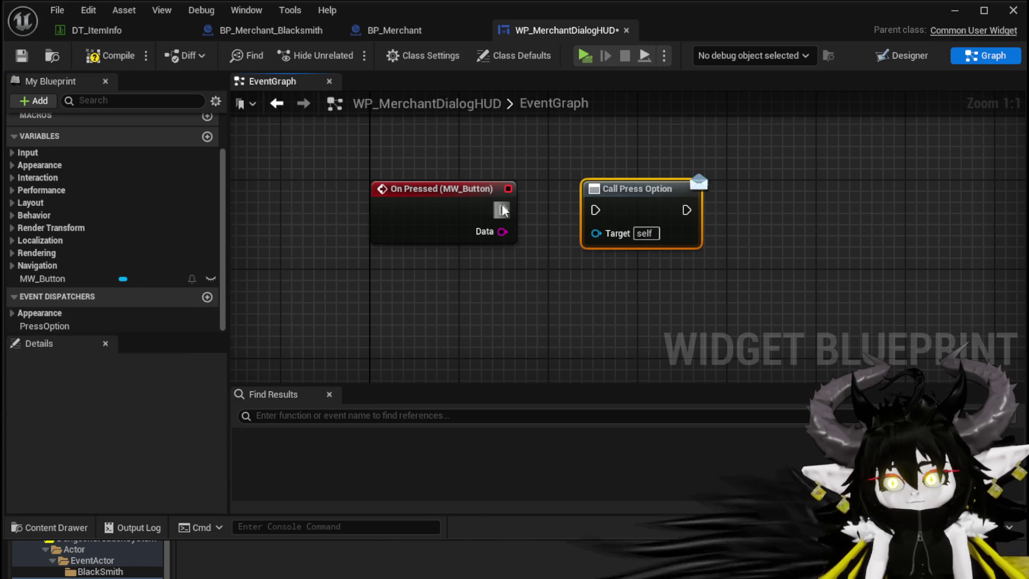
pyautogui.moveTo(503, 209)
pyautogui.mouseDown()
pyautogui.moveTo(531, 228)
pyautogui.moveTo(596, 212)
pyautogui.mouseUp()
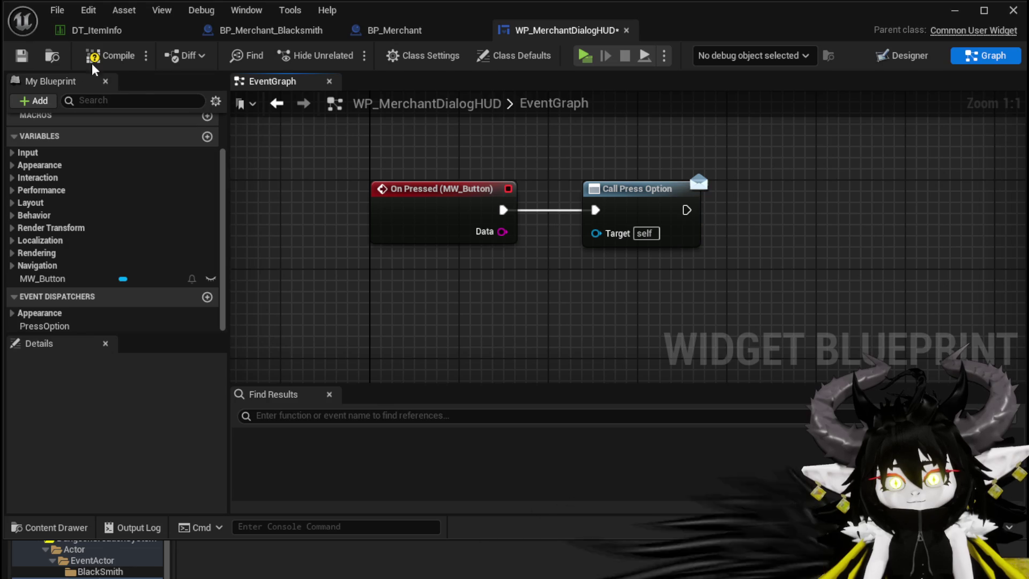
pyautogui.click(110, 56)
pyautogui.click(22, 56)
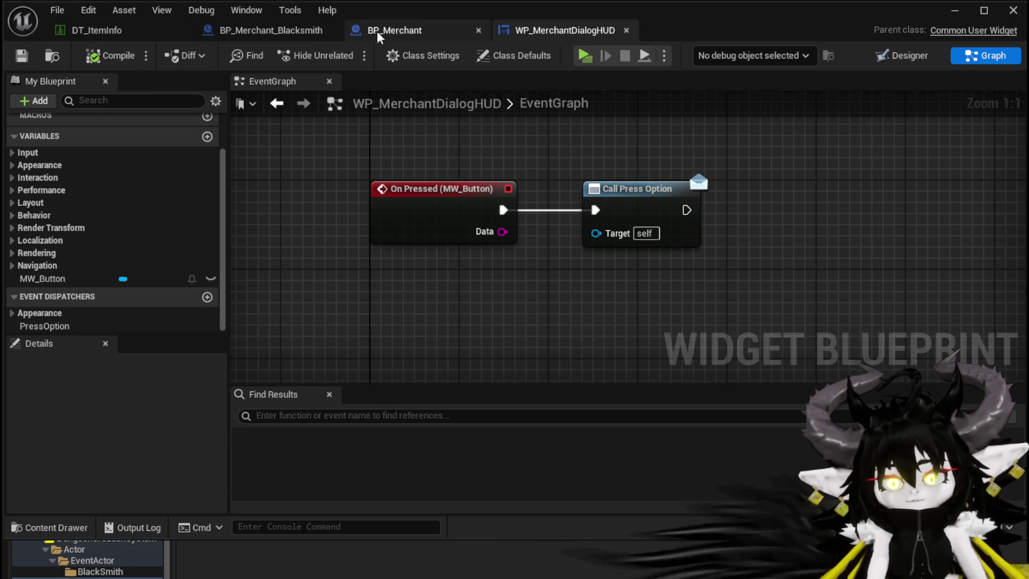
# - In BP_Merchant's graph, rearrange the CreateMerchentUI and Player nodes to make room
pyautogui.click(397, 31)
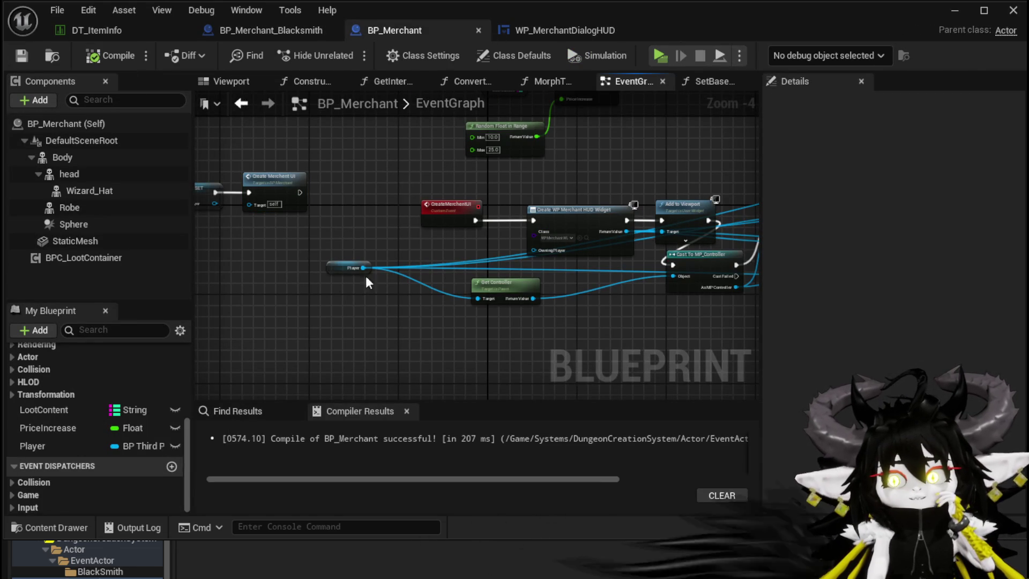
pyautogui.moveTo(332, 270)
pyautogui.mouseDown()
pyautogui.moveTo(458, 255)
pyautogui.moveTo(447, 258)
pyautogui.mouseUp()
pyautogui.scroll(3, 447, 259)
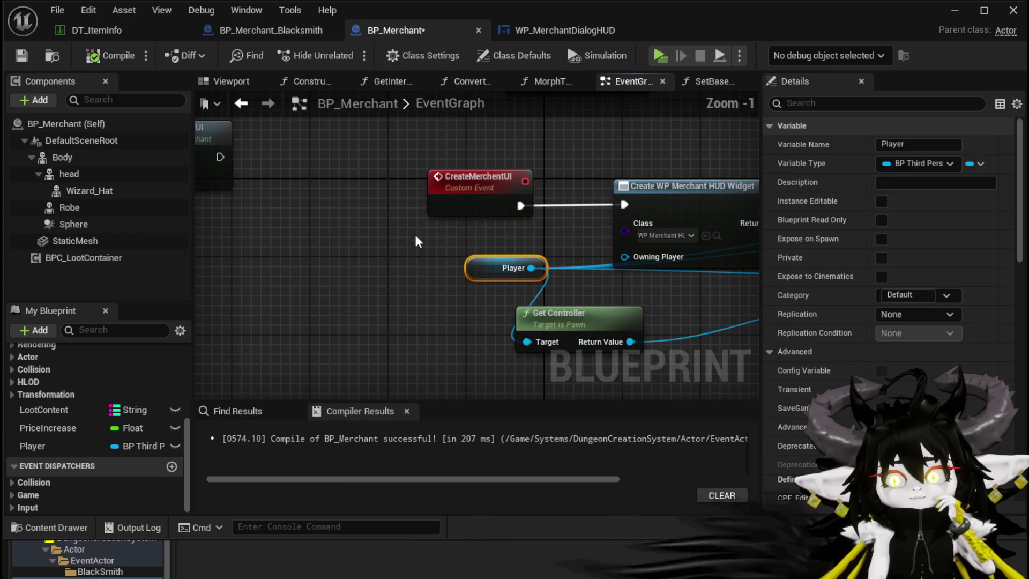
pyautogui.moveTo(471, 209)
pyautogui.mouseDown()
pyautogui.moveTo(311, 208)
pyautogui.moveTo(280, 196)
pyautogui.moveTo(261, 205)
pyautogui.mouseUp()
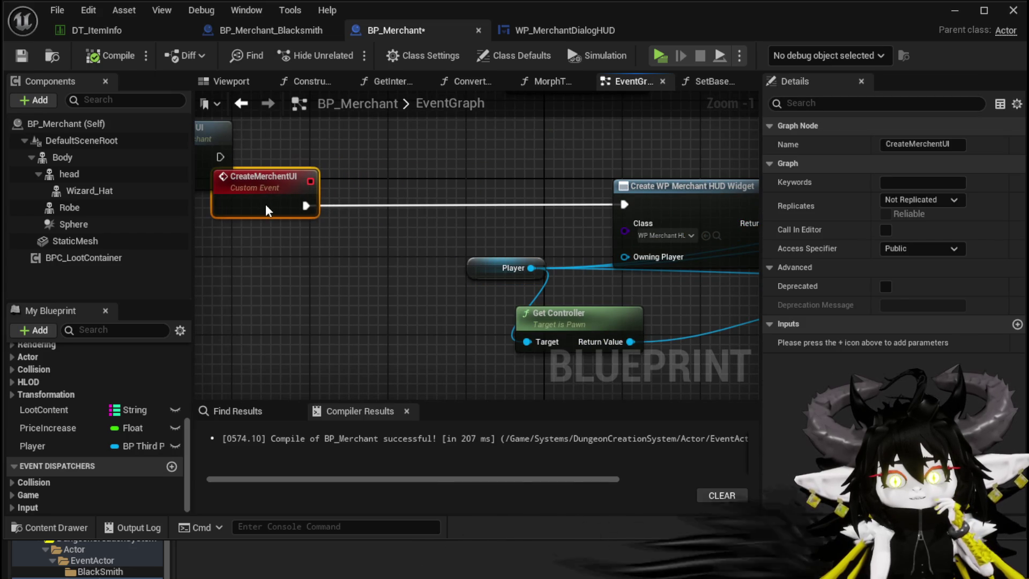
pyautogui.moveTo(352, 223); pyautogui.dragTo(198, 215)
pyautogui.moveTo(349, 258); pyautogui.dragTo(397, 277)
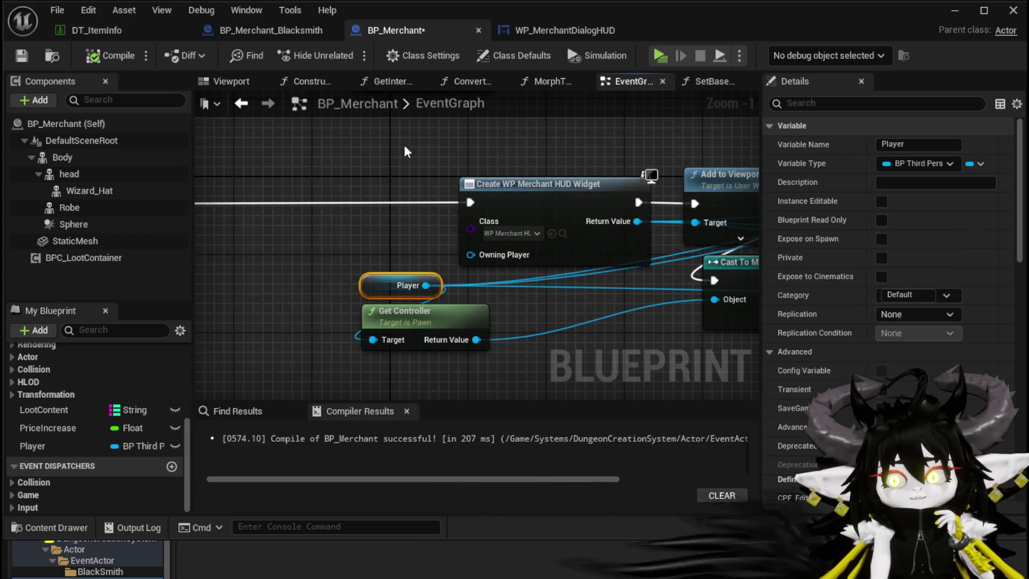
pyautogui.moveTo(409, 158); pyautogui.dragTo(550, 170)
pyautogui.rightClick(259, 303)
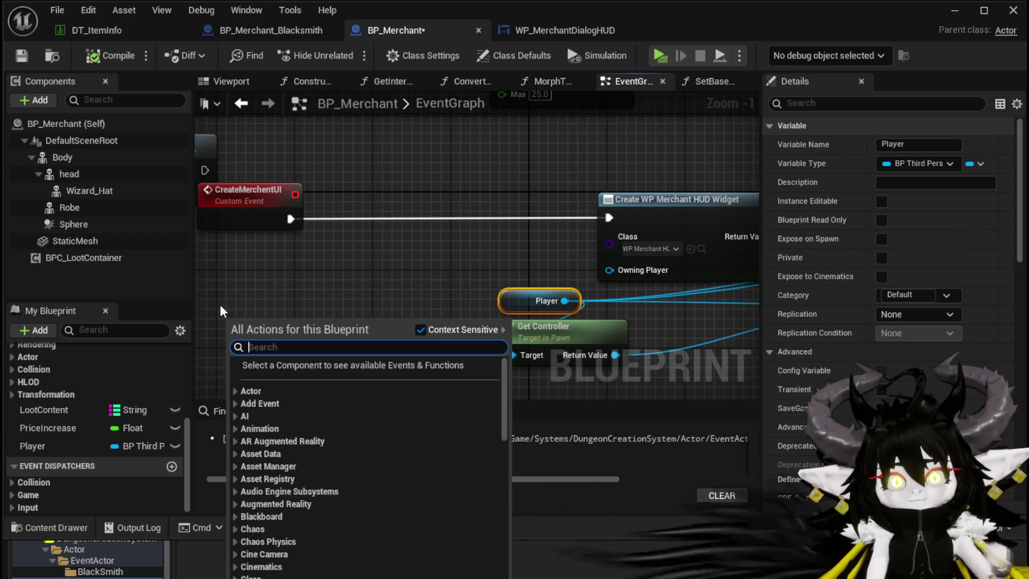
pyautogui.press('Escape')
pyautogui.moveTo(330, 329); pyautogui.dragTo(351, 274)
pyautogui.click(230, 236)
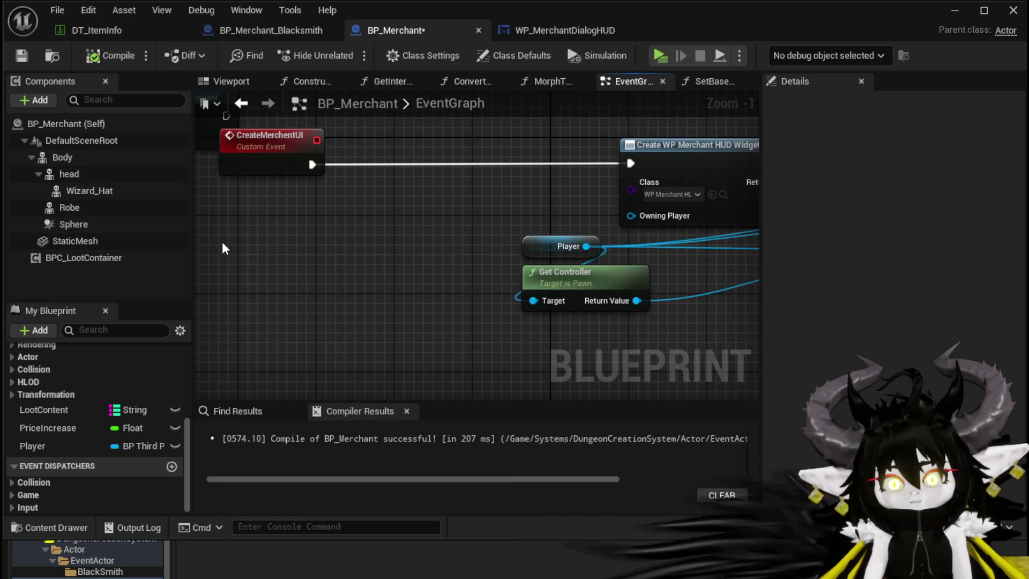
# - Add a Create Widget node with its class set to WP_MerchantDialogHUD
pyautogui.rightClick(229, 236)
pyautogui.write('Create Widge')
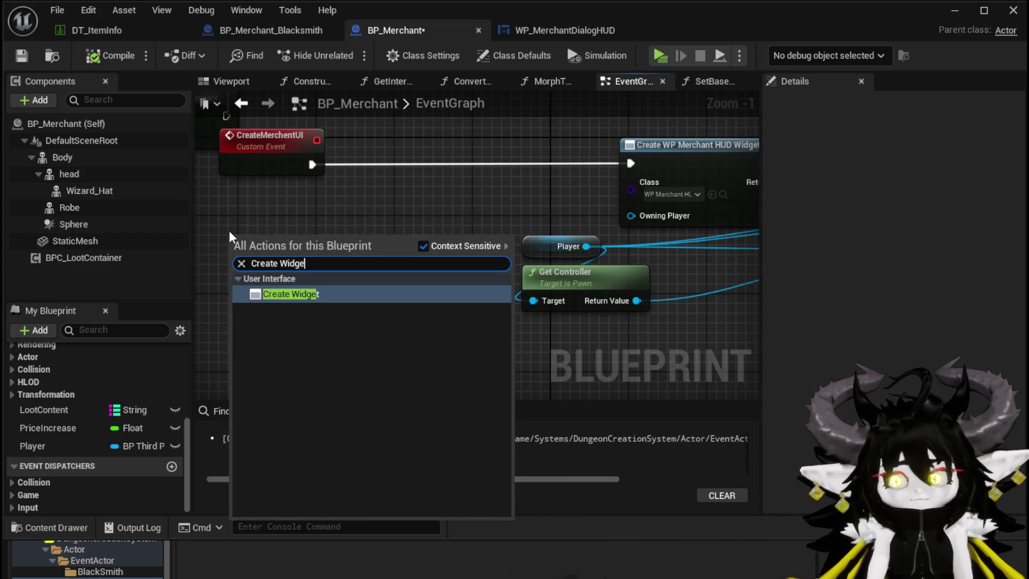
pyautogui.press('Return')
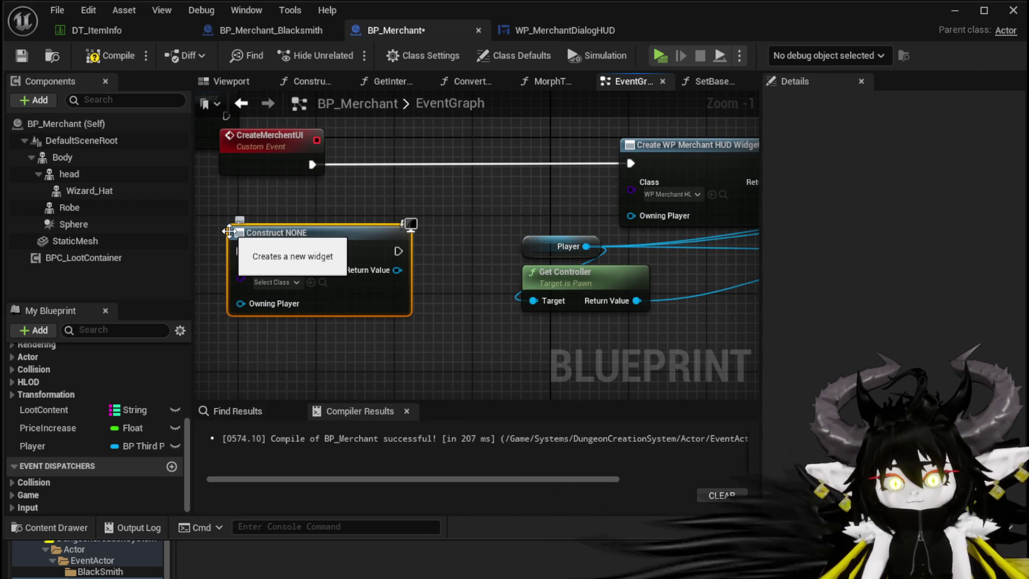
pyautogui.click(276, 282)
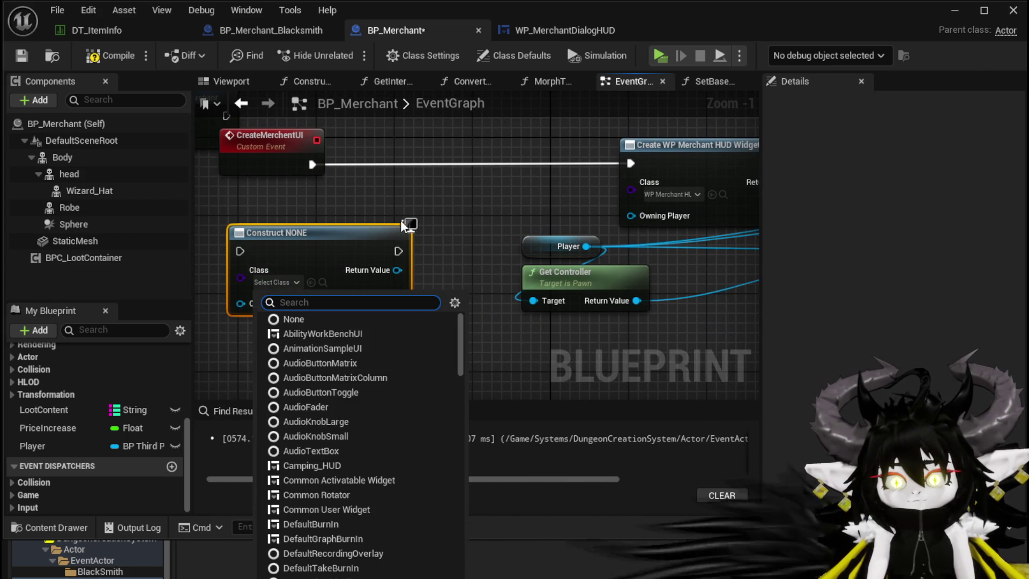
pyautogui.write('HUD')
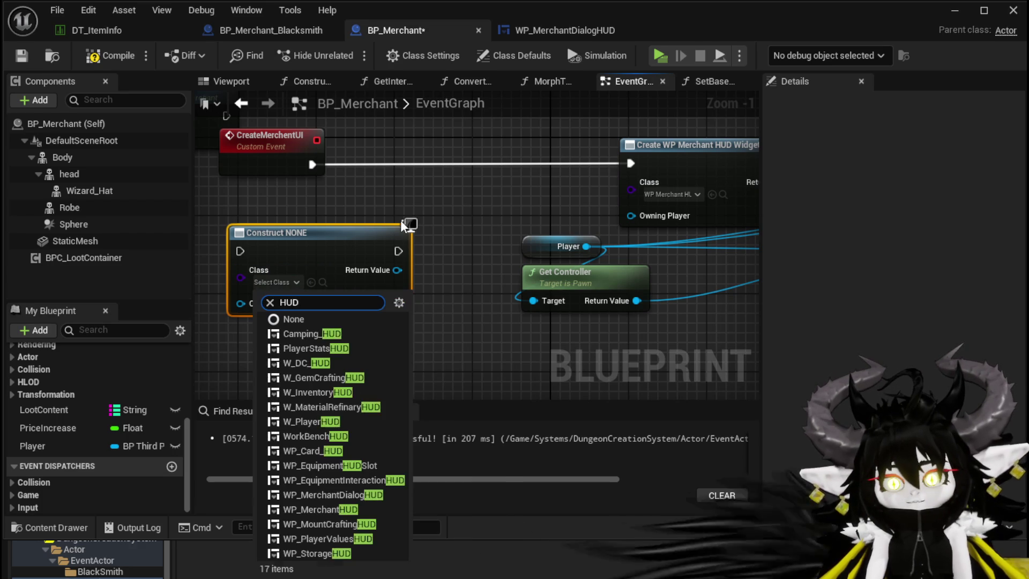
pyautogui.click(341, 494)
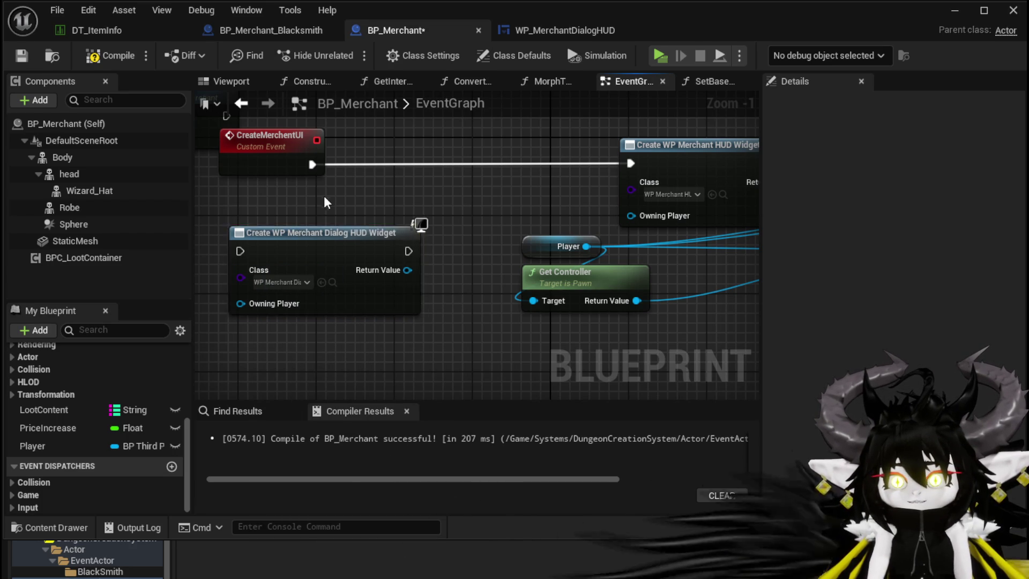
pyautogui.moveTo(470, 172); pyautogui.dragTo(296, 255)
# - Wire CreateMerchentUI into Create Widget and bind the widget's Press Option event
pyautogui.moveTo(366, 271); pyautogui.dragTo(462, 270)
pyautogui.moveTo(605, 277)
pyautogui.mouseDown()
pyautogui.moveTo(367, 277)
pyautogui.moveTo(445, 296)
pyautogui.moveTo(464, 289)
pyautogui.mouseUp()
pyautogui.write('Bind on Pre')
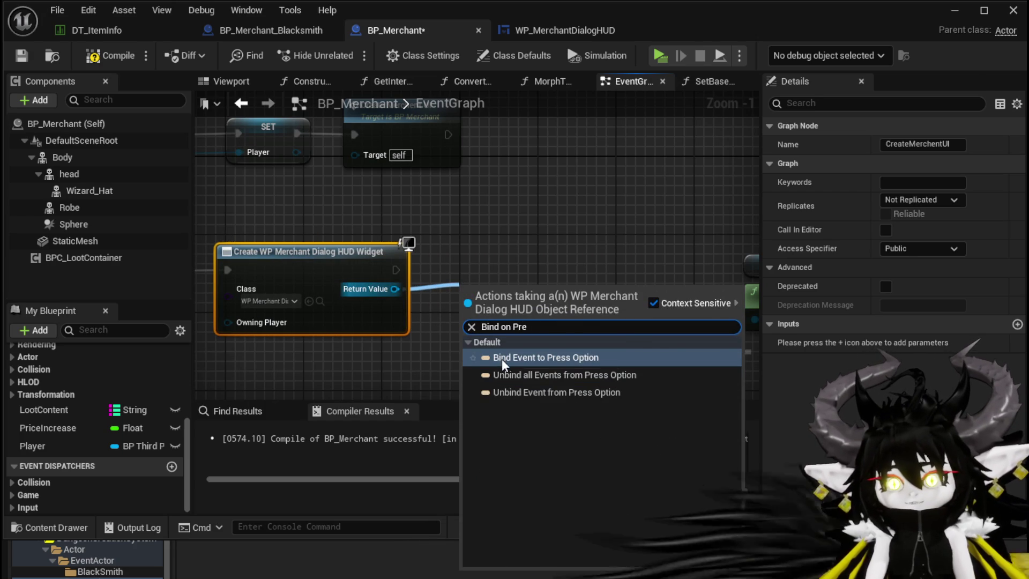
pyautogui.click(504, 358)
pyautogui.moveTo(503, 292); pyautogui.dragTo(485, 254)
pyautogui.scroll(-2, 453, 315)
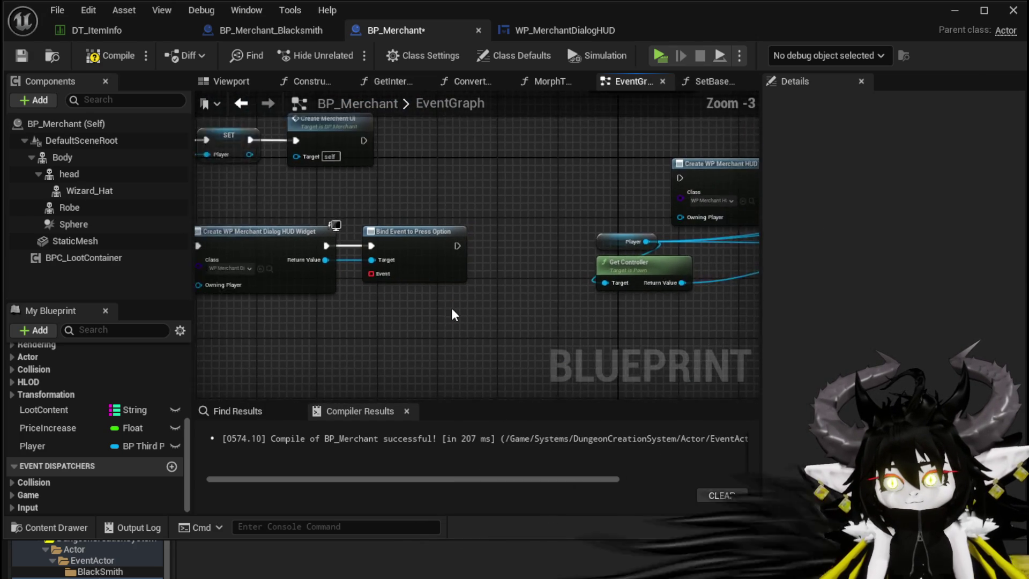
pyautogui.moveTo(455, 315); pyautogui.dragTo(372, 301)
# - Add a new custom event node to BP_Merchant's graph
pyautogui.rightClick(445, 171)
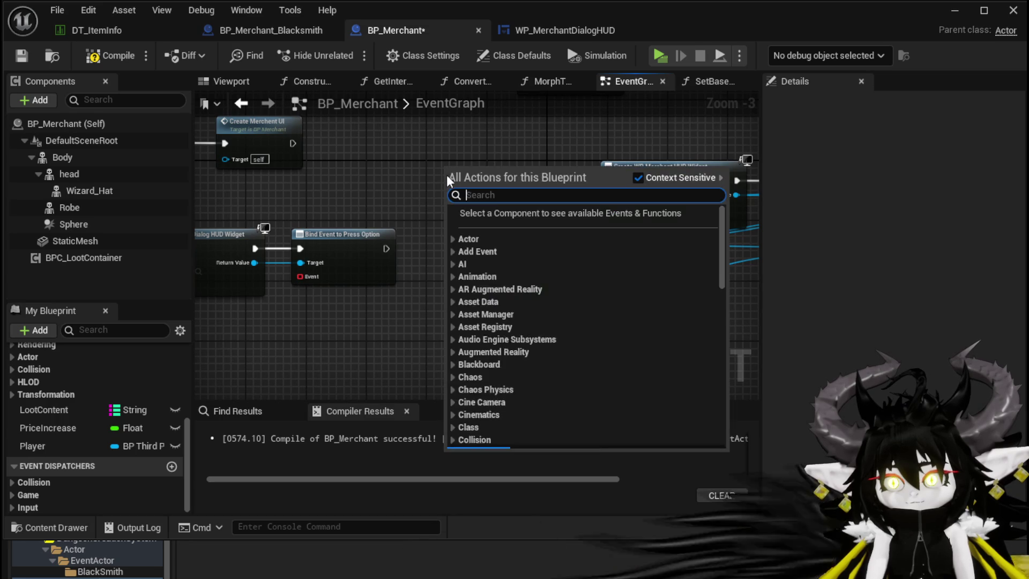
pyautogui.press('Escape')
pyautogui.scroll(-3, 360, 157)
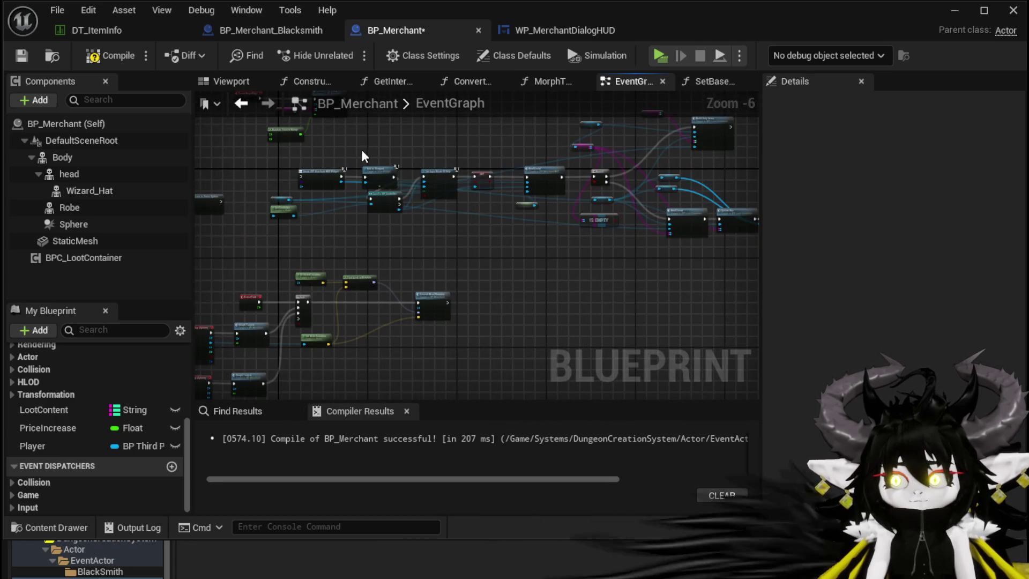
pyautogui.scroll(3, 360, 157)
pyautogui.rightClick(310, 190)
pyautogui.write('Create')
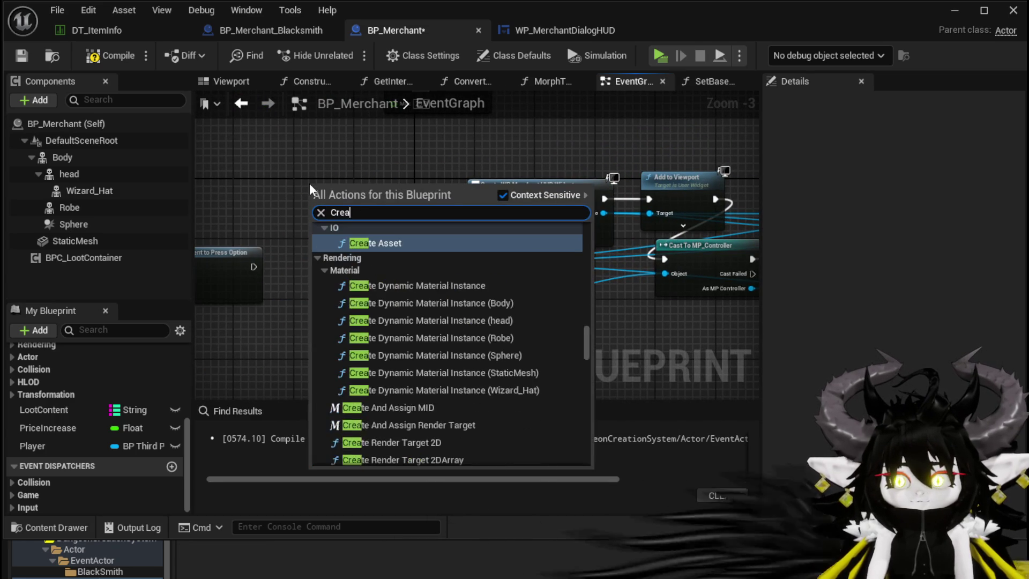
pyautogui.scroll(-20, 339, 268)
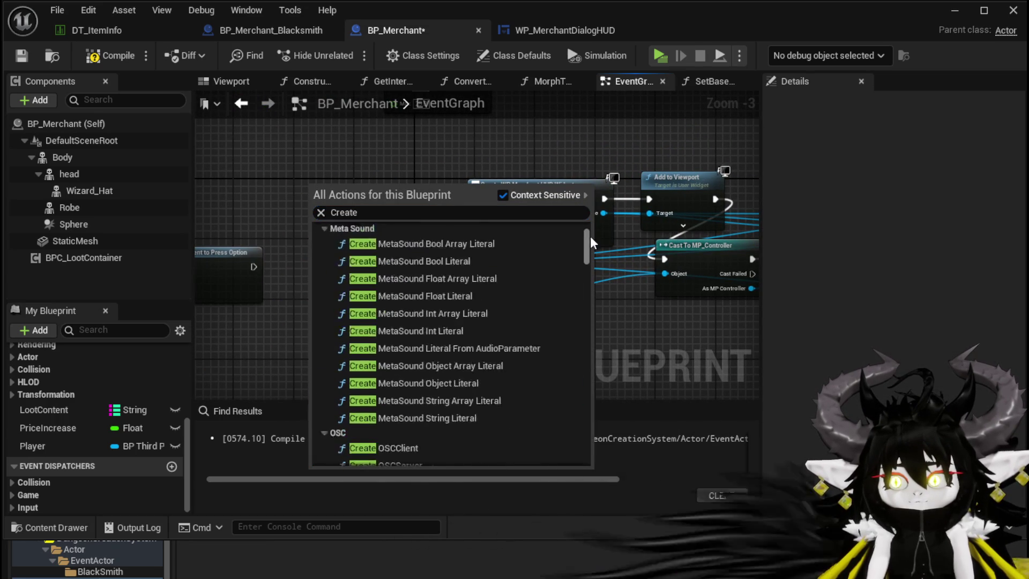
pyautogui.rightClick(275, 194)
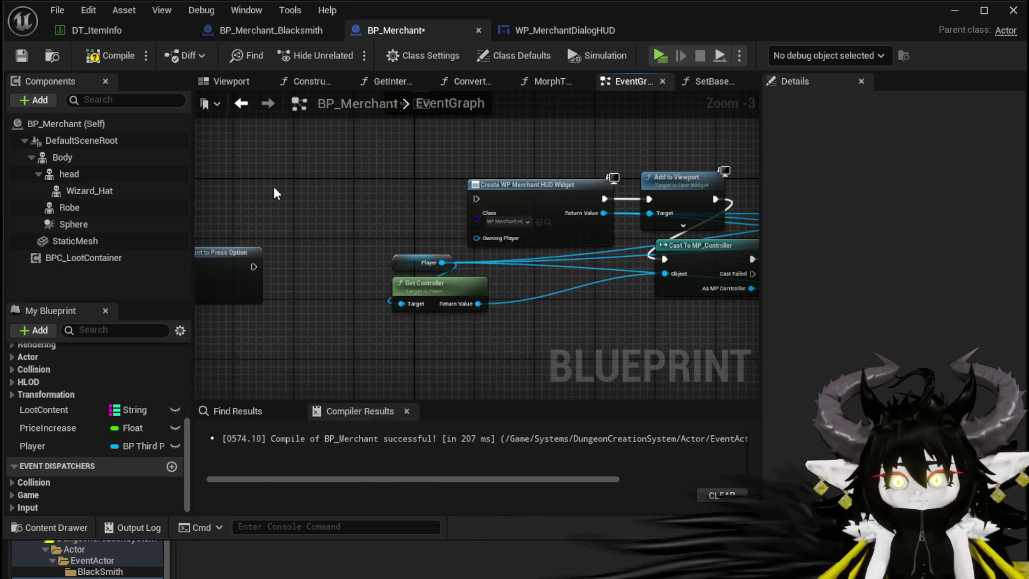
pyautogui.rightClick(275, 191)
pyautogui.write('custom eve')
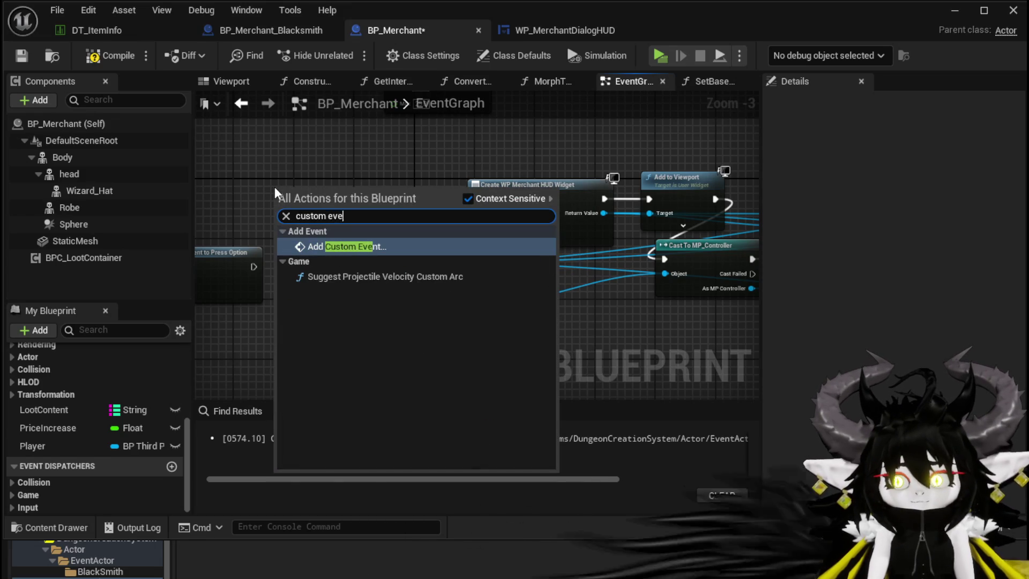
pyautogui.press('Return')
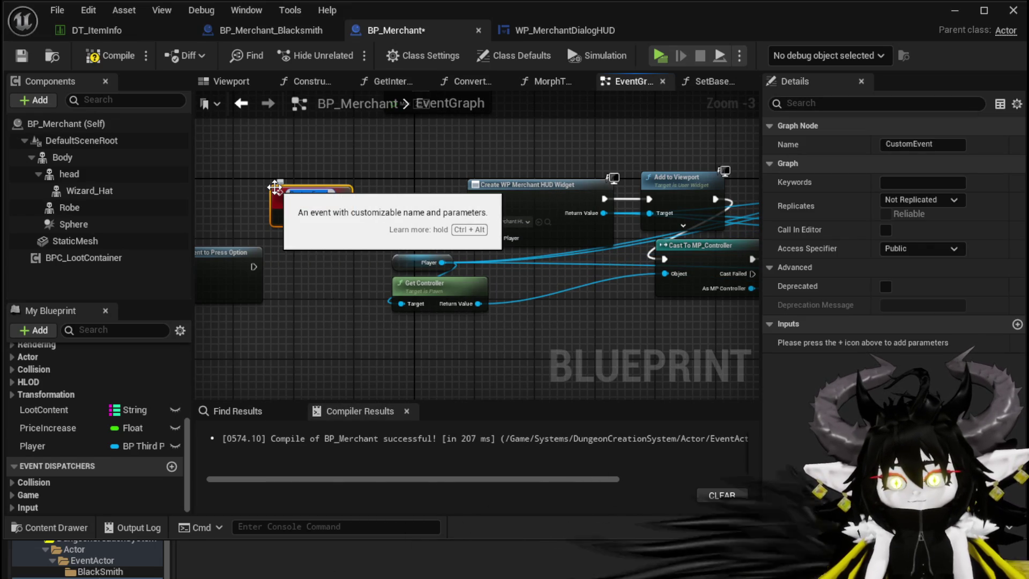
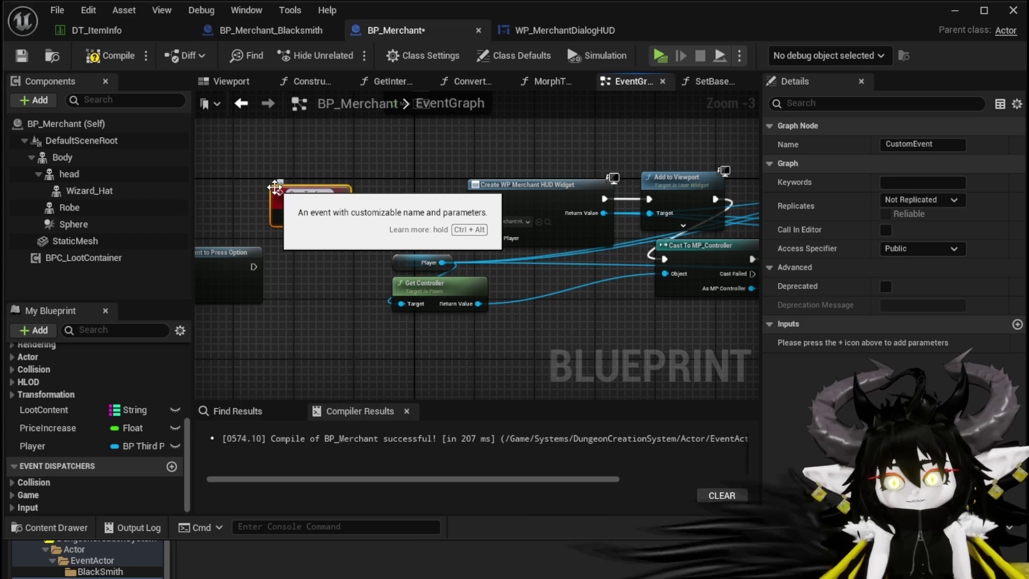
# - Rename the custom event to OpenTradingHUD and wire it to the HUD Create Widget node
pyautogui.write('OpenTradingHUD')
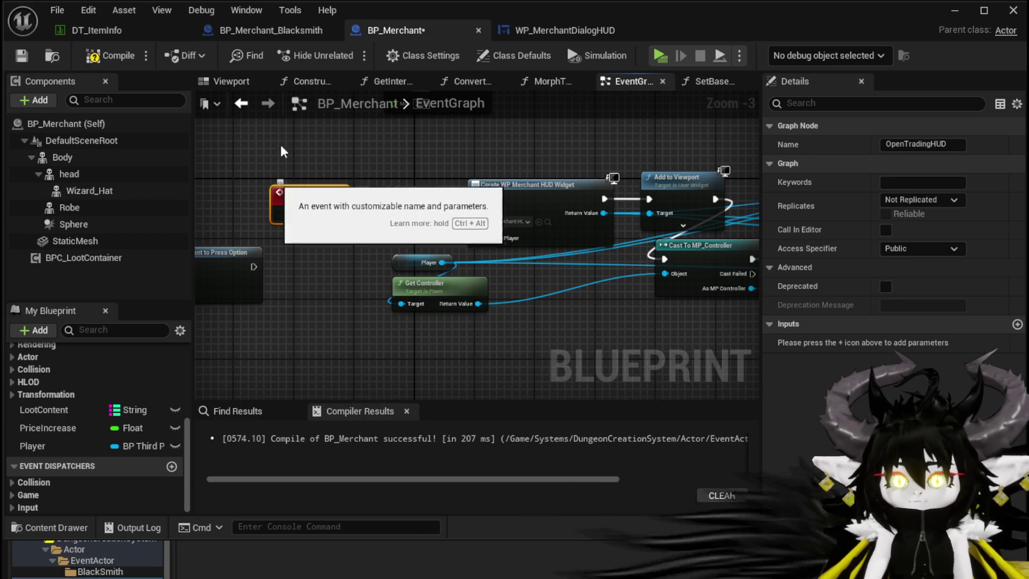
pyautogui.press('Return')
pyautogui.moveTo(340, 214)
pyautogui.mouseDown()
pyautogui.moveTo(452, 214)
pyautogui.moveTo(476, 199)
pyautogui.mouseUp()
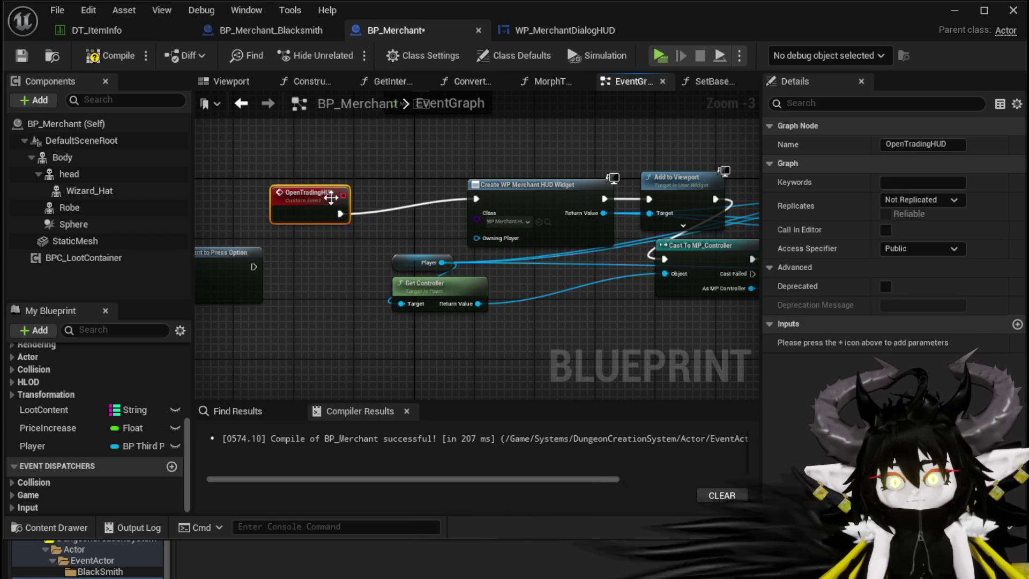
pyautogui.moveTo(310, 194); pyautogui.dragTo(361, 178)
# - Feed Bind Event's Event pin from a Create Event node set to OpenTradingHUD
pyautogui.moveTo(244, 275); pyautogui.dragTo(533, 215)
pyautogui.moveTo(453, 236); pyautogui.dragTo(445, 279)
pyautogui.write('Create')
pyautogui.click(488, 341)
pyautogui.click(459, 312)
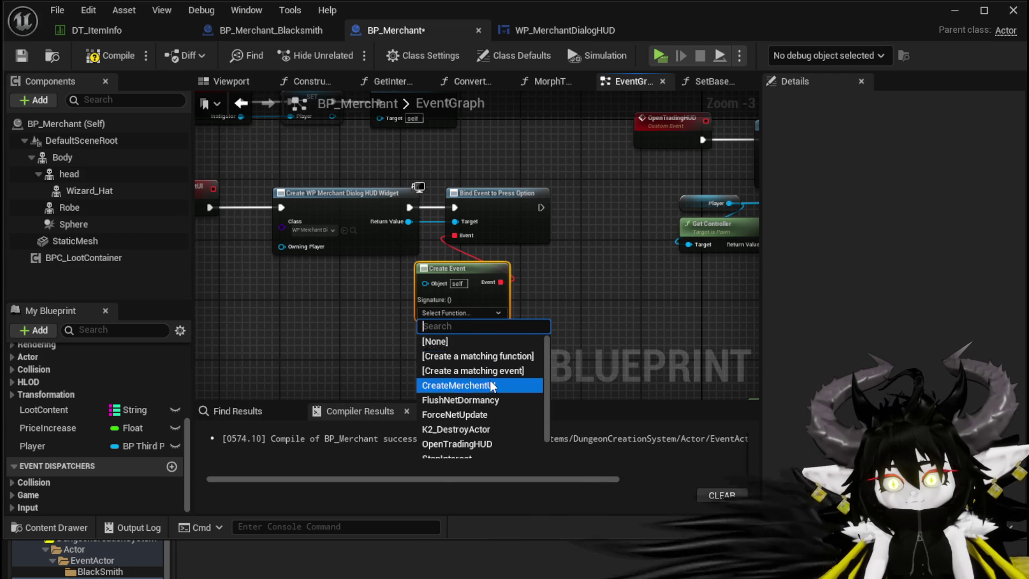
pyautogui.scroll(-1, 472, 397)
pyautogui.click(477, 425)
# - Compile BP_Merchant and look over the Add to Viewport and input mode node chain
pyautogui.click(566, 320)
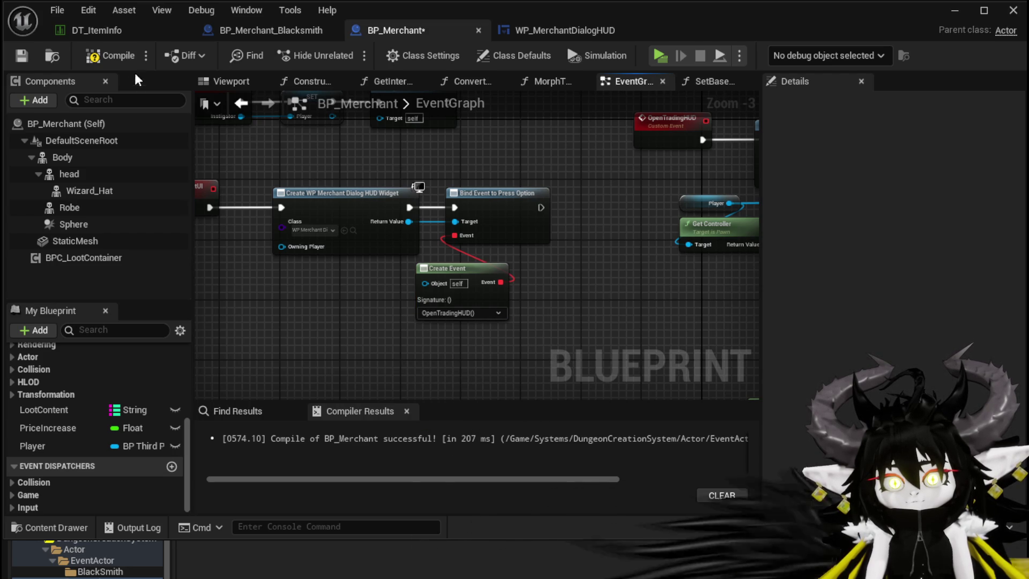
pyautogui.click(116, 56)
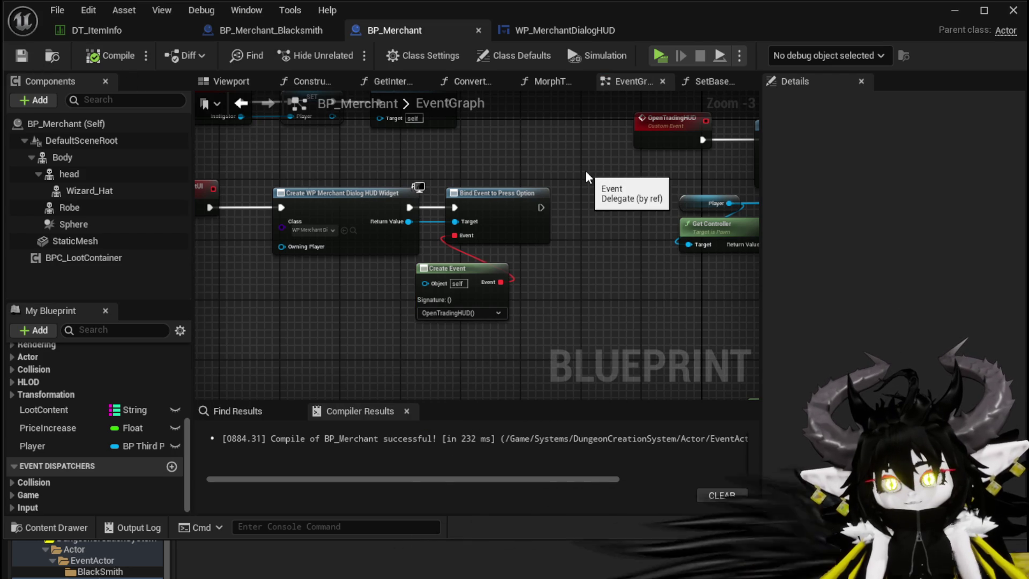
pyautogui.moveTo(586, 173)
pyautogui.mouseDown()
pyautogui.moveTo(320, 214)
pyautogui.moveTo(514, 198)
pyautogui.moveTo(584, 207)
pyautogui.moveTo(178, 207)
pyautogui.mouseUp()
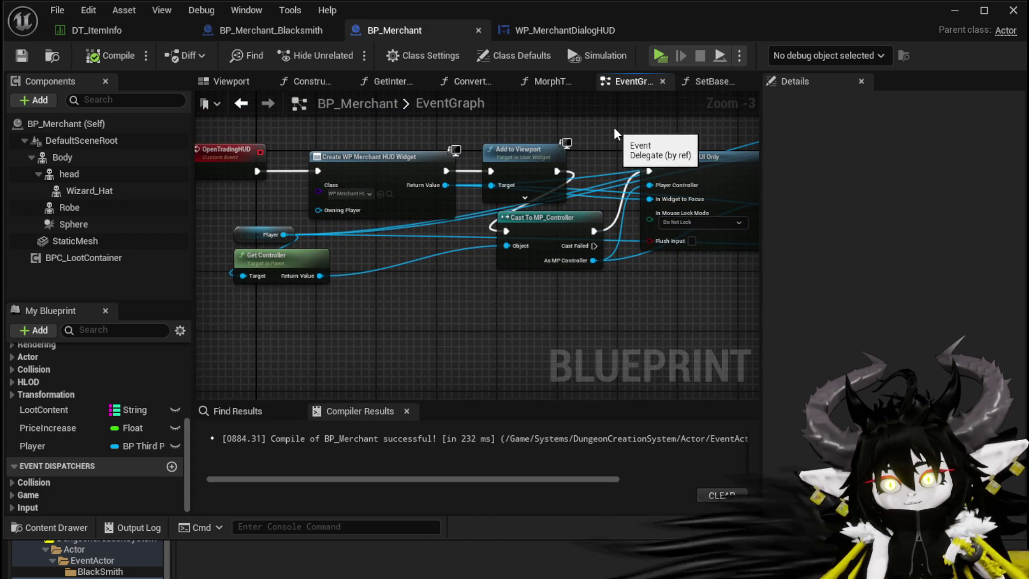
pyautogui.moveTo(567, 122)
pyautogui.mouseDown()
pyautogui.moveTo(544, 158)
pyautogui.moveTo(257, 203)
pyautogui.moveTo(448, 202)
pyautogui.moveTo(287, 206)
pyautogui.moveTo(128, 134)
pyautogui.moveTo(108, 96)
pyautogui.mouseUp()
pyautogui.moveTo(708, 139)
pyautogui.mouseDown()
pyautogui.moveTo(353, 156)
pyautogui.moveTo(653, 151)
pyautogui.mouseUp()
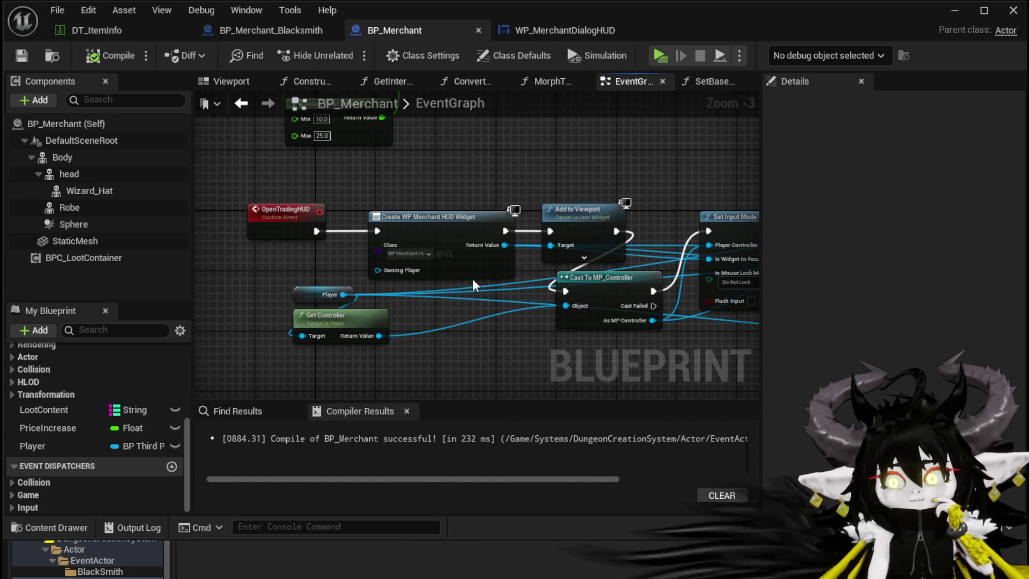
pyautogui.moveTo(445, 261)
pyautogui.mouseDown()
pyautogui.moveTo(670, 235)
pyautogui.moveTo(593, 229)
pyautogui.moveTo(603, 204)
pyautogui.mouseUp()
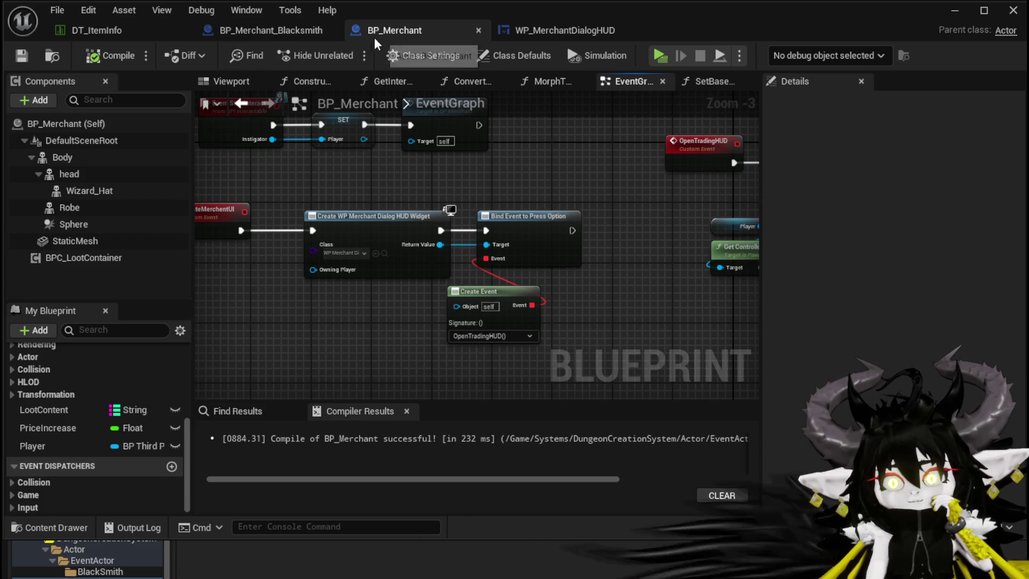
# - In WP_MerchantDialogHUD, set MW_Button's visibility to Collapsed after Call Press Option
pyautogui.click(532, 33)
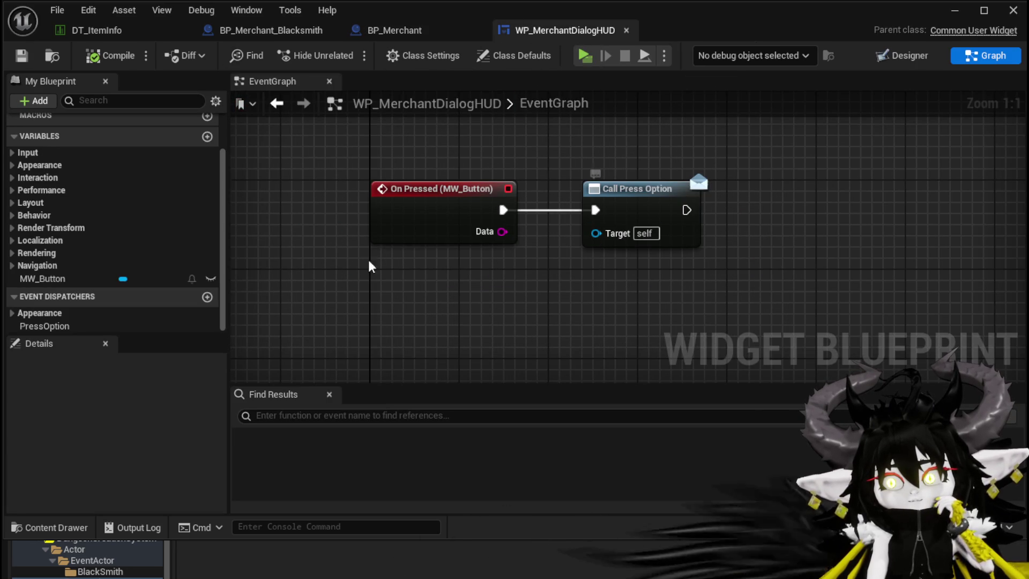
pyautogui.moveTo(69, 279)
pyautogui.mouseDown()
pyautogui.moveTo(531, 165)
pyautogui.moveTo(559, 126)
pyautogui.mouseUp()
pyautogui.click(582, 157)
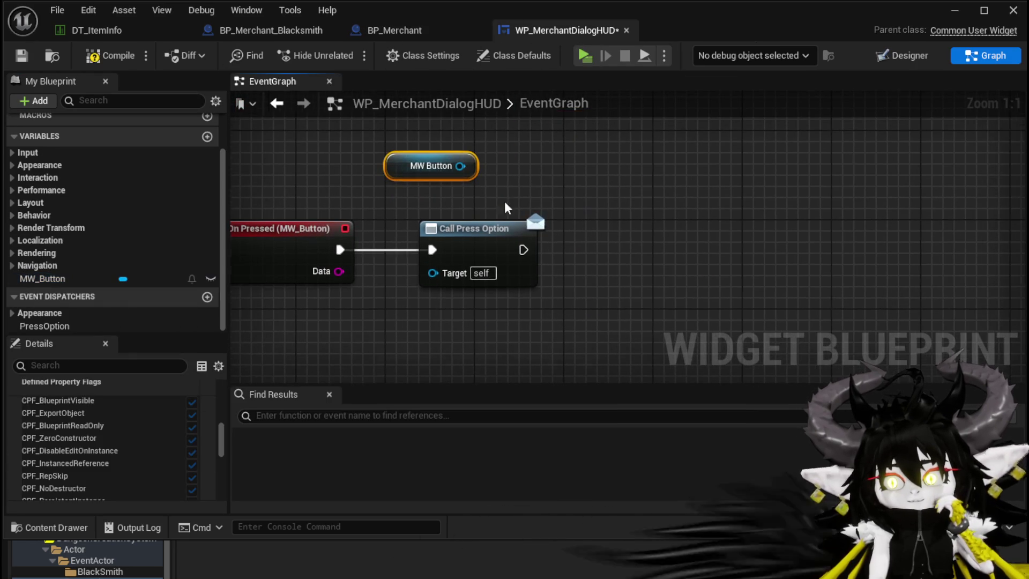
pyautogui.moveTo(460, 166)
pyautogui.mouseDown()
pyautogui.moveTo(480, 179)
pyautogui.moveTo(665, 204)
pyautogui.mouseUp()
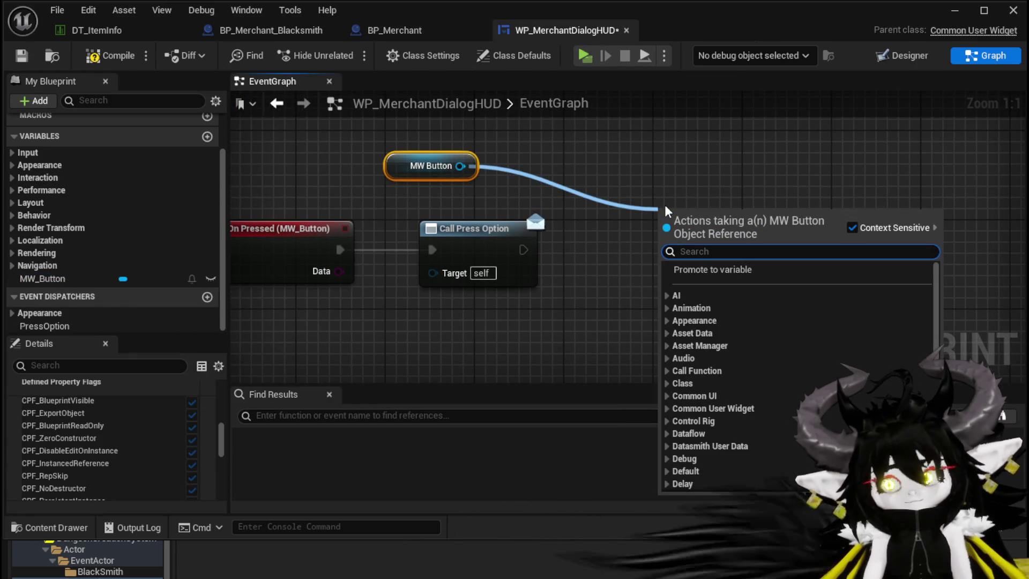
pyautogui.write('Set Visi')
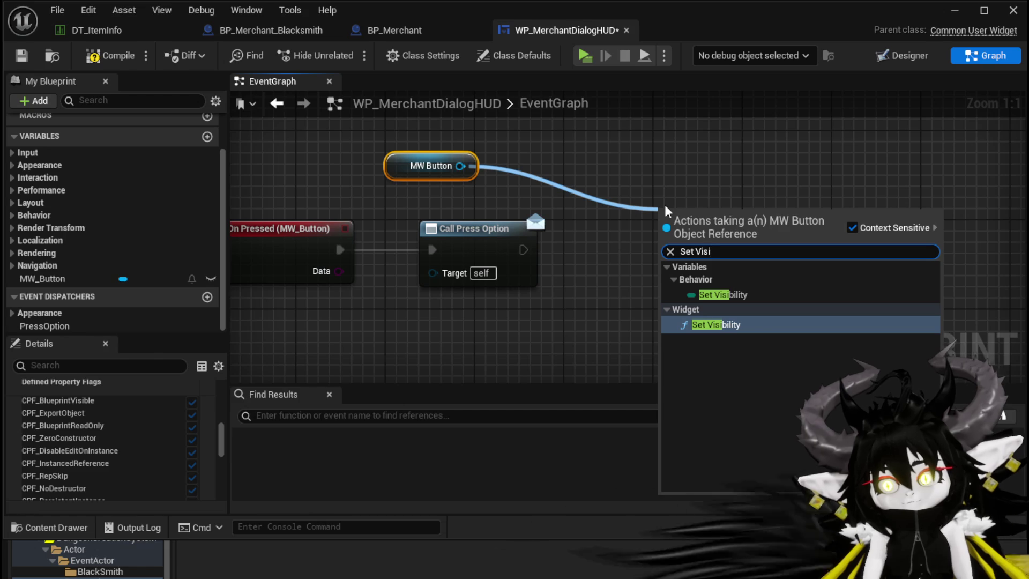
pyautogui.click(670, 294)
pyautogui.moveTo(537, 250); pyautogui.dragTo(666, 250)
pyautogui.click(702, 309)
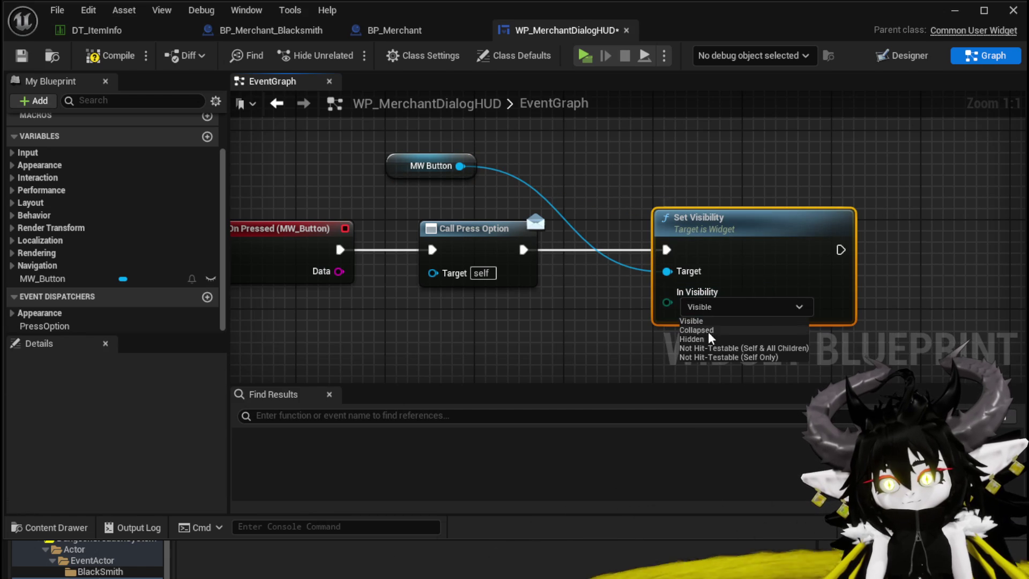
# - Compile the dialog widget blueprint and return to the BP_Merchant graph
pyautogui.click(607, 321)
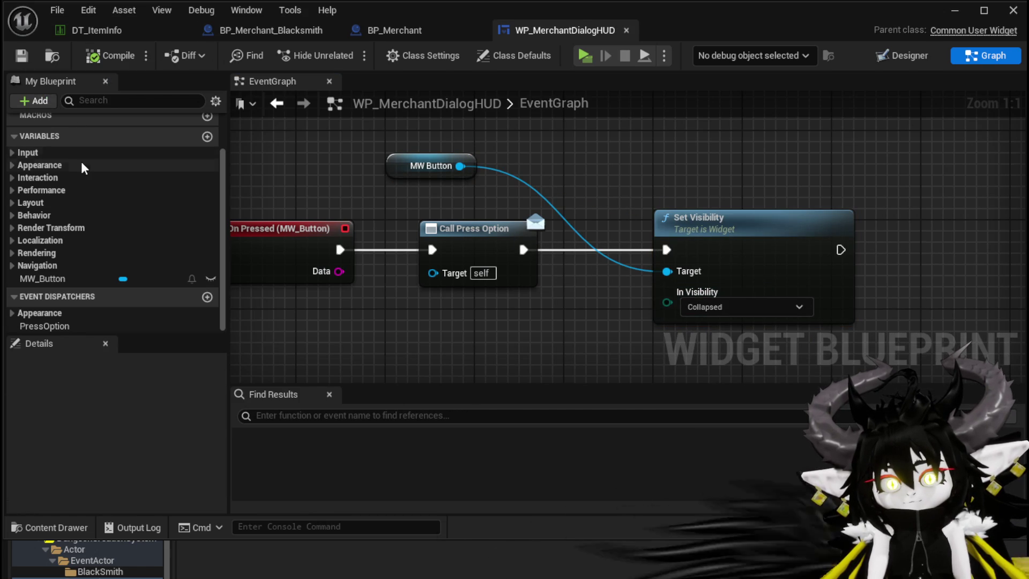
pyautogui.scroll(3, 83, 168)
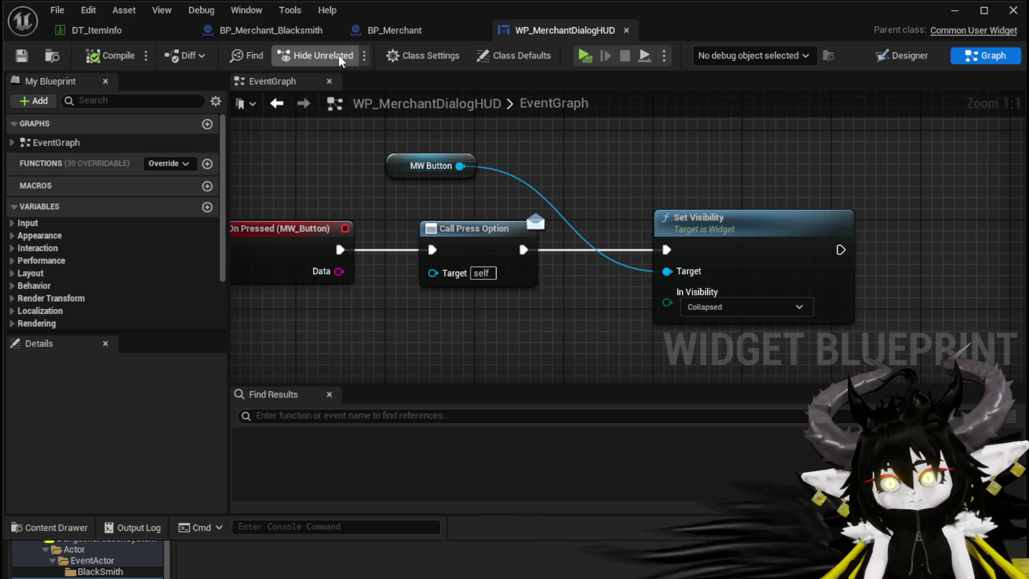
pyautogui.click(277, 102)
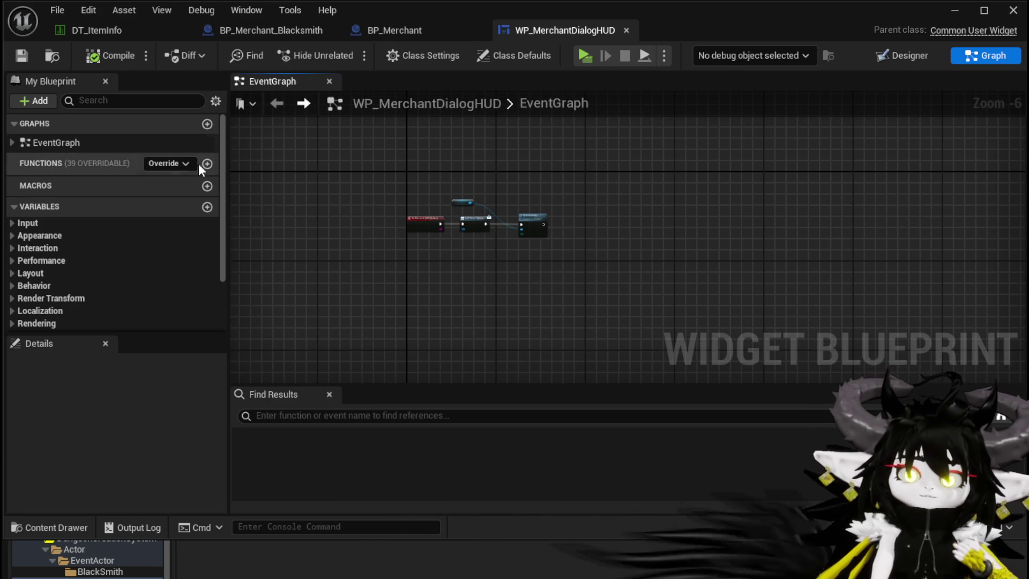
pyautogui.click(394, 30)
pyautogui.scroll(-3, 557, 206)
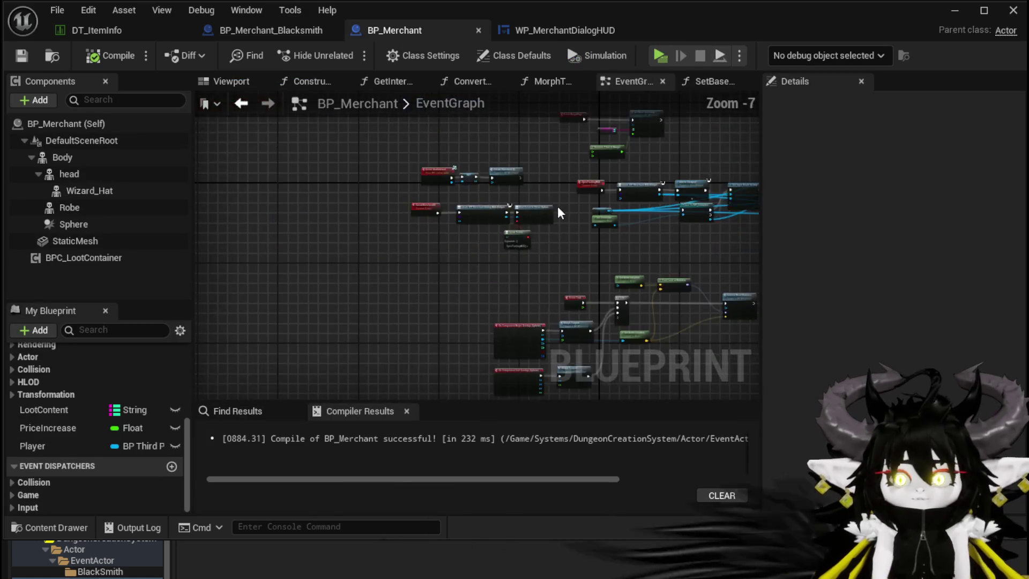
pyautogui.moveTo(551, 179); pyautogui.dragTo(552, 182)
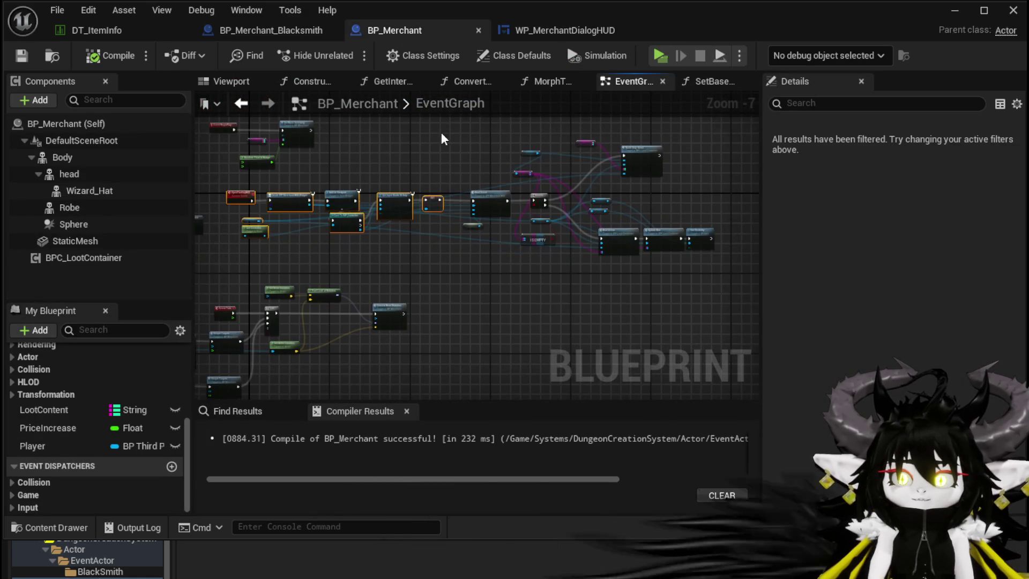
pyautogui.click(528, 270)
pyautogui.scroll(4, 529, 271)
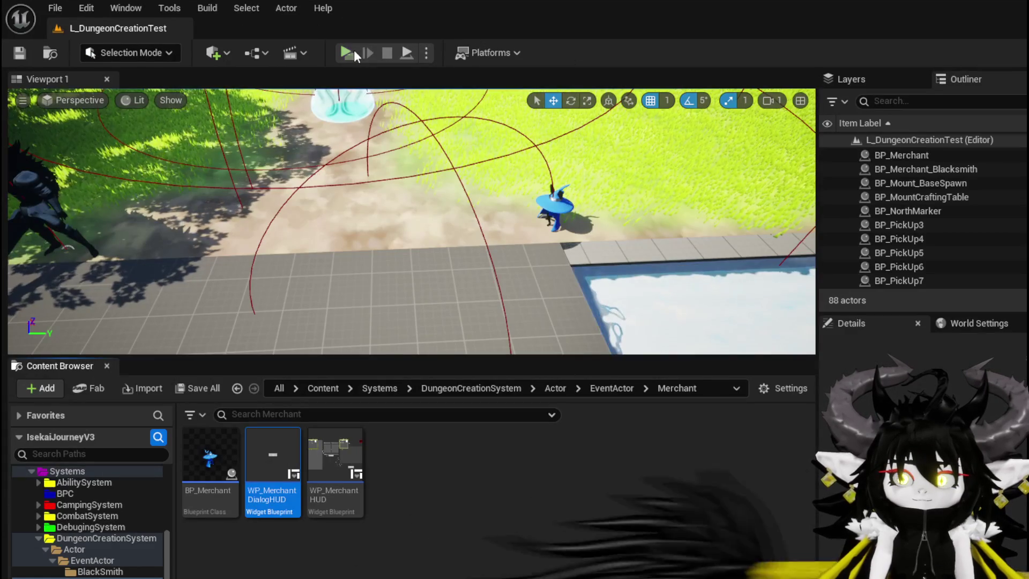
pyautogui.click(354, 50)
pyautogui.press('w')
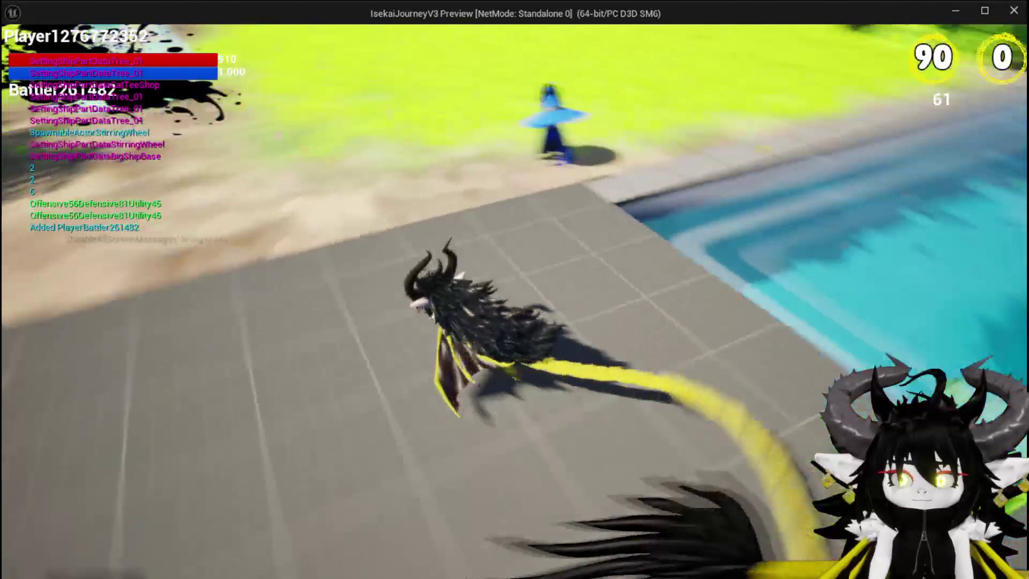
pyautogui.press('w')
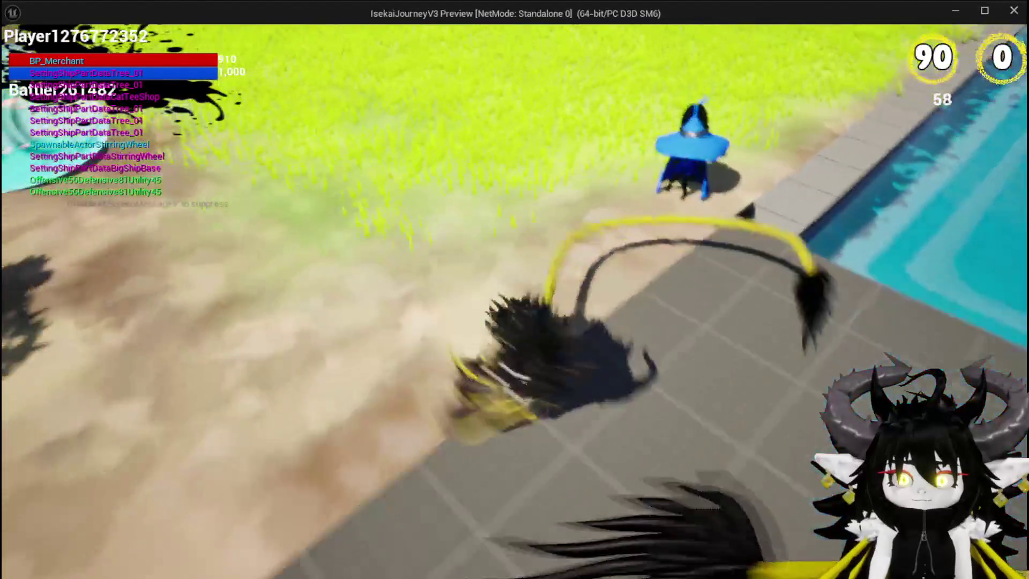
pyautogui.press('s')
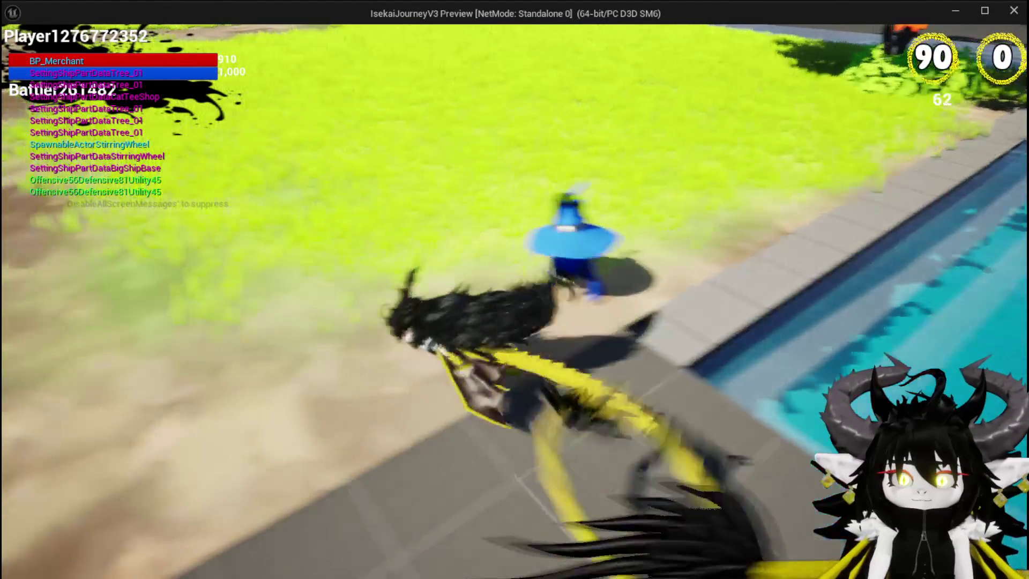
pyautogui.press('w')
pyautogui.press('w')
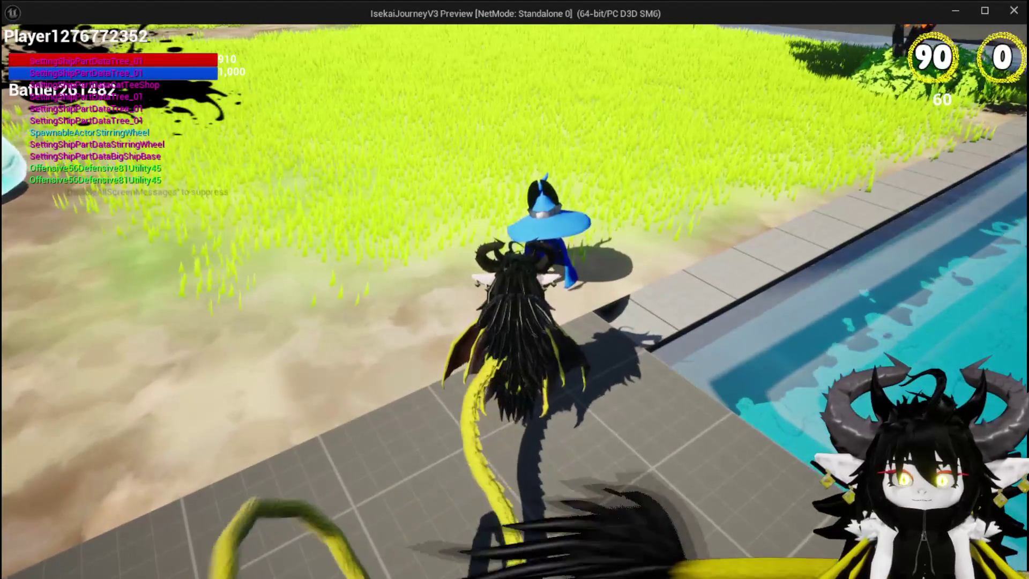
pyautogui.press('Escape')
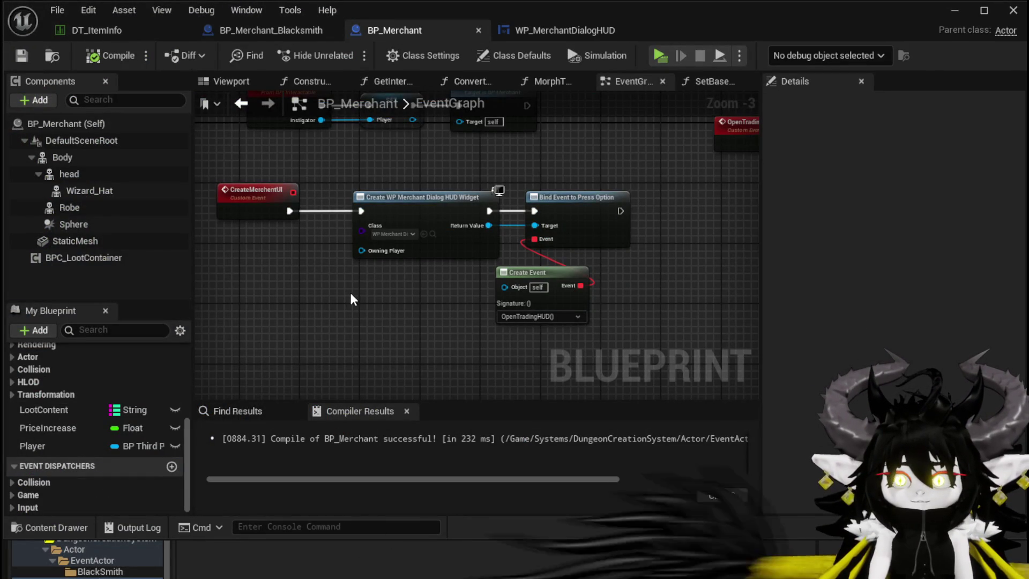
# - Add an Add to Viewport node for the dialog widget, wired before Bind Event
pyautogui.moveTo(330, 282)
pyautogui.mouseDown()
pyautogui.moveTo(532, 214)
pyautogui.moveTo(408, 224)
pyautogui.moveTo(502, 265)
pyautogui.mouseUp()
pyautogui.write('add t')
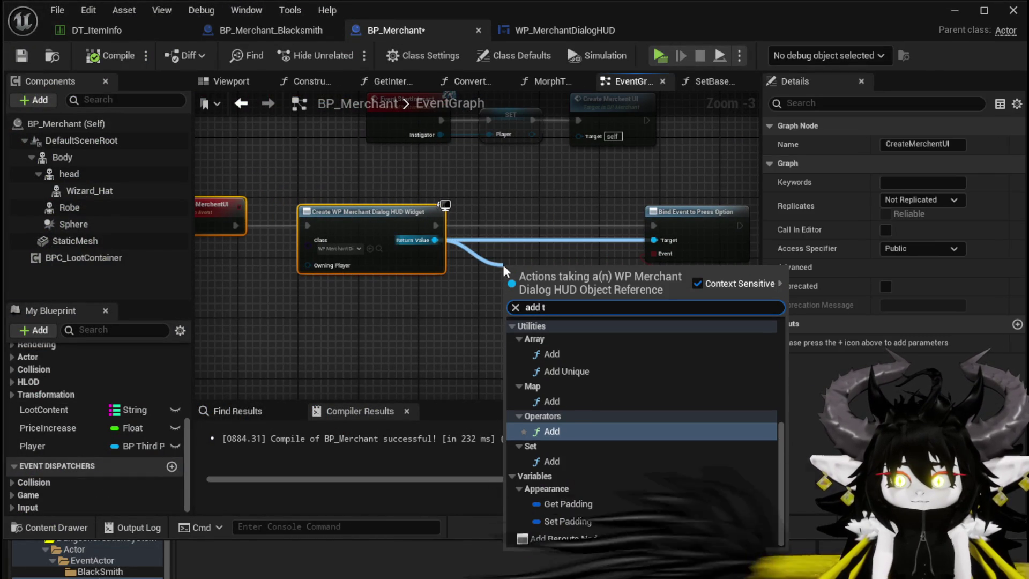
pyautogui.write('o VI')
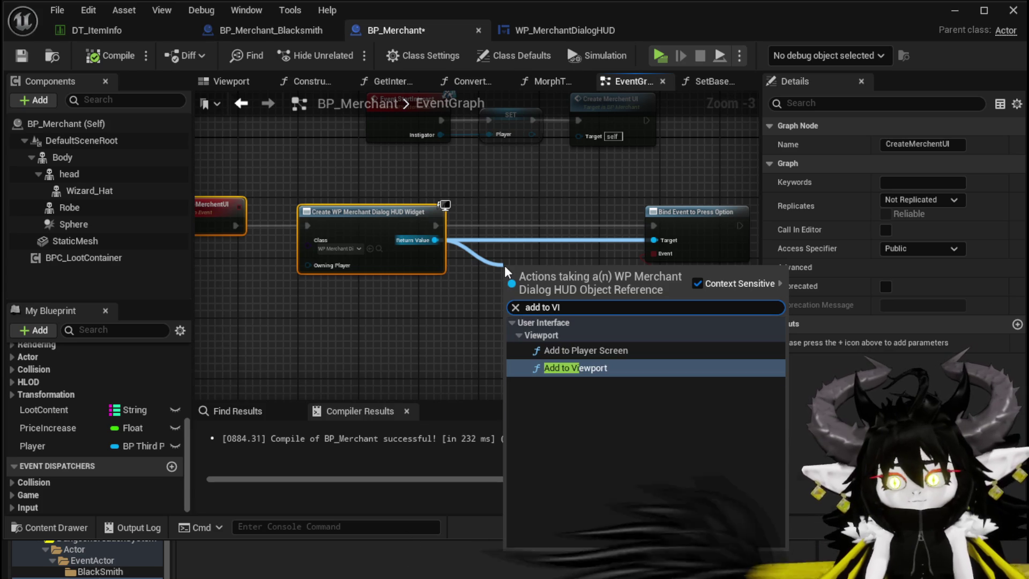
pyautogui.click(579, 367)
pyautogui.moveTo(547, 270); pyautogui.dragTo(538, 206)
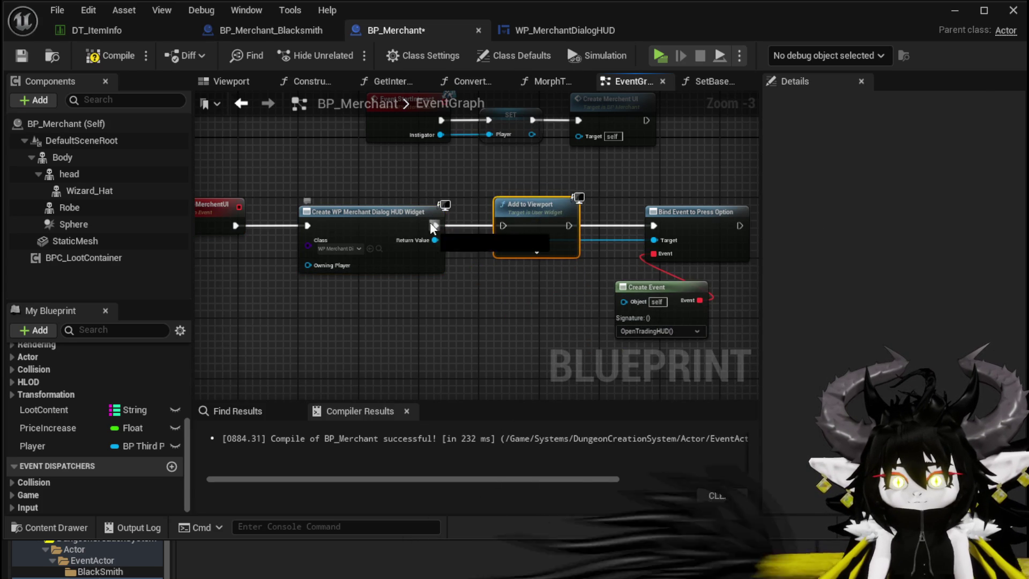
pyautogui.moveTo(434, 226); pyautogui.dragTo(504, 226)
pyautogui.moveTo(570, 225); pyautogui.dragTo(653, 225)
# - Paste copies of the cast, Set Input Mode UI Only and SET nodes beside the dialog chain
pyautogui.scroll(-2, 628, 198)
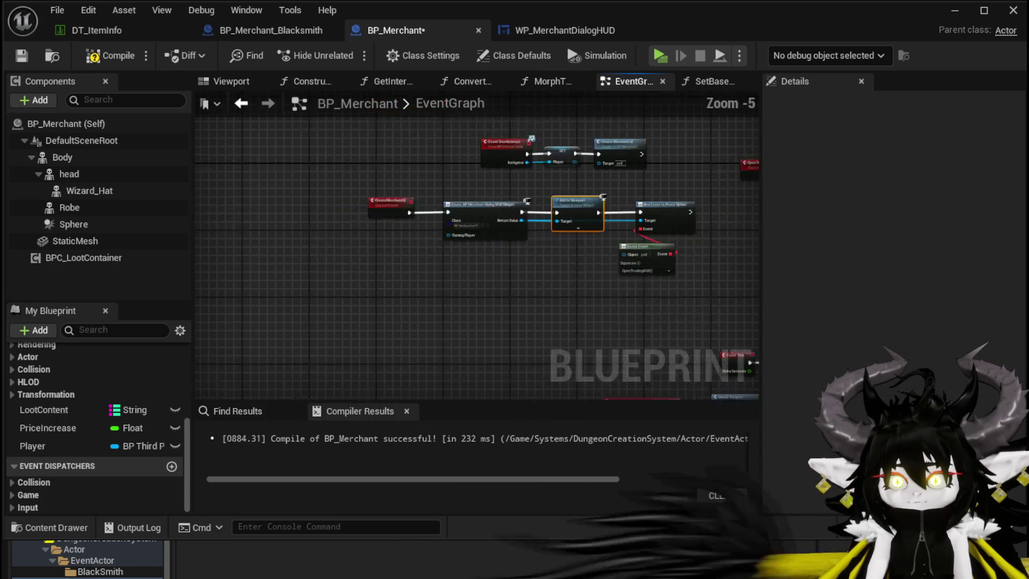
pyautogui.scroll(2, 343, 257)
pyautogui.moveTo(471, 271)
pyautogui.mouseDown()
pyautogui.moveTo(329, 306)
pyautogui.moveTo(452, 342)
pyautogui.moveTo(497, 272)
pyautogui.mouseUp()
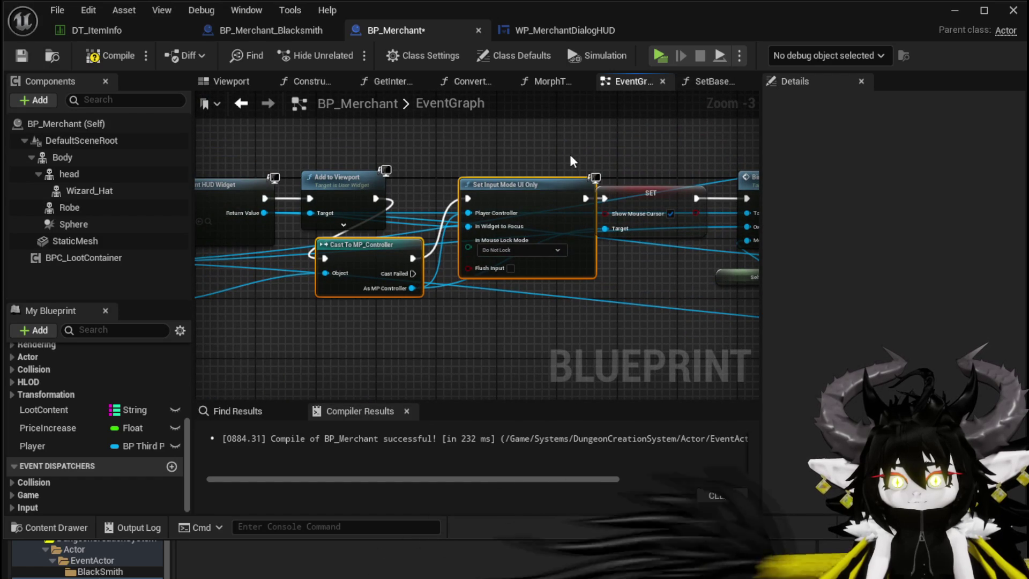
pyautogui.moveTo(659, 325)
pyautogui.mouseDown()
pyautogui.moveTo(304, 307)
pyautogui.moveTo(363, 306)
pyautogui.mouseUp()
pyautogui.scroll(-2, 516, 310)
pyautogui.scroll(2, 534, 277)
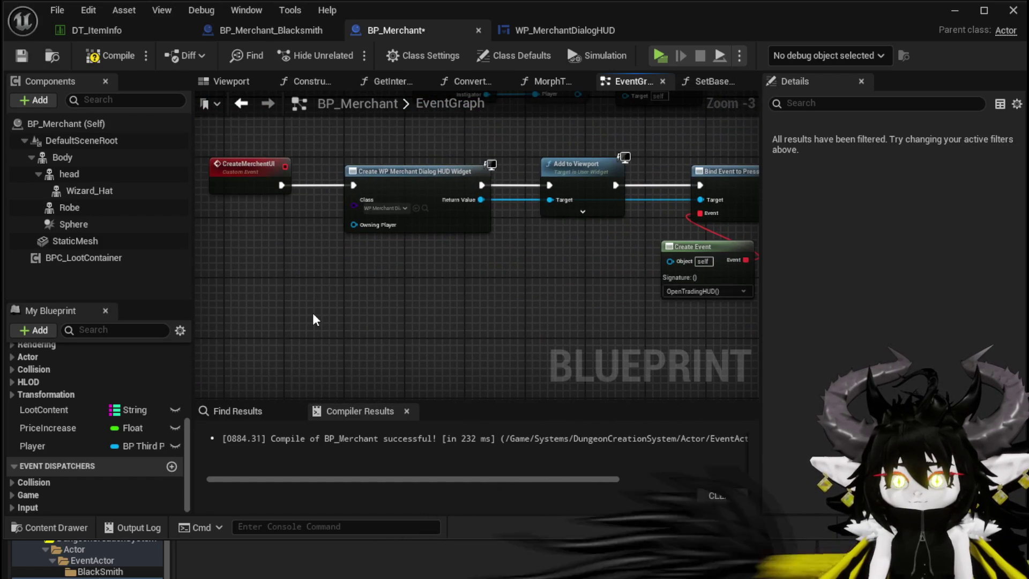
pyautogui.scroll(-1, 313, 309)
pyautogui.moveTo(342, 307)
pyautogui.mouseDown()
pyautogui.moveTo(419, 294)
pyautogui.moveTo(360, 317)
pyautogui.moveTo(373, 281)
pyautogui.mouseUp()
pyautogui.hotkey('ctrl', 'v')
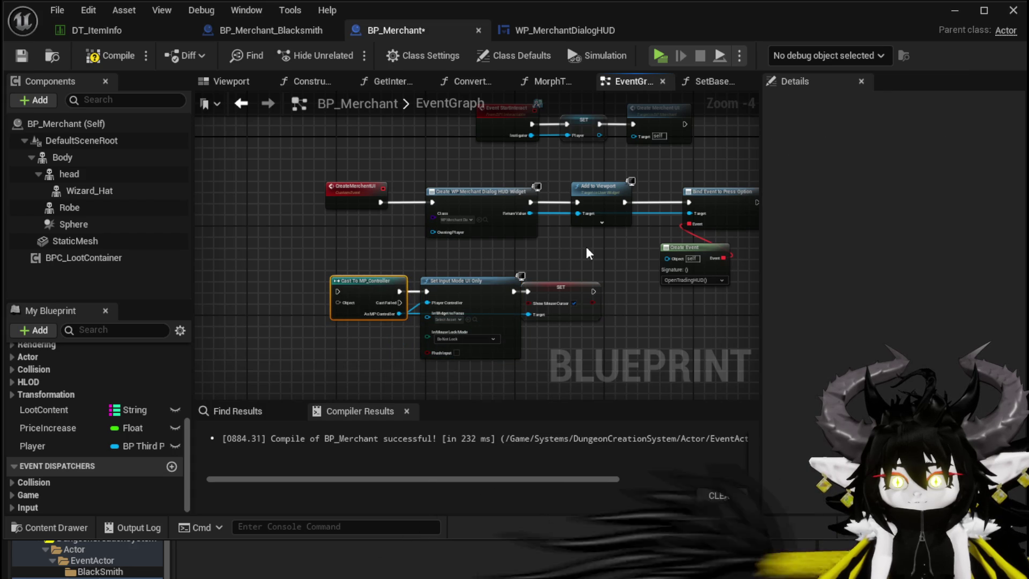
# - Move Add to Viewport beside Cast To MP_Controller and break its link from Create Widget
pyautogui.click(586, 246)
pyautogui.moveTo(599, 209)
pyautogui.mouseDown()
pyautogui.moveTo(282, 289)
pyautogui.moveTo(339, 291)
pyautogui.mouseUp()
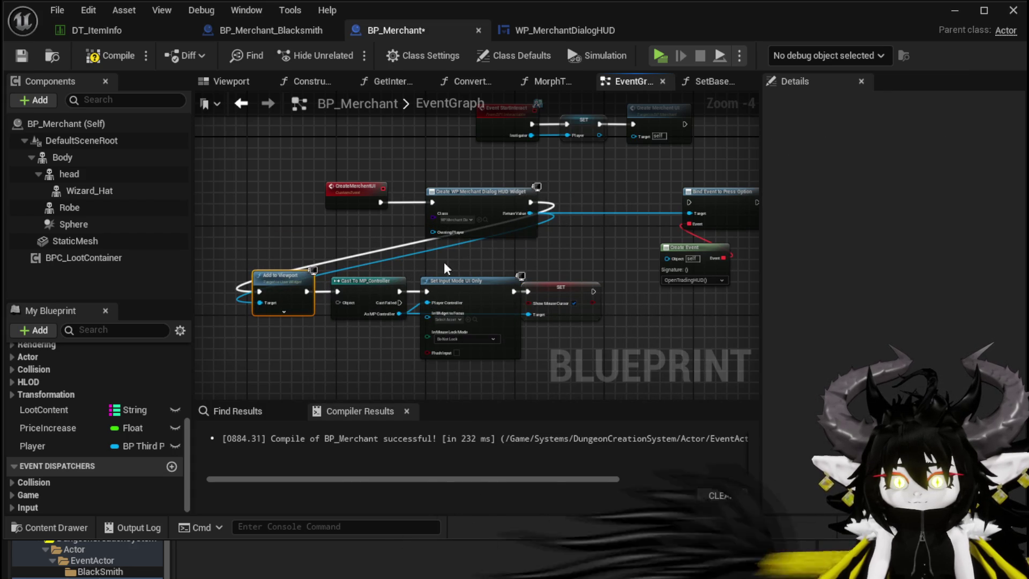
pyautogui.click(536, 202)
pyautogui.keyDown('alt'); pyautogui.click(532, 202); pyautogui.keyUp('alt')
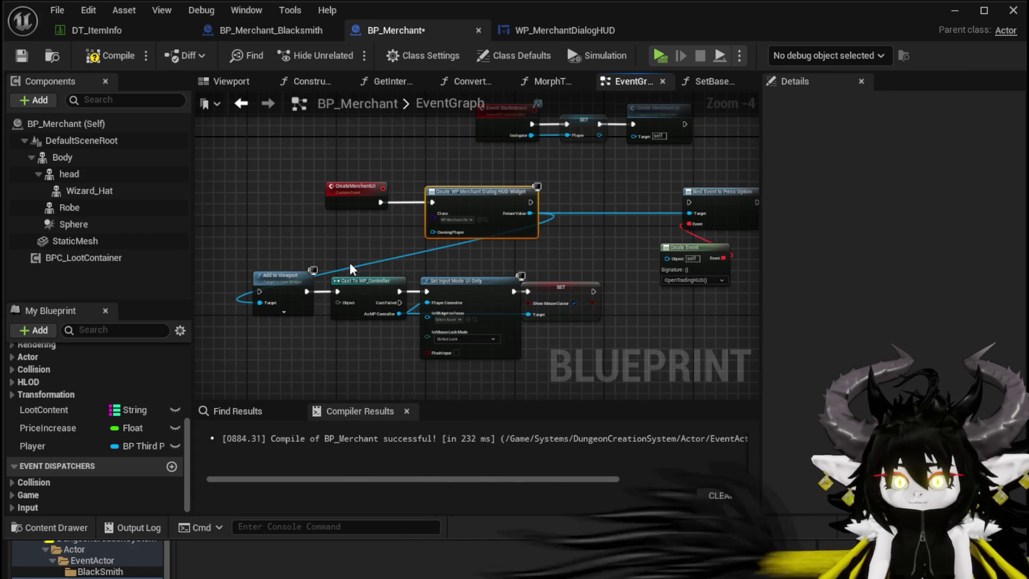
pyautogui.moveTo(259, 381)
pyautogui.mouseDown()
pyautogui.moveTo(315, 335)
pyautogui.moveTo(634, 232)
pyautogui.mouseUp()
# - Collapse the four selected display nodes into a new function named Talk
pyautogui.rightClick(630, 243)
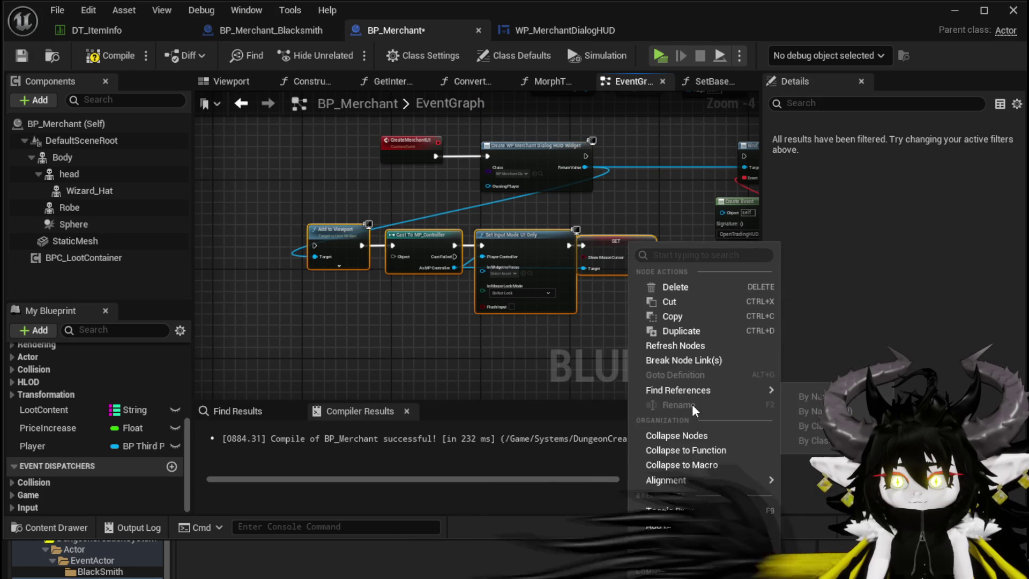
pyautogui.click(696, 449)
pyautogui.write('Talk')
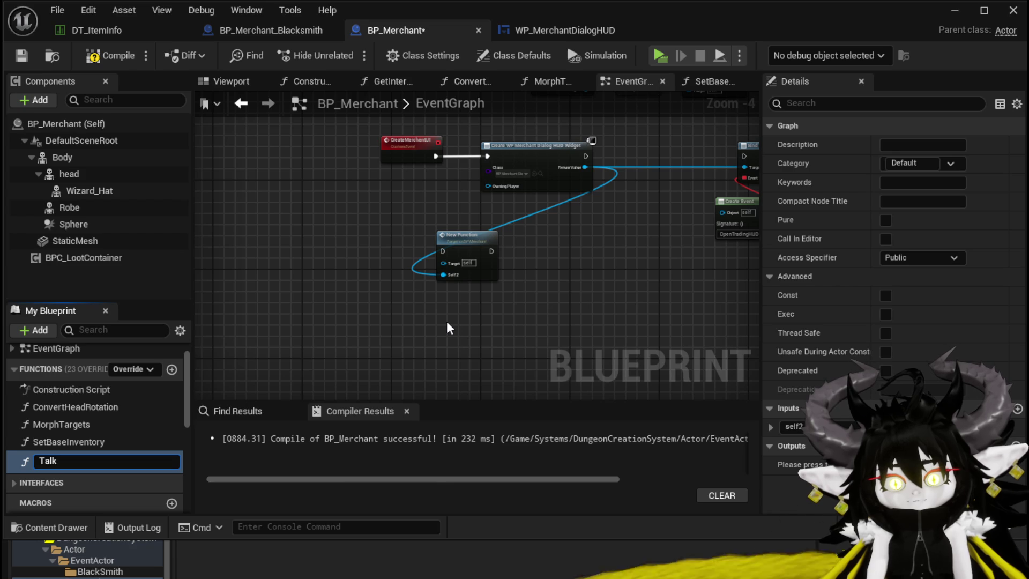
pyautogui.press('Return')
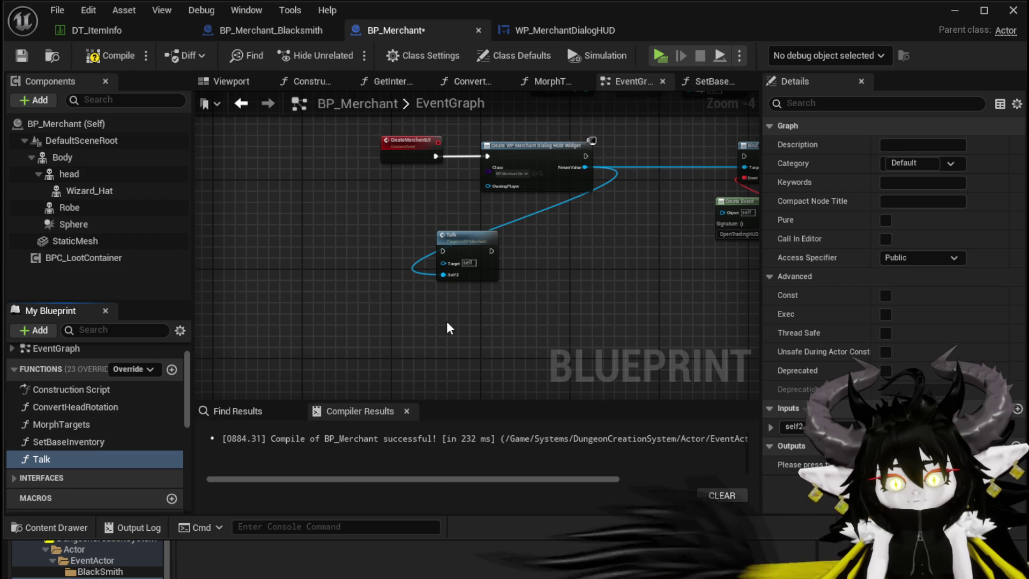
pyautogui.doubleClick(41, 458)
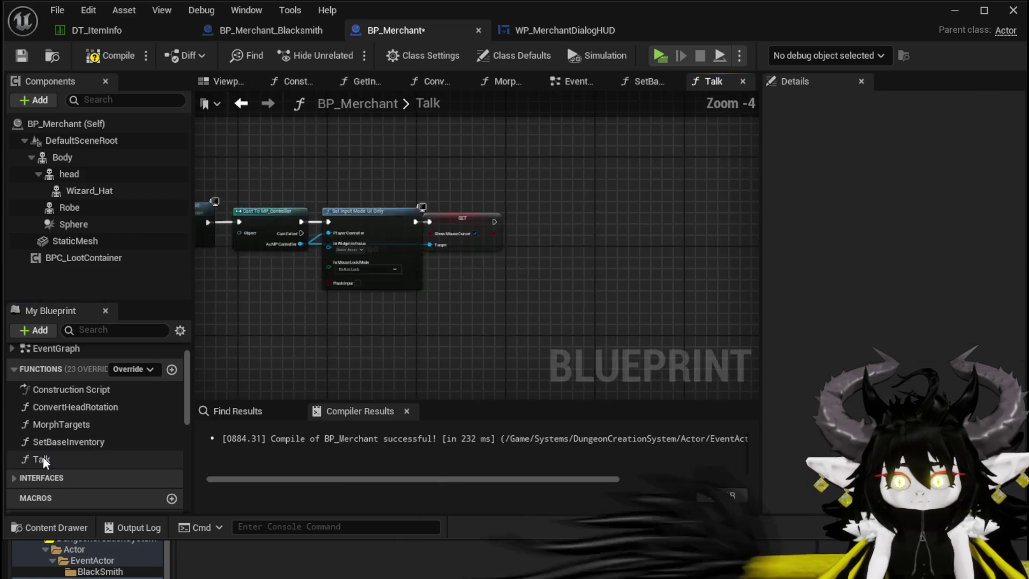
pyautogui.scroll(2, 373, 304)
pyautogui.scroll(-5, 111, 439)
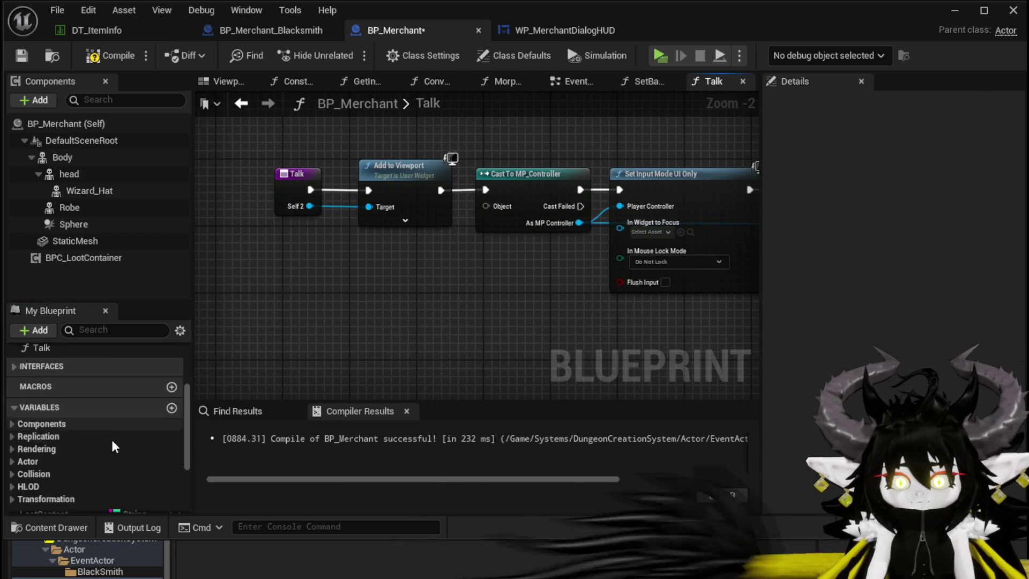
# - In Talk, feed Player's Get Controller into the cast's Object input and compile
pyautogui.click(68, 435)
pyautogui.moveTo(68, 438)
pyautogui.mouseDown()
pyautogui.moveTo(320, 265)
pyautogui.moveTo(353, 267)
pyautogui.mouseUp()
pyautogui.click(331, 276)
pyautogui.write('get')
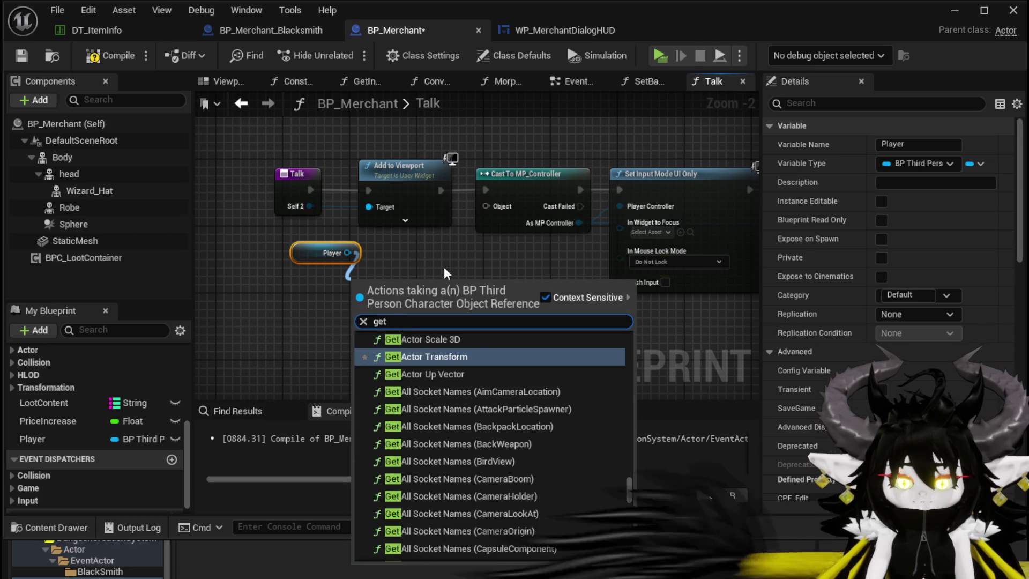
pyautogui.write(' controller')
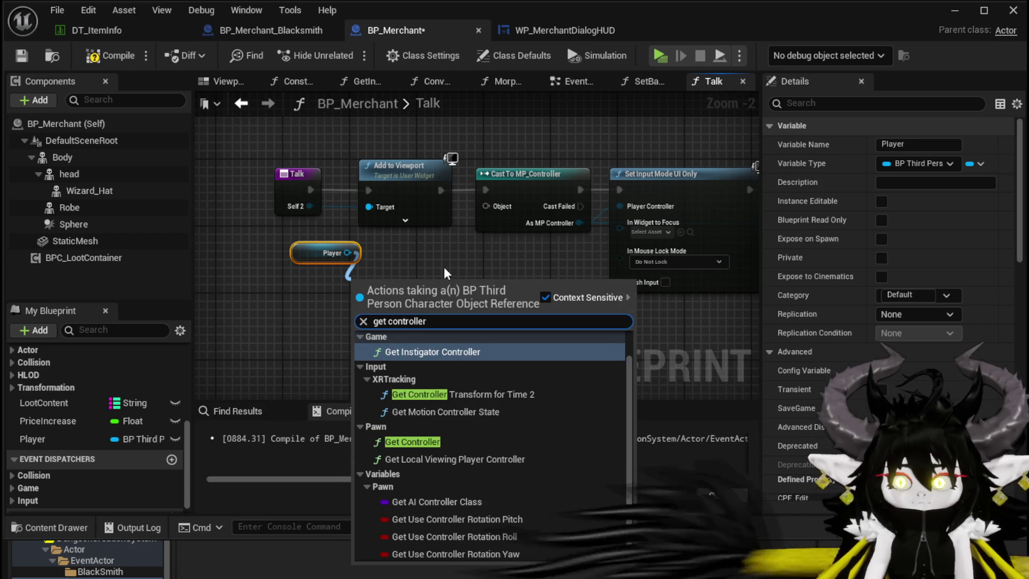
pyautogui.click(447, 442)
pyautogui.moveTo(445, 307); pyautogui.dragTo(487, 207)
pyautogui.scroll(-1, 488, 207)
pyautogui.moveTo(539, 268); pyautogui.dragTo(375, 286)
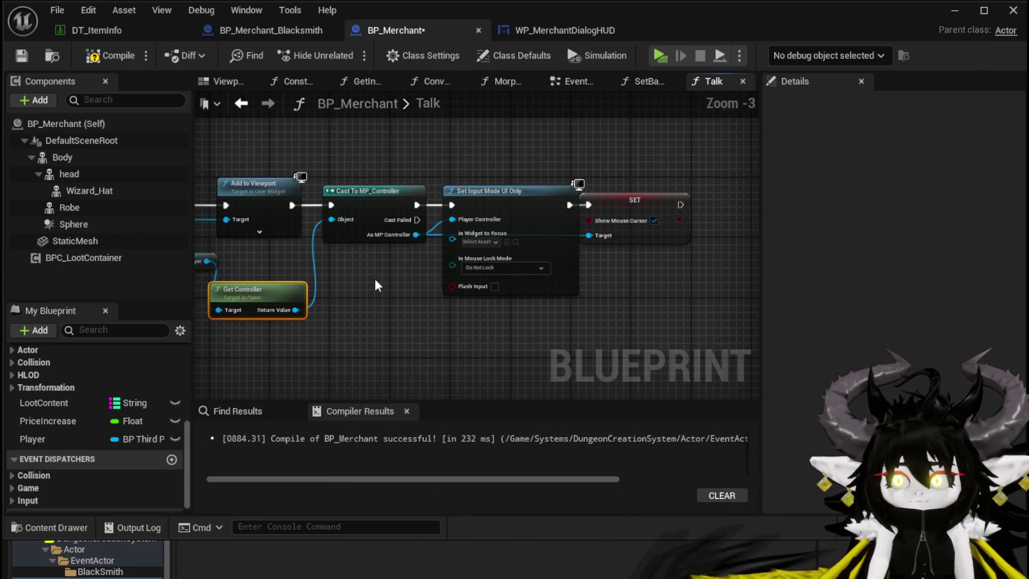
pyautogui.click(21, 56)
# - Call Talk right after Create Widget, rename its input to Widget, and recompile
pyautogui.click(576, 86)
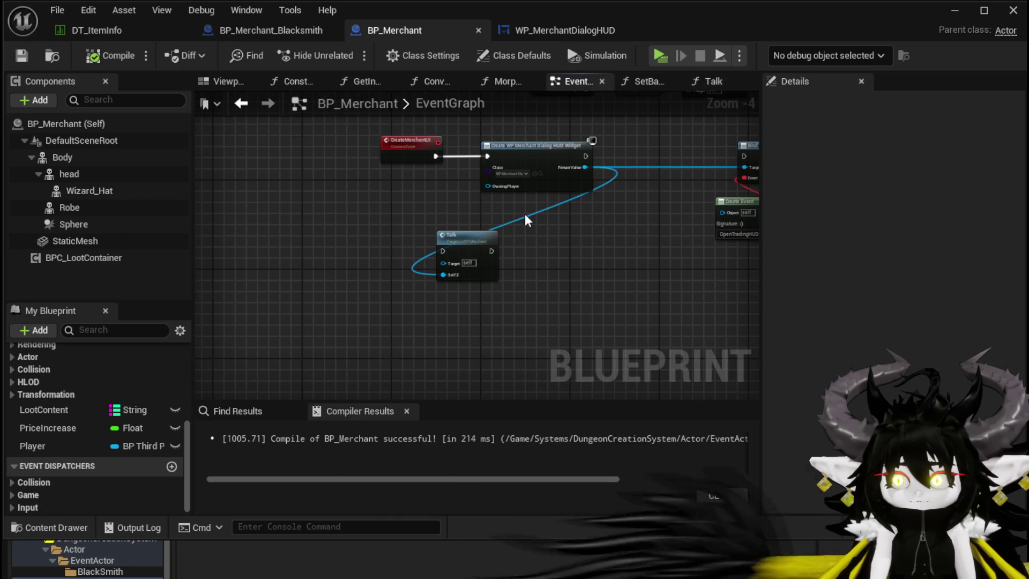
pyautogui.moveTo(475, 252); pyautogui.dragTo(731, 151)
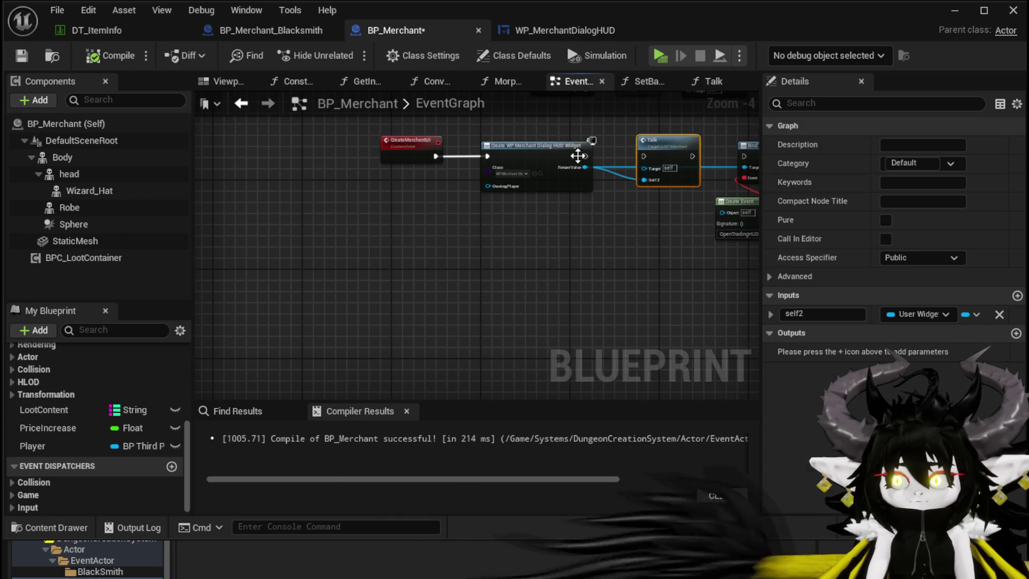
pyautogui.moveTo(585, 156)
pyautogui.mouseDown()
pyautogui.moveTo(741, 152)
pyautogui.moveTo(667, 155)
pyautogui.moveTo(678, 156)
pyautogui.mouseUp()
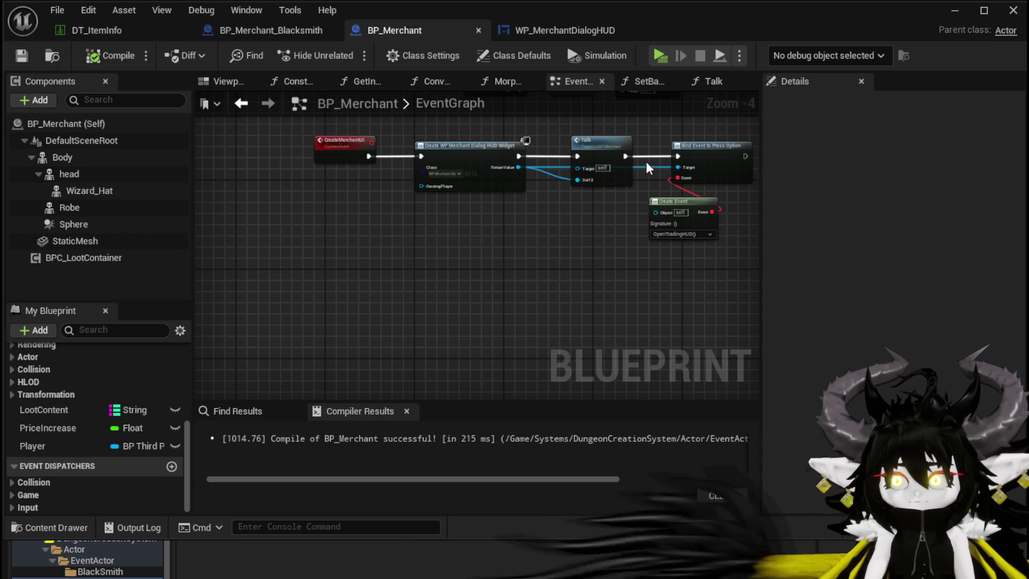
pyautogui.scroll(5, 645, 162)
pyautogui.doubleClick(567, 163)
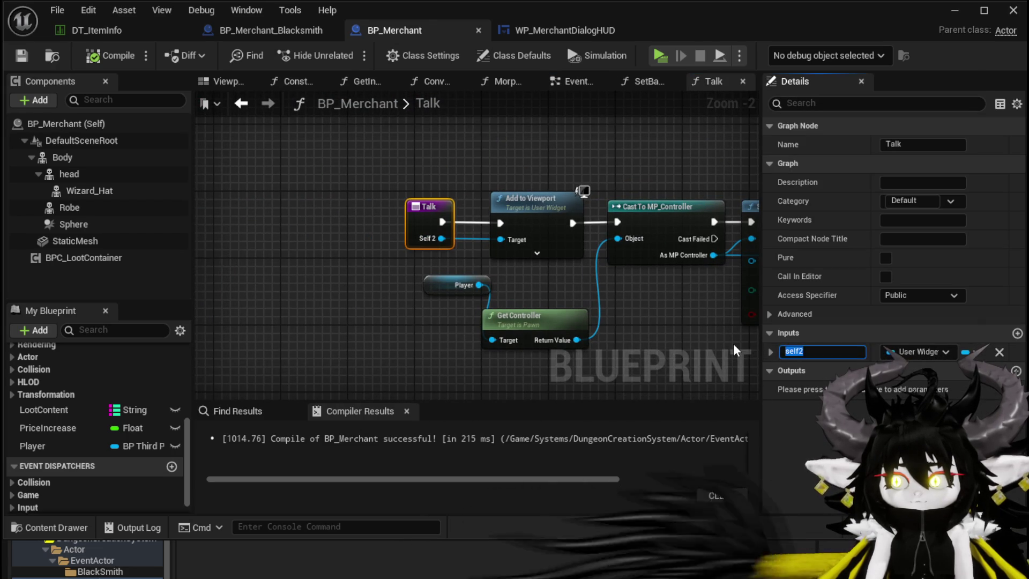
pyautogui.write('Widget')
pyautogui.press('Return')
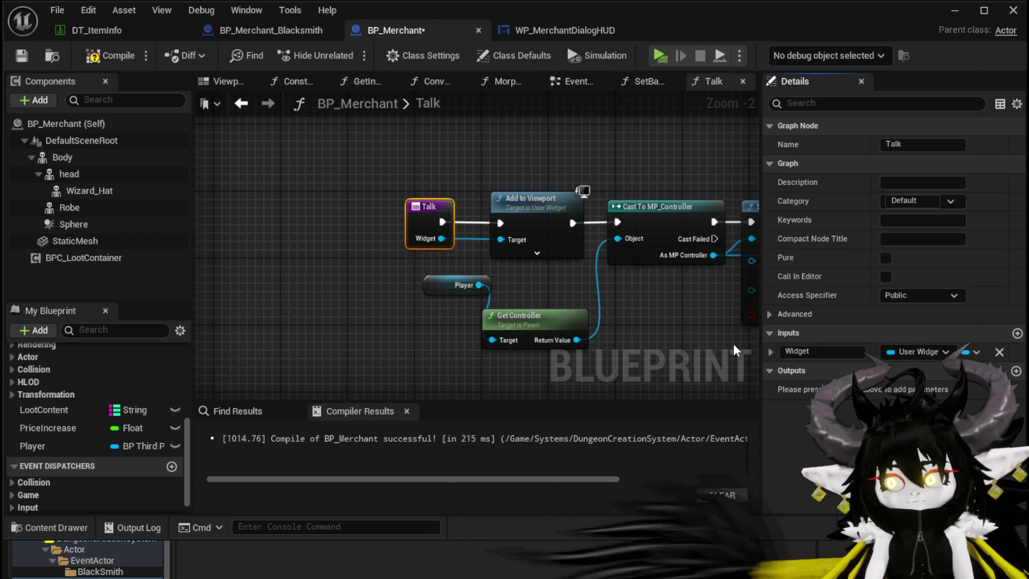
pyautogui.click(110, 56)
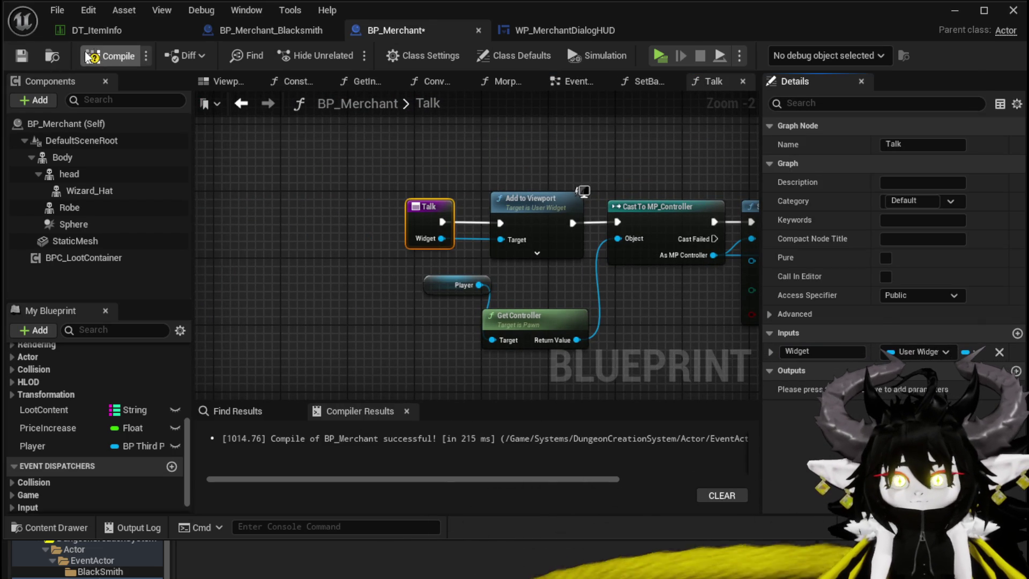
# - Save BP_Merchant, start a play-test, and walk to the merchant to open trading
pyautogui.click(20, 56)
pyautogui.click(955, 10)
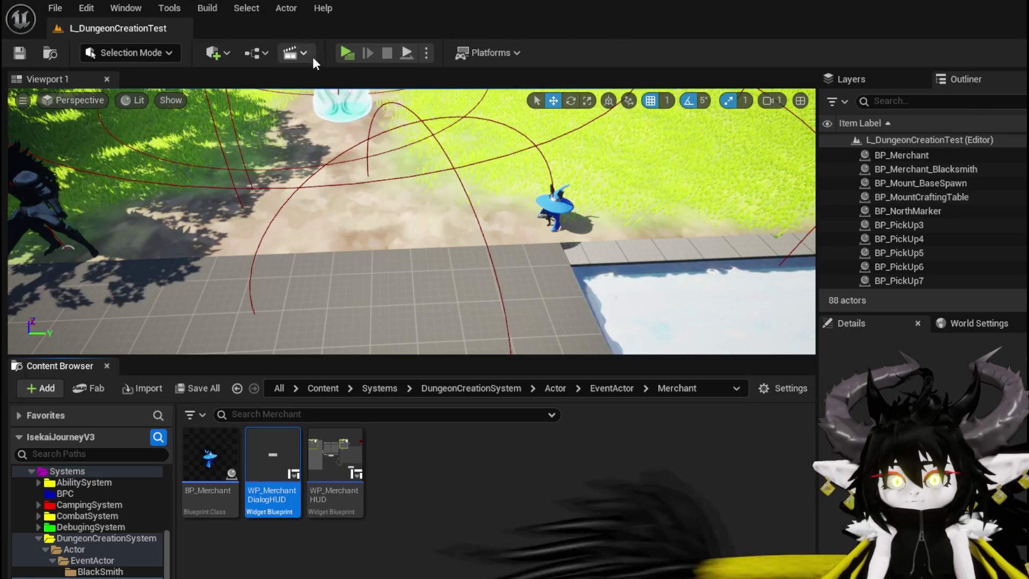
pyautogui.click(312, 57)
pyautogui.press('w')
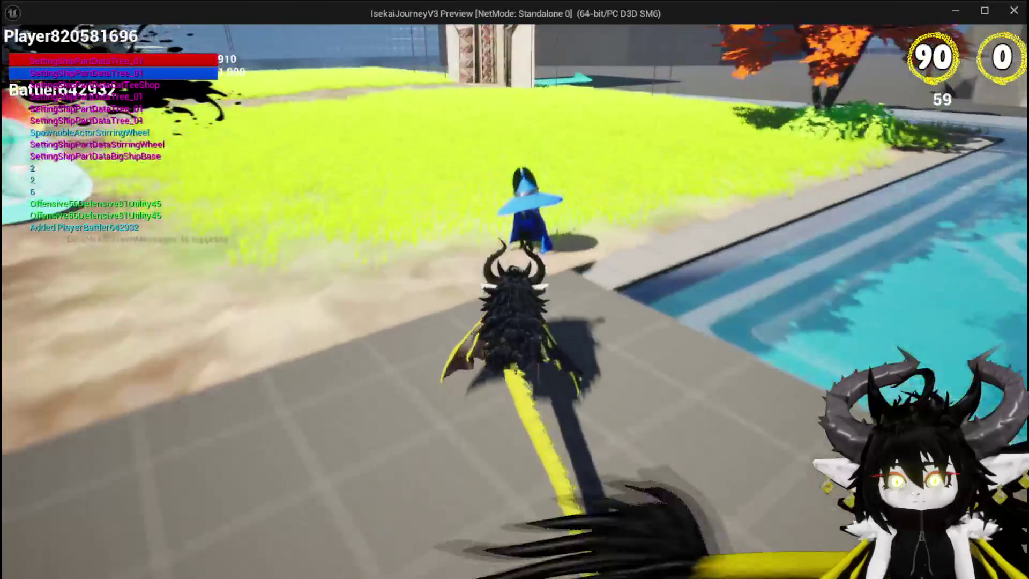
pyautogui.click(512, 307)
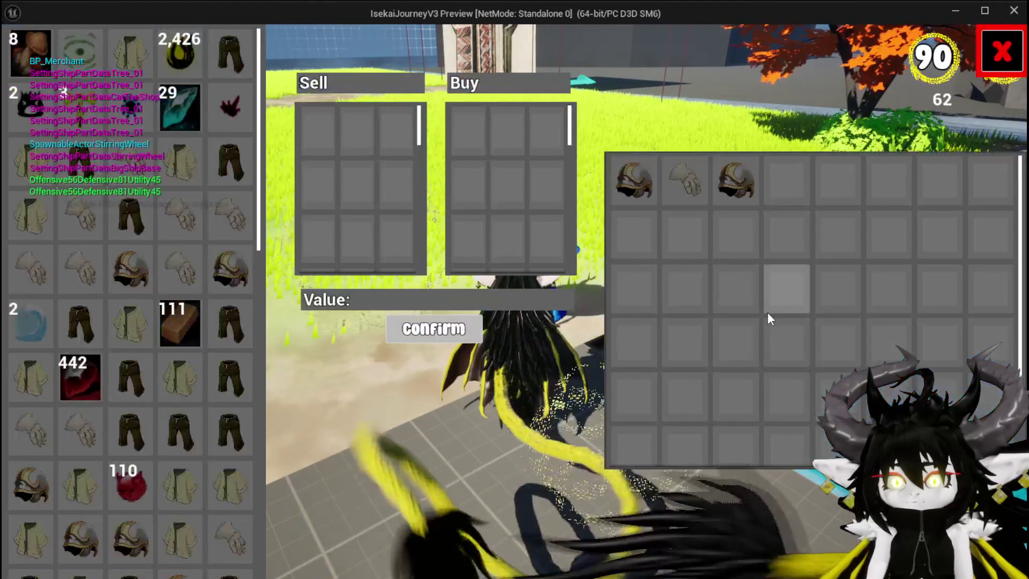
# - Sell the Iron_Legs to the merchant for 114 gold
pyautogui.click(1001, 51)
pyautogui.click(555, 289)
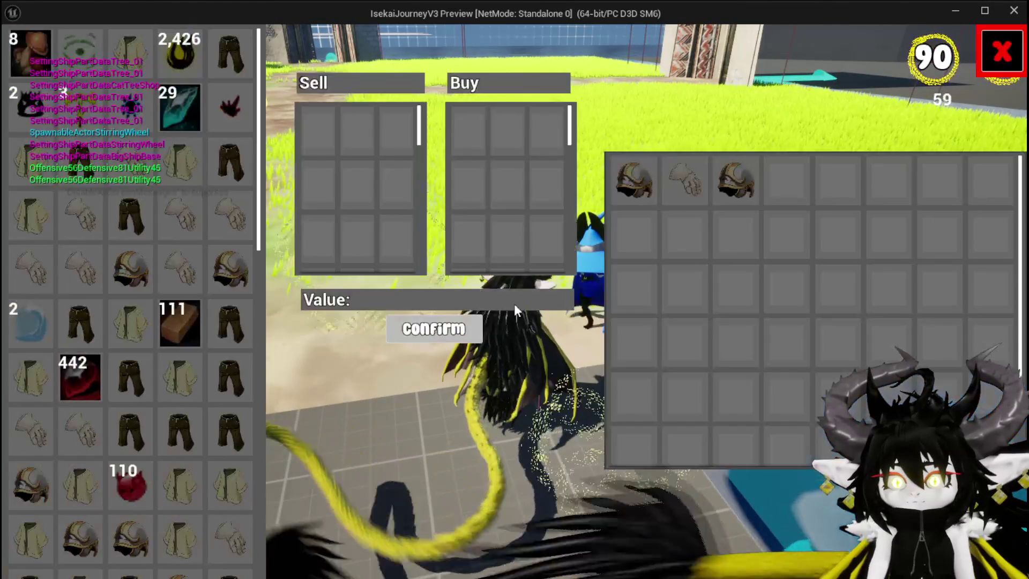
pyautogui.moveTo(247, 176)
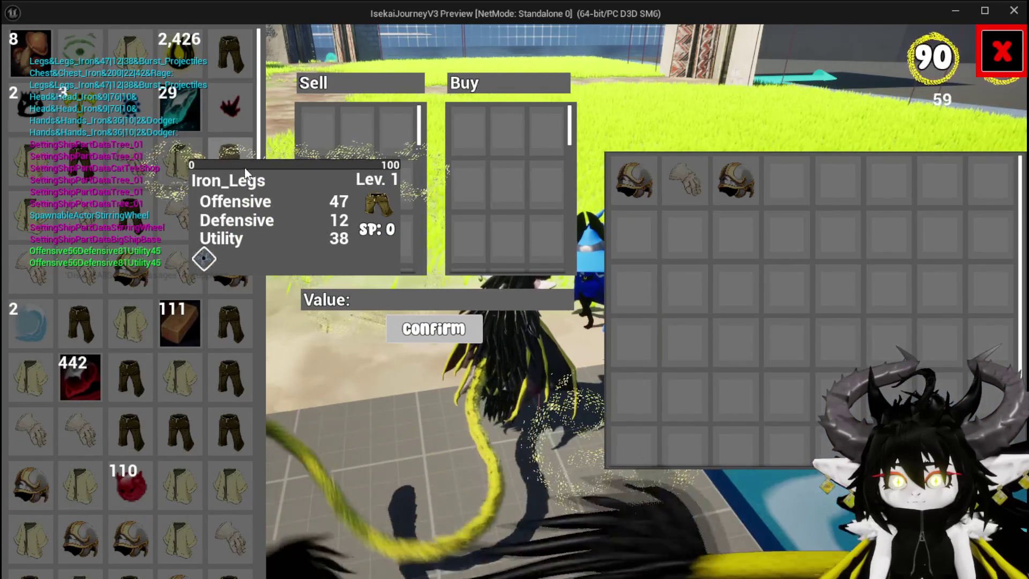
pyautogui.click(248, 176)
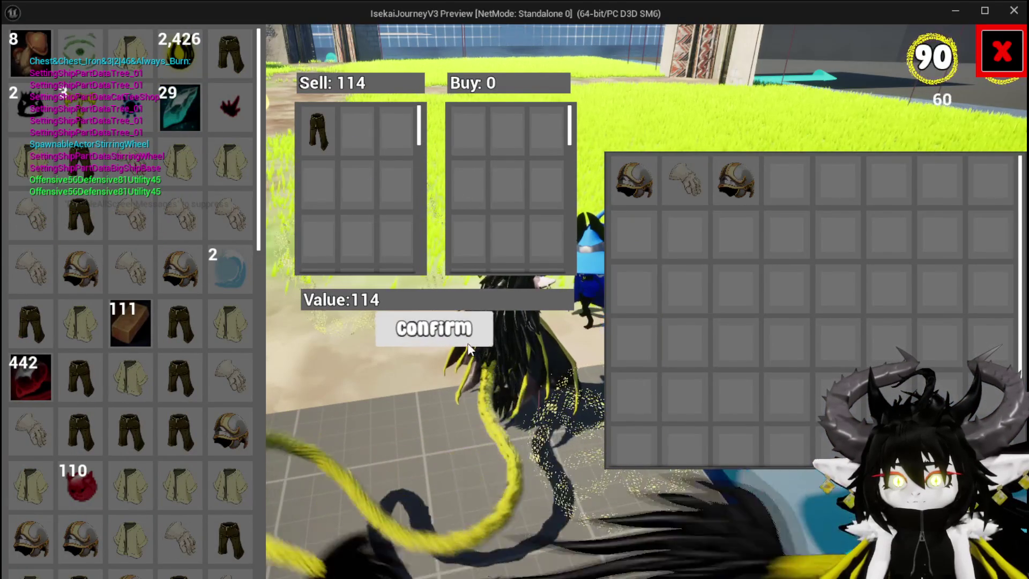
pyautogui.click(434, 329)
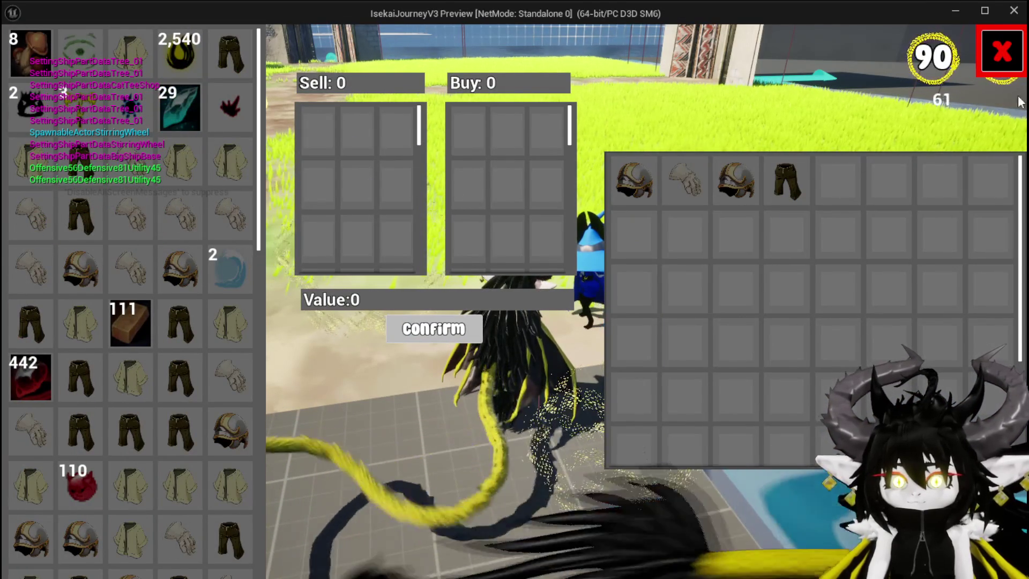
# - Close and reopen the trading HUD to check it toggles correctly
pyautogui.click(994, 66)
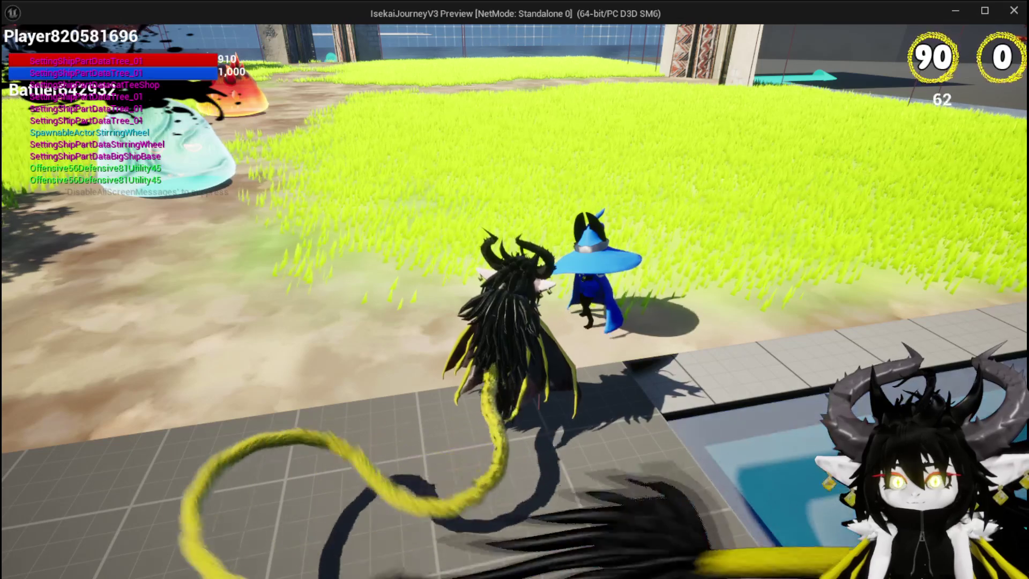
pyautogui.click(515, 317)
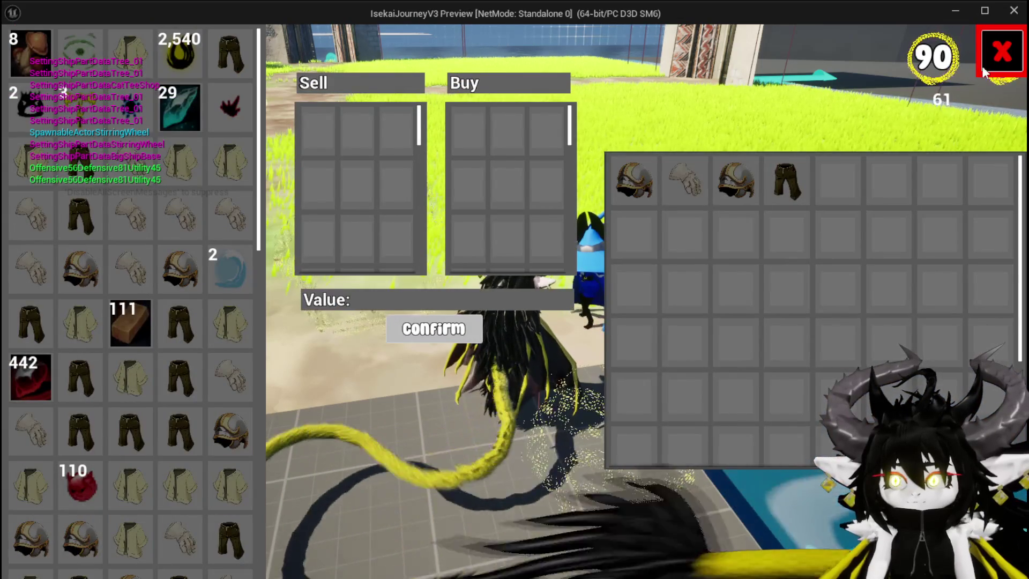
pyautogui.click(981, 66)
pyautogui.press('space')
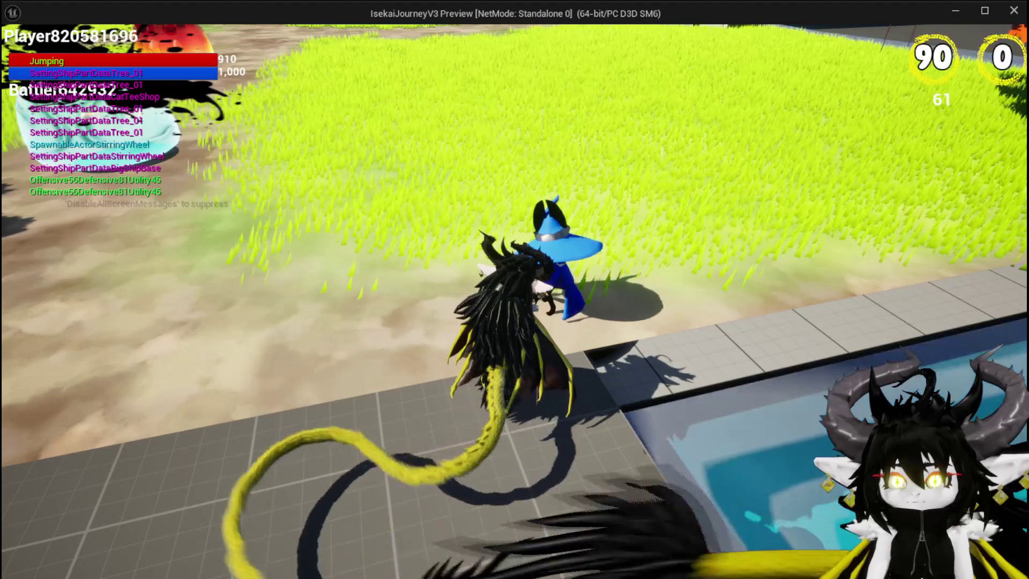
# - Stop the play-test and look over the Talk function's Add to Viewport nodes
pyautogui.press('Escape')
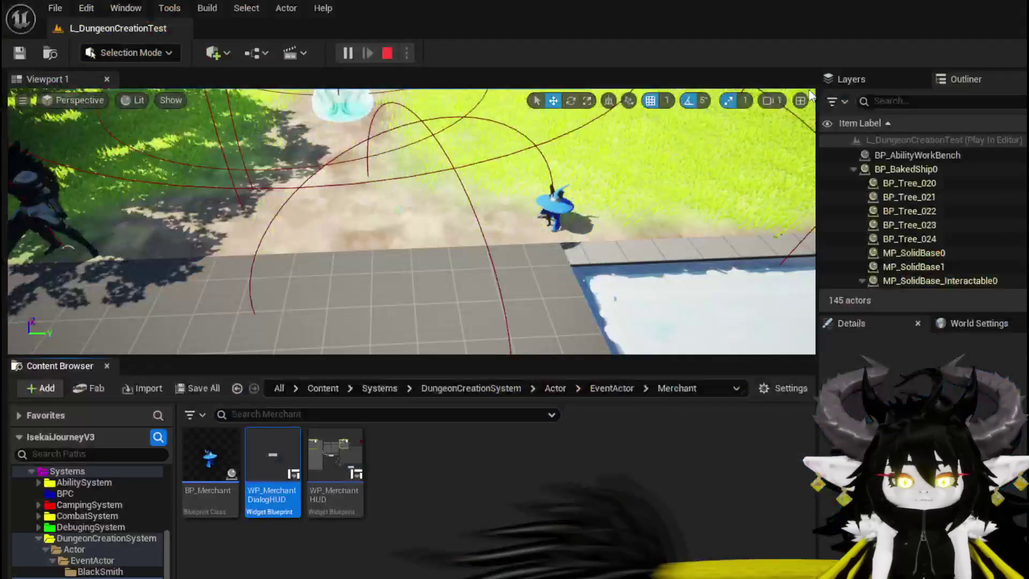
pyautogui.hotkey('ctrl', 's')
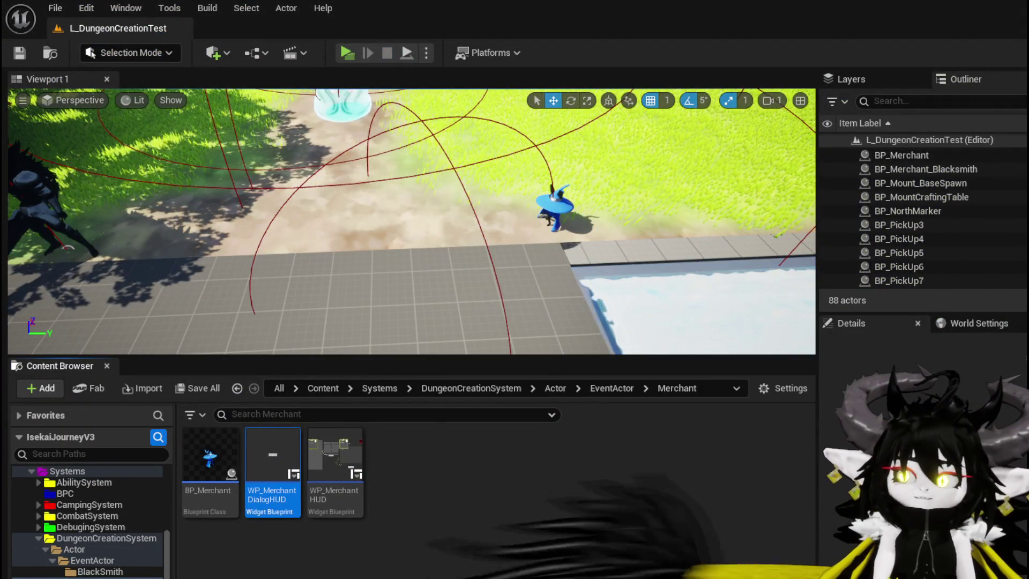
pyautogui.hotkey('alt', 'Tab')
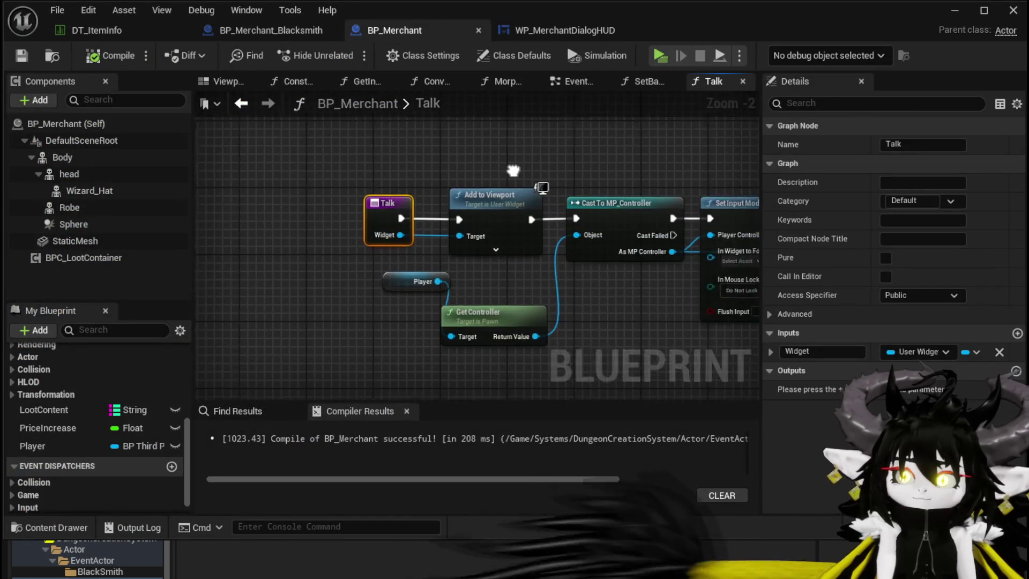
pyautogui.scroll(-4, 427, 185)
pyautogui.scroll(4, 443, 207)
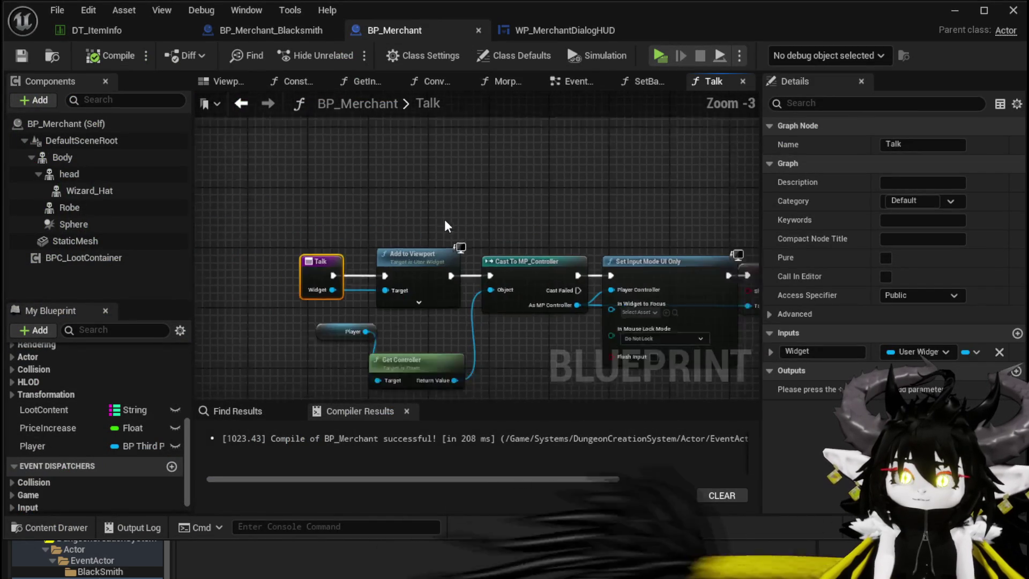
pyautogui.moveTo(475, 189); pyautogui.dragTo(409, 190)
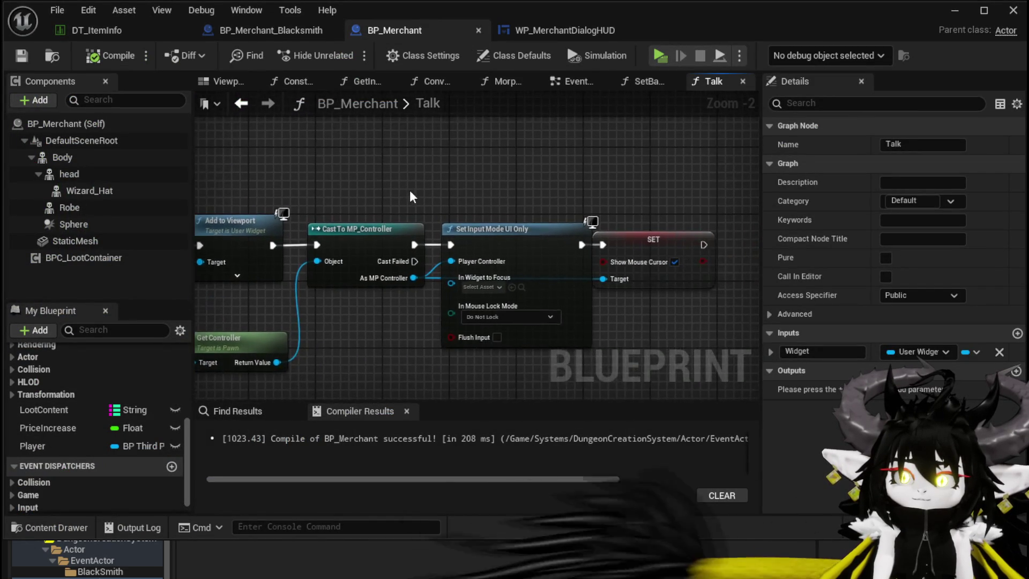
pyautogui.scroll(-7, 252, 301)
pyautogui.moveTo(218, 305); pyautogui.dragTo(387, 261)
pyautogui.scroll(8, 386, 262)
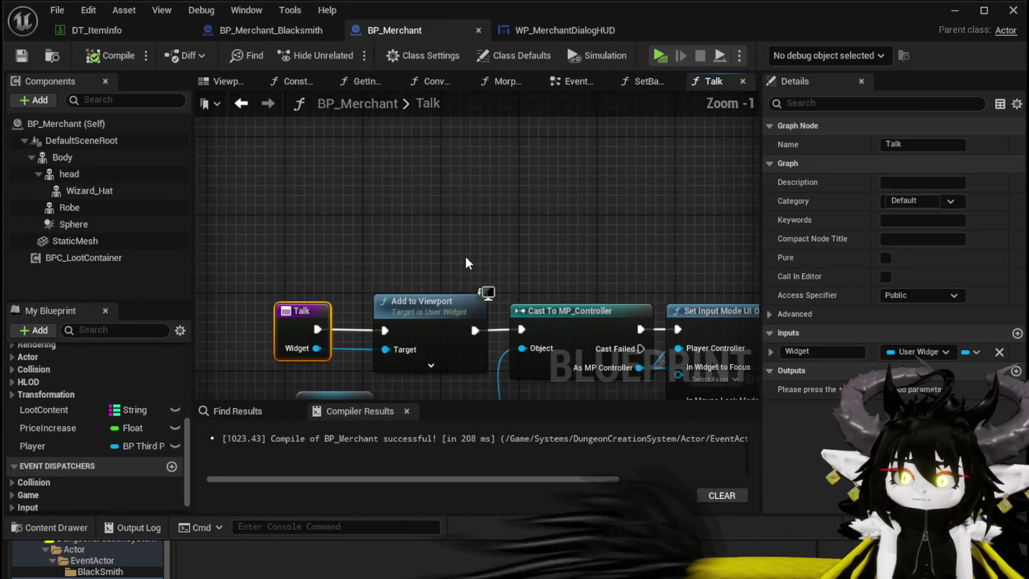
pyautogui.moveTo(466, 256)
pyautogui.mouseDown()
pyautogui.moveTo(392, 102)
pyautogui.moveTo(615, 106)
pyautogui.mouseUp()
# - In the event graph, review the CreateMerchentUI and Create Widget nodes
pyautogui.click(571, 81)
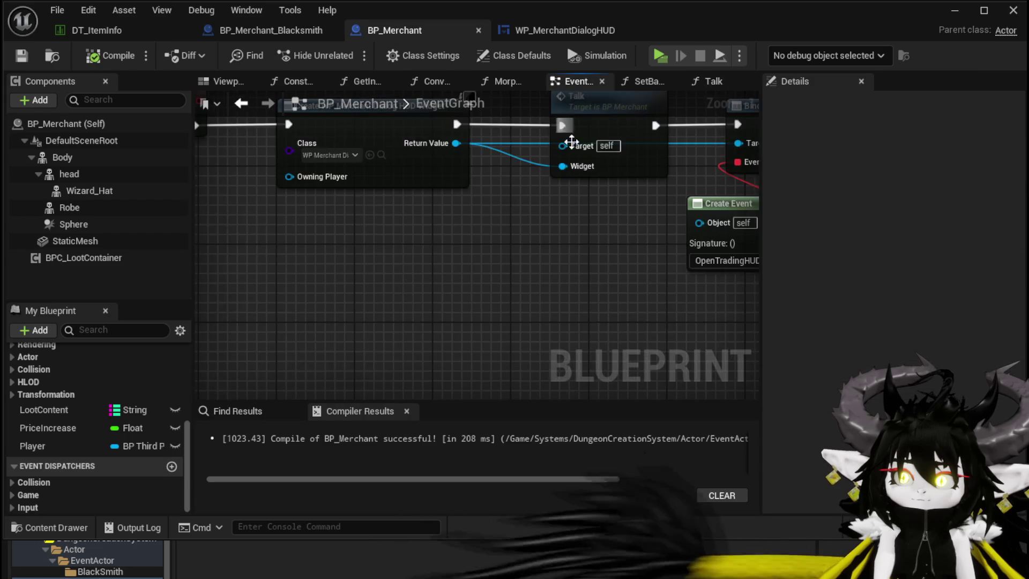
pyautogui.scroll(-3, 501, 236)
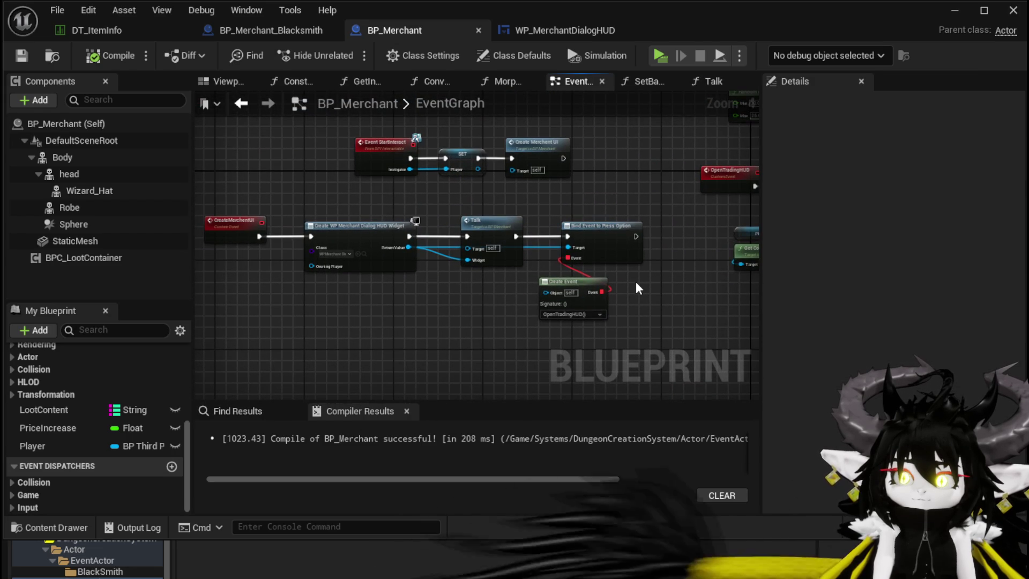
pyautogui.scroll(1, 224, 326)
pyautogui.moveTo(224, 327); pyautogui.dragTo(371, 315)
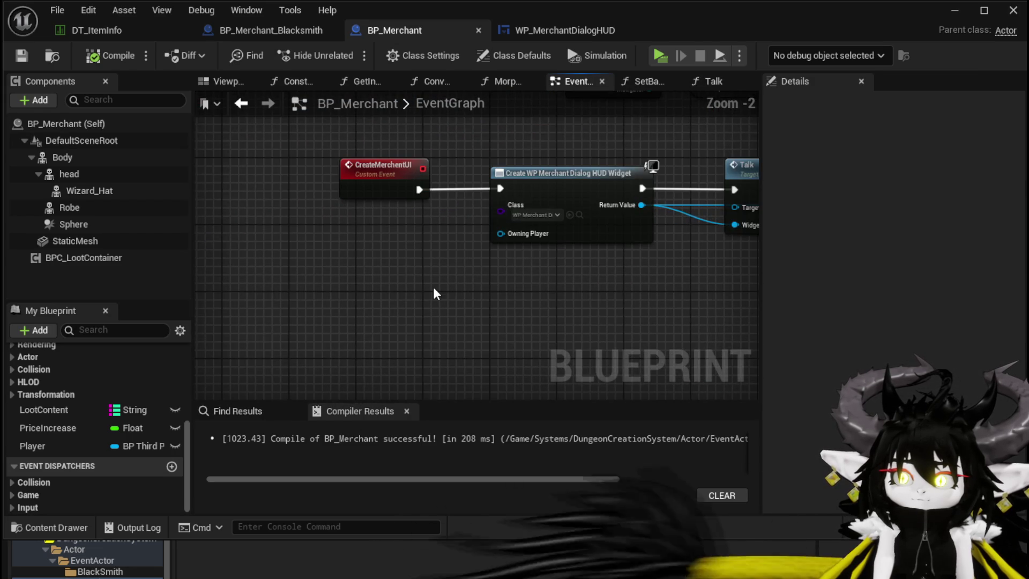
pyautogui.scroll(1, 433, 288)
pyautogui.moveTo(433, 287); pyautogui.dragTo(258, 312)
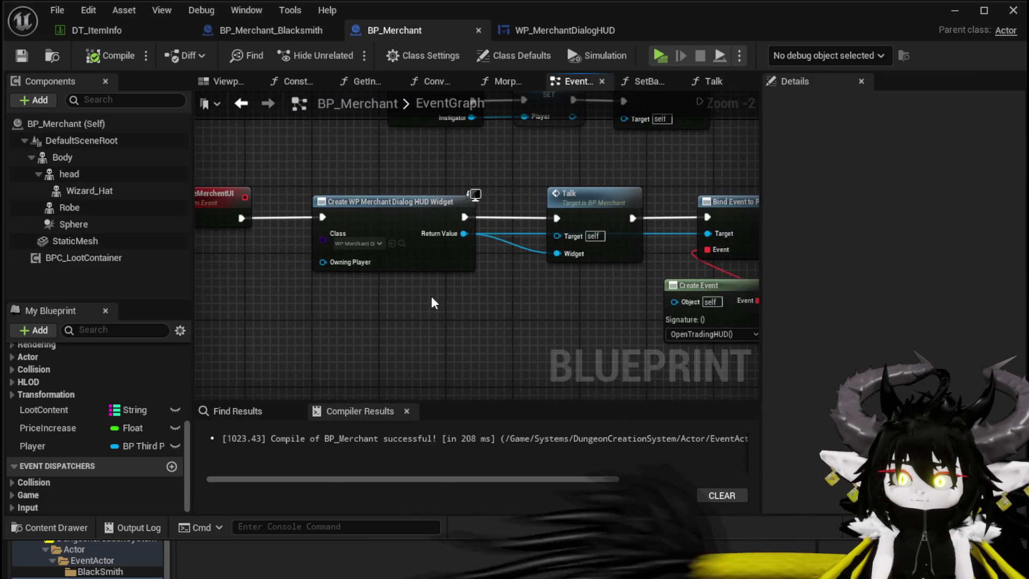
pyautogui.scroll(-3, 451, 291)
# - Trace the OpenTradingHUD chain through Bind Event, Branch, Update Box and Set Visibility
pyautogui.moveTo(633, 252); pyautogui.dragTo(204, 256)
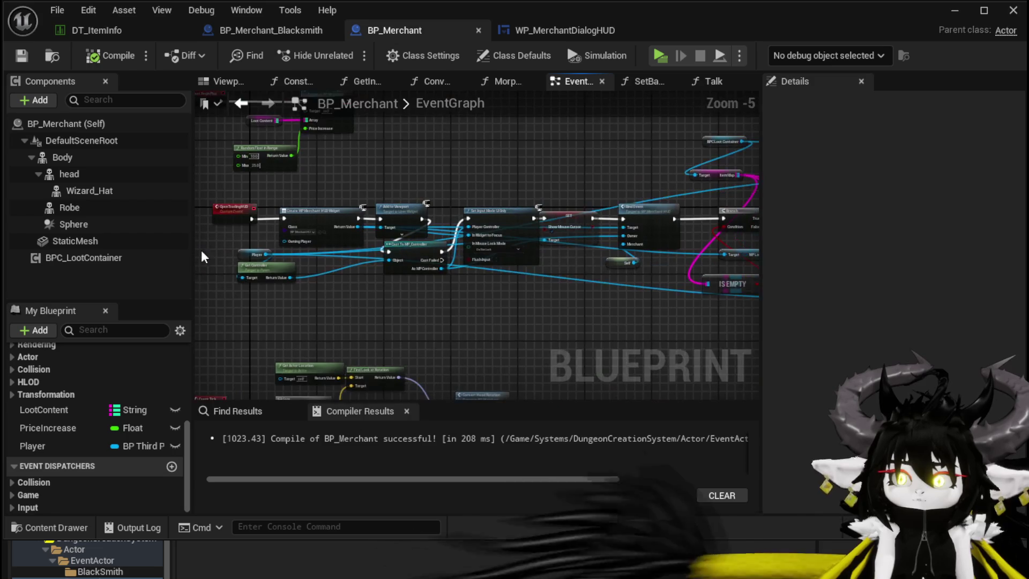
pyautogui.scroll(1, 452, 298)
pyautogui.moveTo(453, 298); pyautogui.dragTo(472, 303)
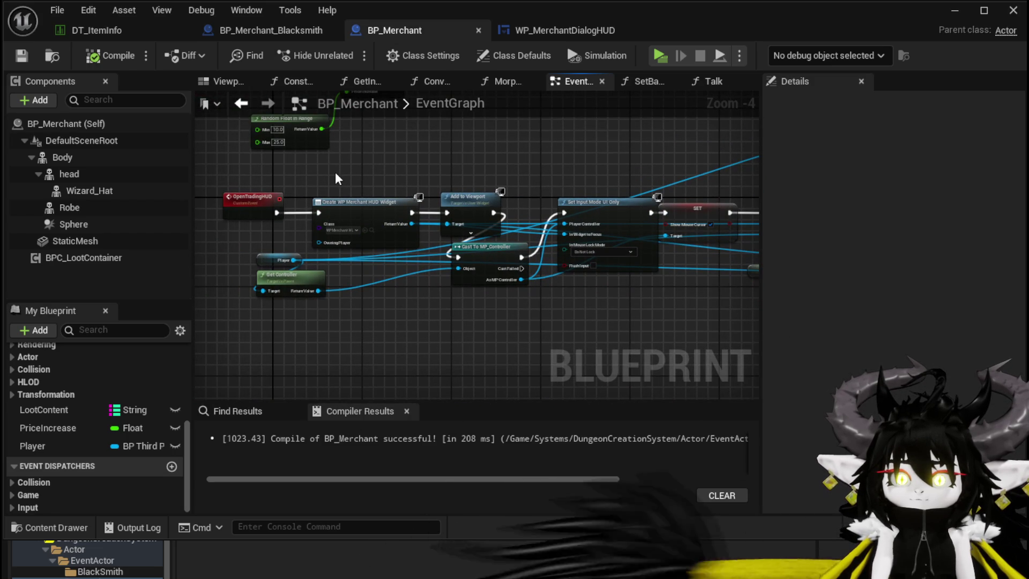
pyautogui.moveTo(547, 170); pyautogui.dragTo(208, 190)
pyautogui.moveTo(644, 215); pyautogui.dragTo(398, 198)
pyautogui.moveTo(708, 228)
pyautogui.mouseDown()
pyautogui.moveTo(626, 202)
pyautogui.moveTo(643, 265)
pyautogui.moveTo(585, 217)
pyautogui.mouseUp()
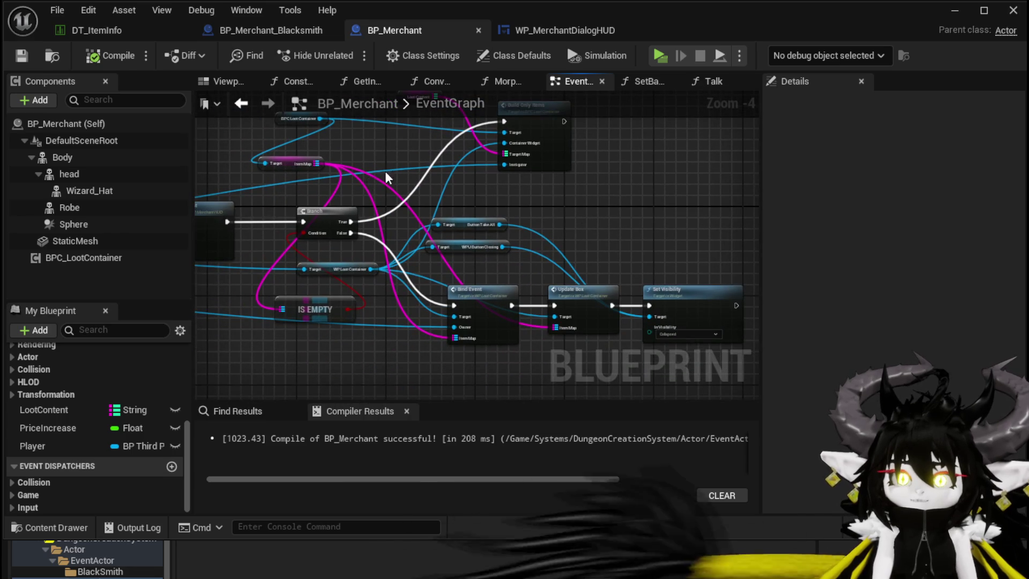
pyautogui.moveTo(384, 171)
pyautogui.mouseDown()
pyautogui.moveTo(739, 107)
pyautogui.moveTo(756, 115)
pyautogui.moveTo(481, 175)
pyautogui.mouseUp()
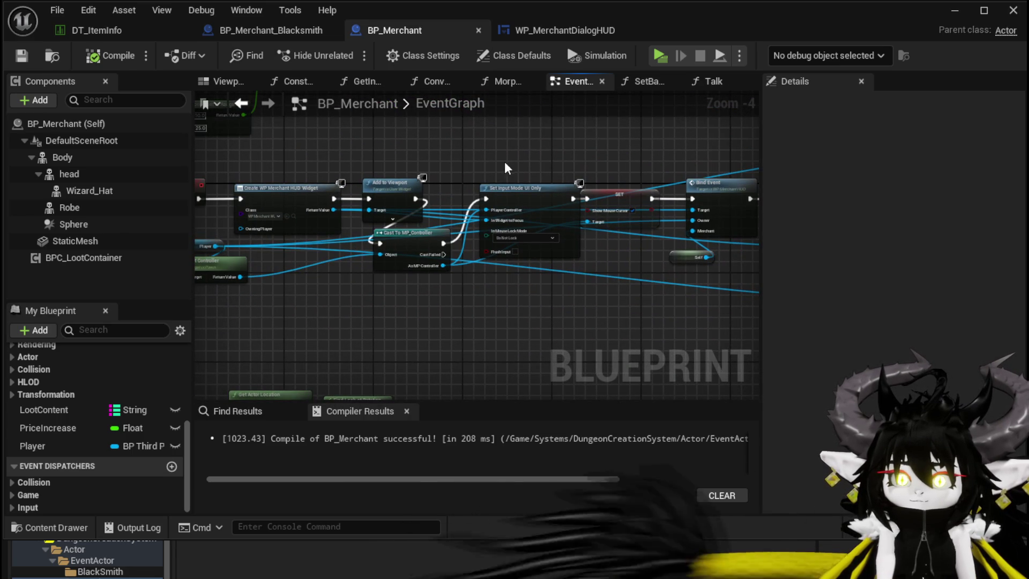
# - Check WP_MerchantDialogHUD's designer layout and graph, then go back to BP_Merchant
pyautogui.click(539, 31)
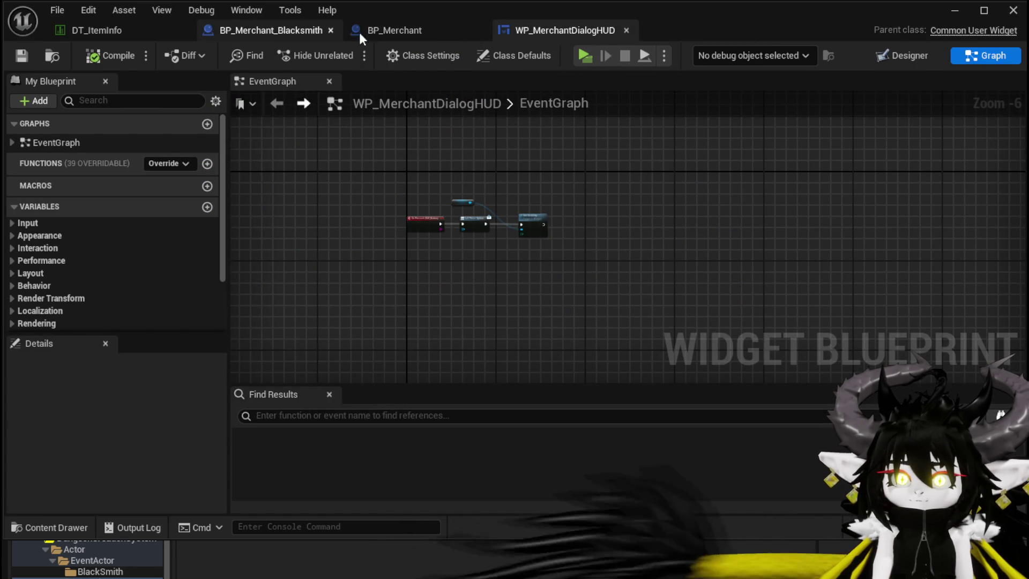
pyautogui.click(905, 55)
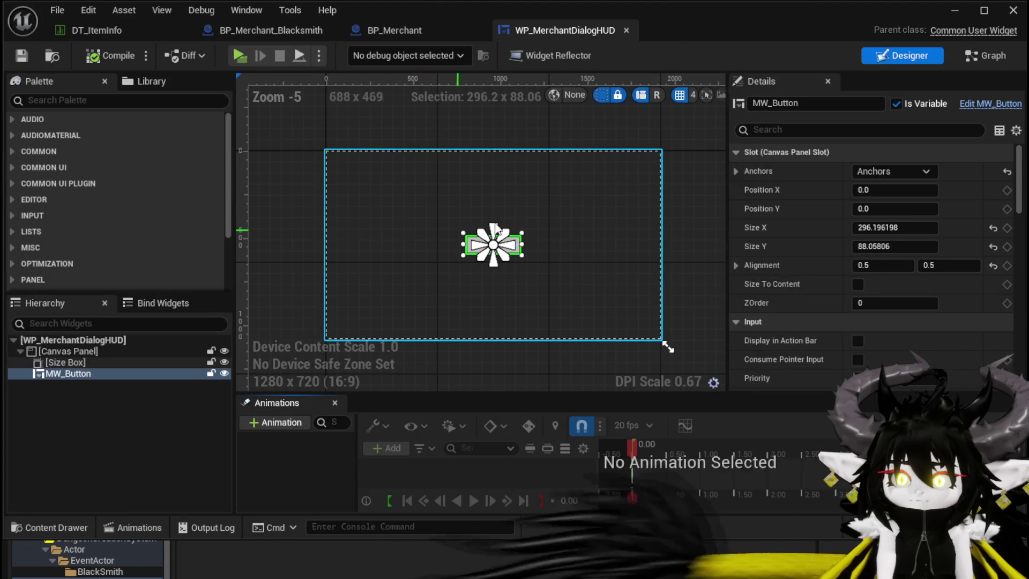
pyautogui.doubleClick(479, 257)
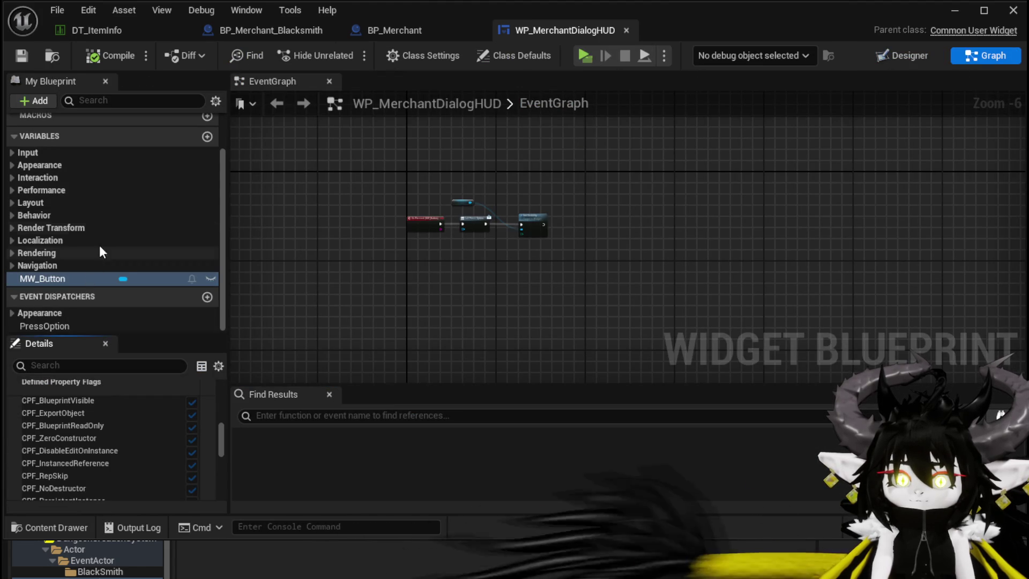
pyautogui.click(393, 30)
# - Open WP_MerchantHUD and select its red X WPU_Button_Closing button
pyautogui.click(955, 12)
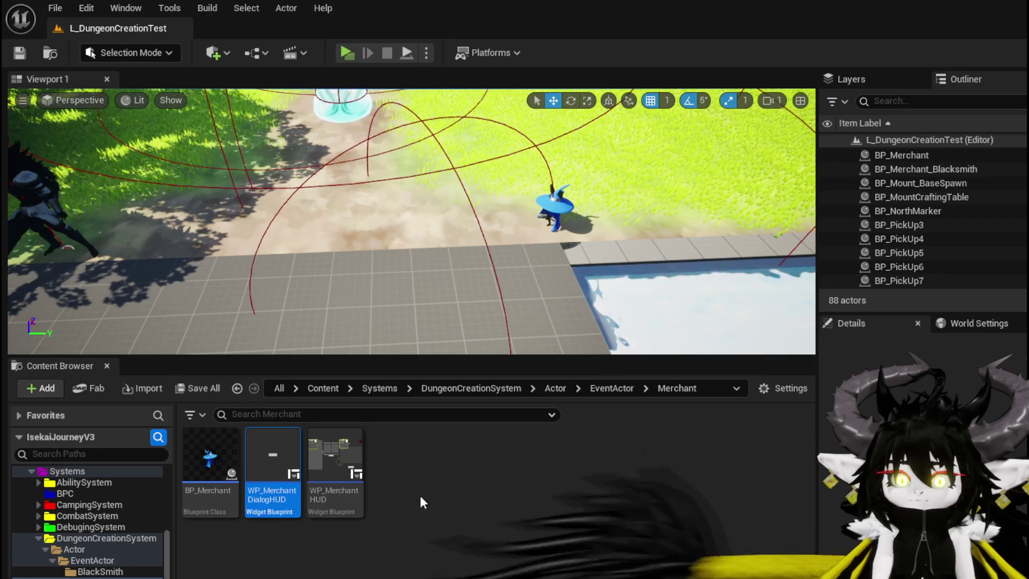
pyautogui.doubleClick(336, 475)
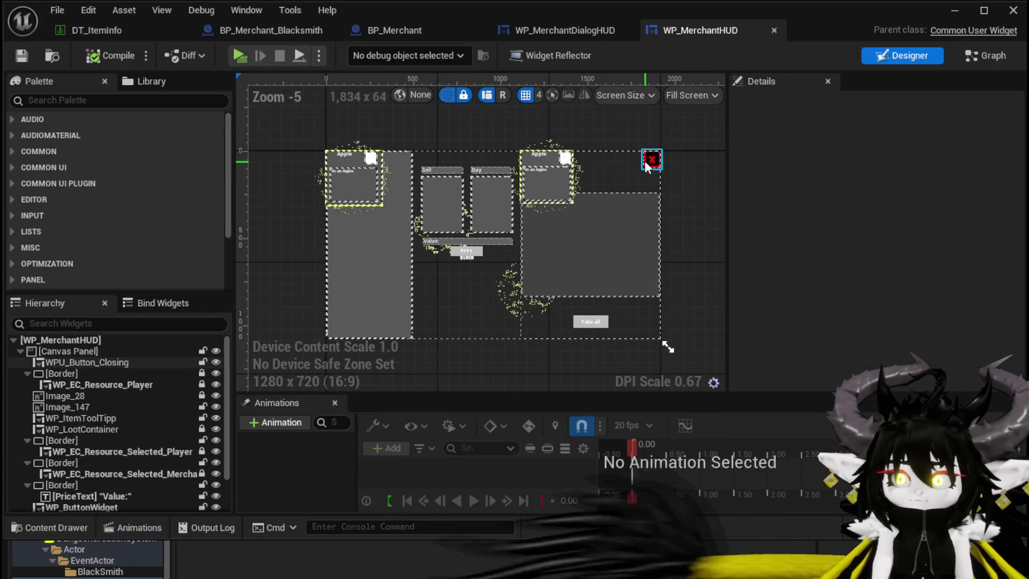
pyautogui.click(648, 160)
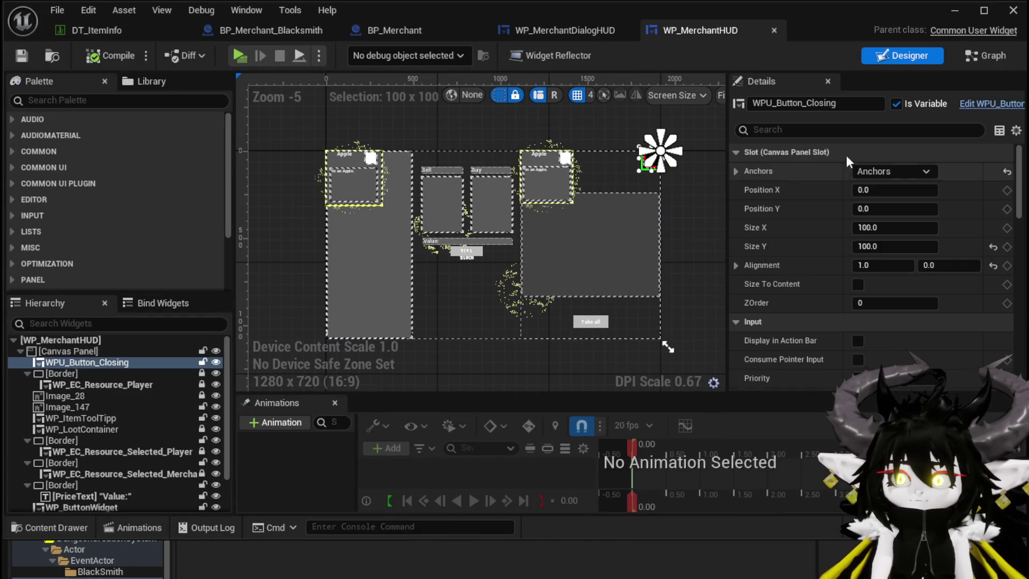
pyautogui.click(990, 58)
pyautogui.click(911, 57)
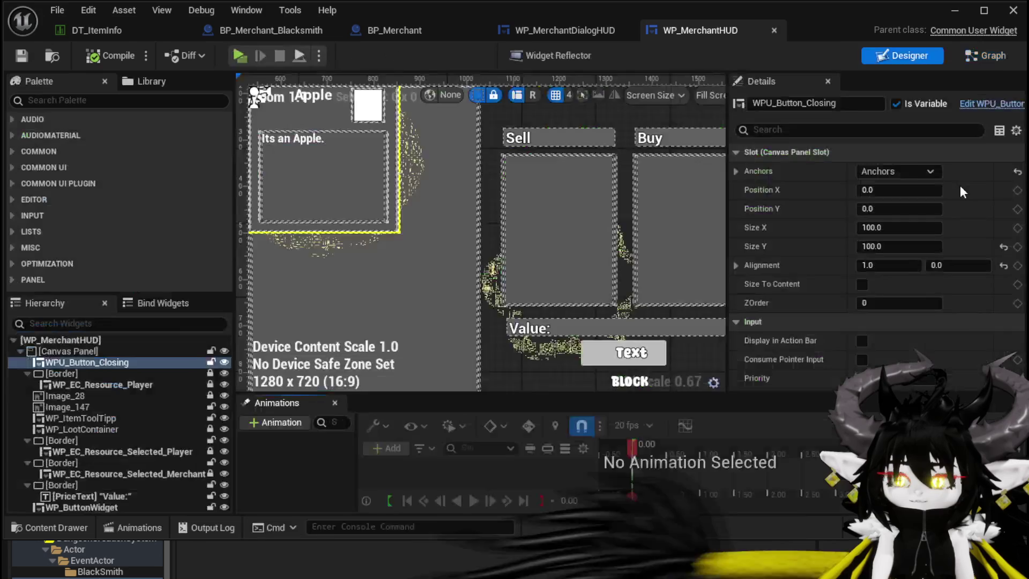
# - Open WP_MerchantHUD's event graph and move the Self and Owner nodes up and left
pyautogui.hotkey('ctrl', 'shift', 'g')
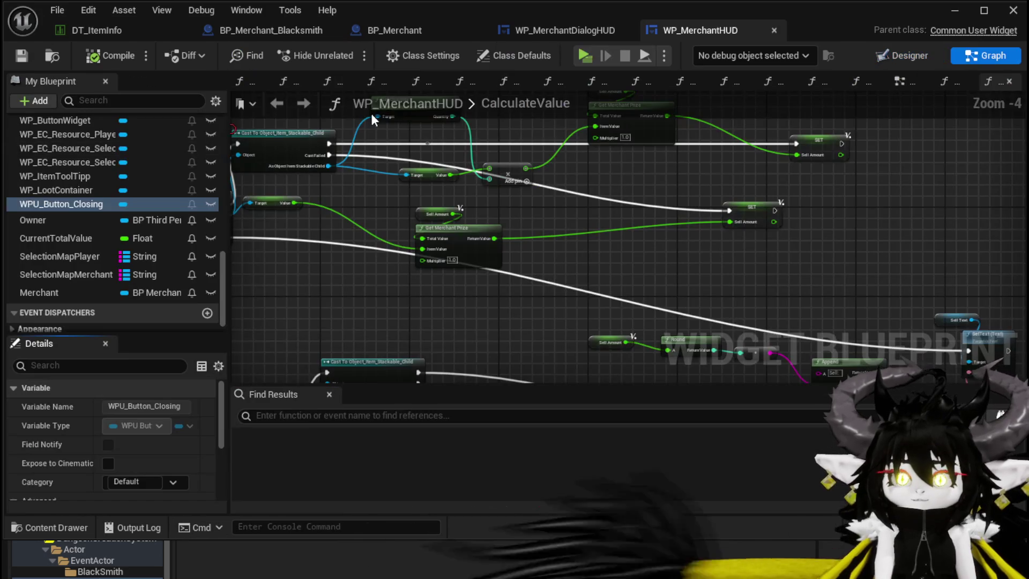
pyautogui.click(896, 85)
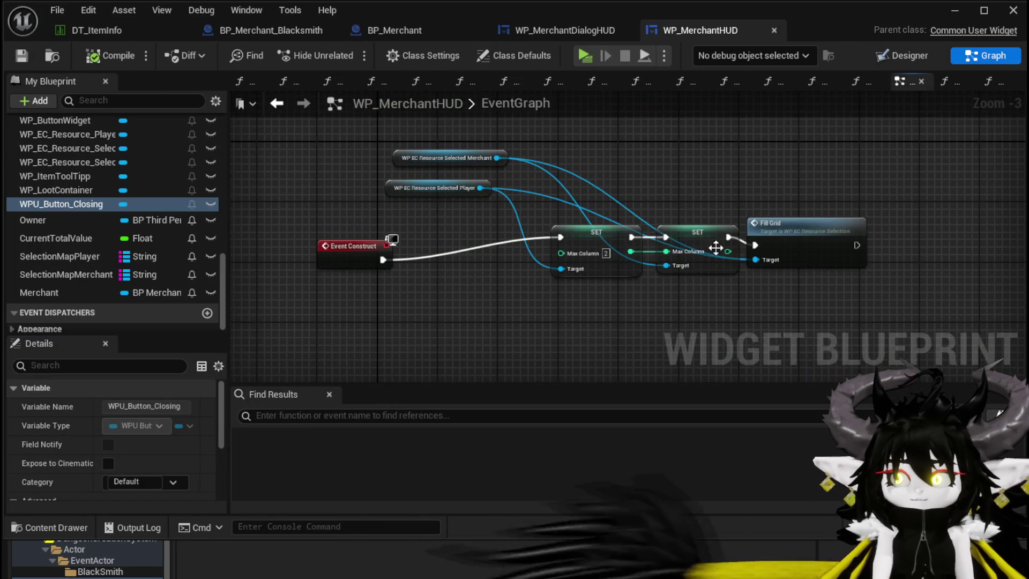
pyautogui.scroll(-9, 388, 279)
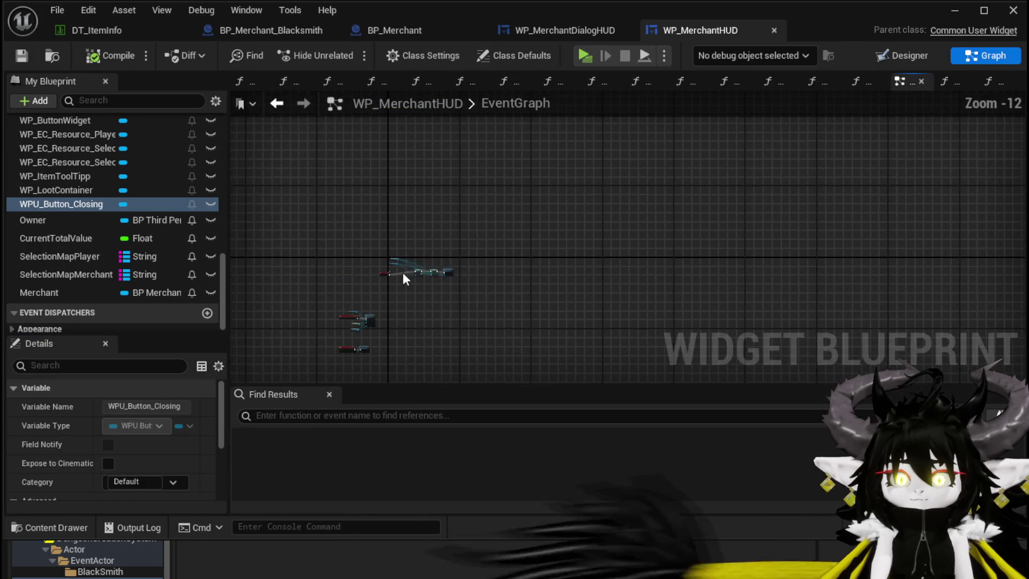
pyautogui.scroll(10, 435, 188)
pyautogui.scroll(3, 436, 187)
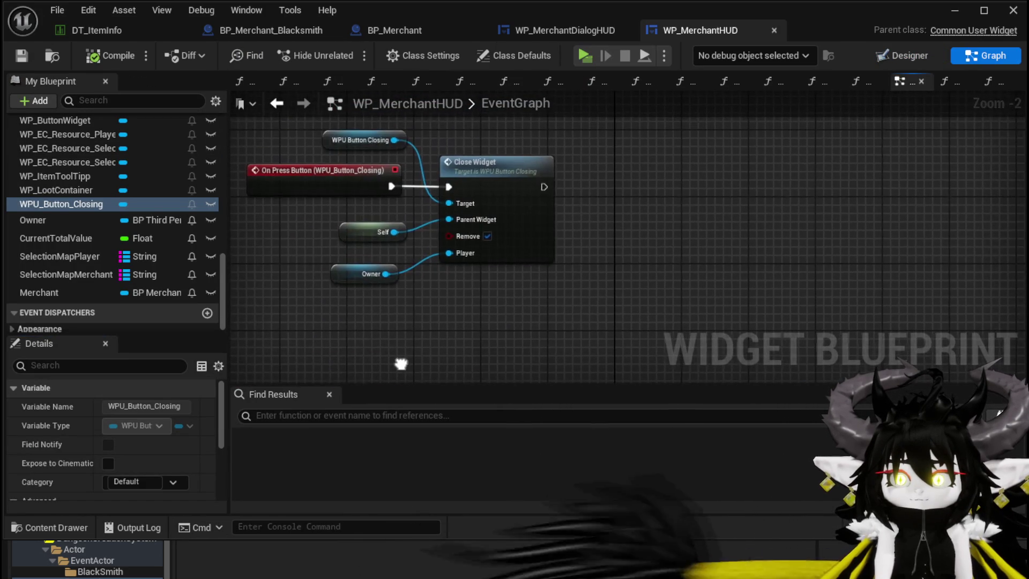
pyautogui.moveTo(558, 262); pyautogui.dragTo(555, 309)
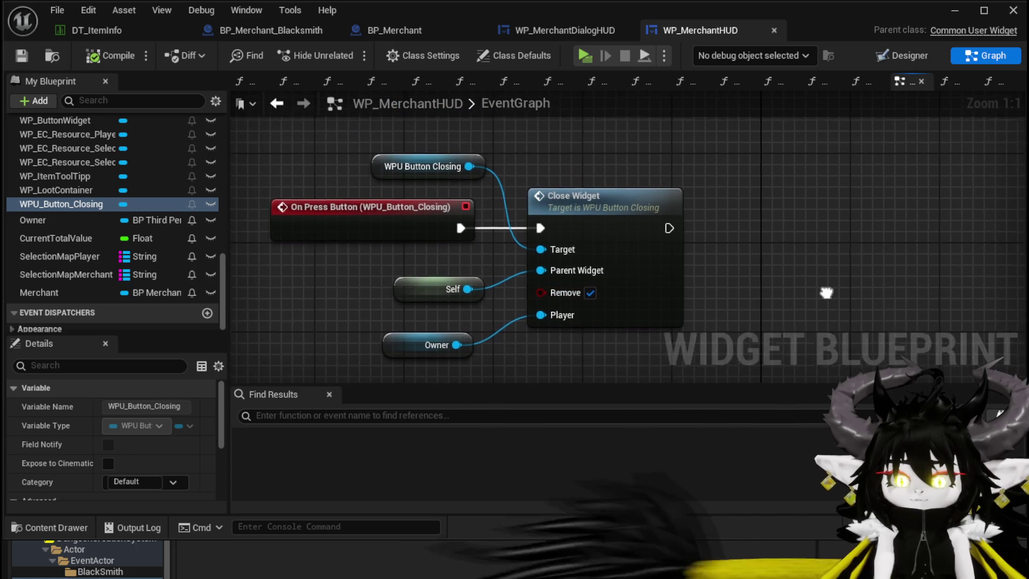
pyautogui.moveTo(419, 301); pyautogui.dragTo(396, 282)
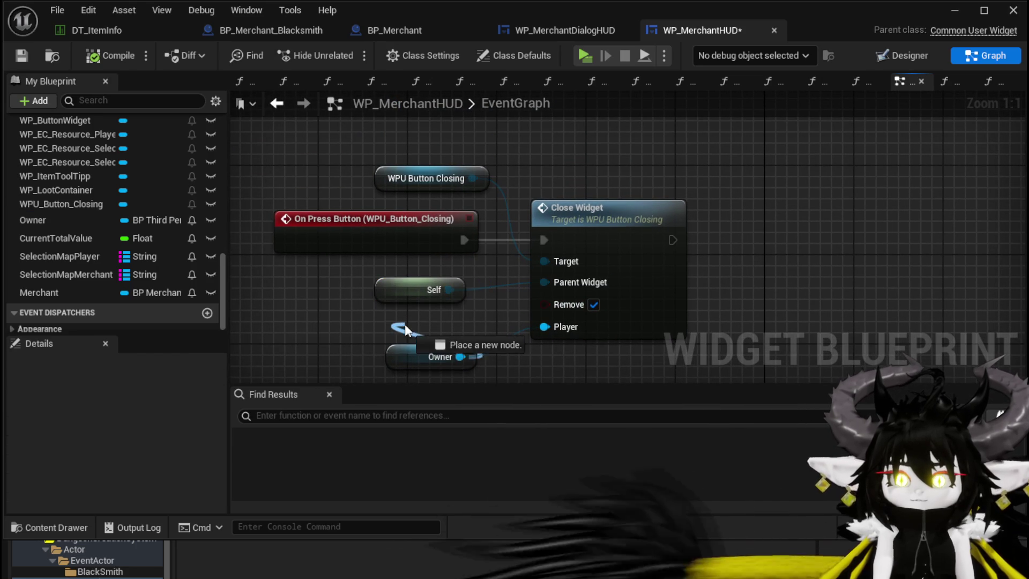
pyautogui.moveTo(421, 366); pyautogui.dragTo(398, 334)
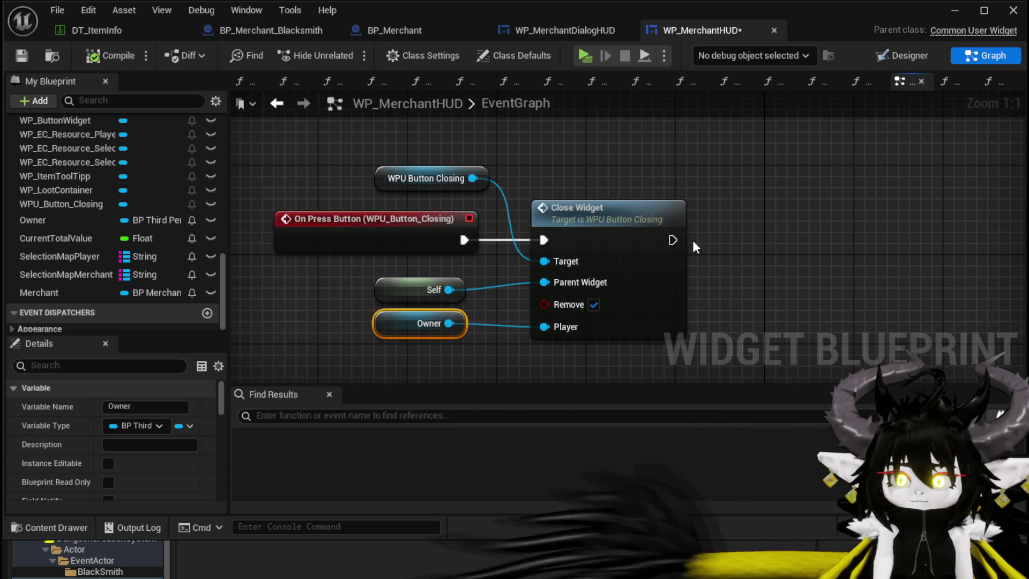
# - Add a Collect Garbage node after Close Widget's execution output
pyautogui.moveTo(672, 240); pyautogui.dragTo(809, 242)
pyautogui.write('collect')
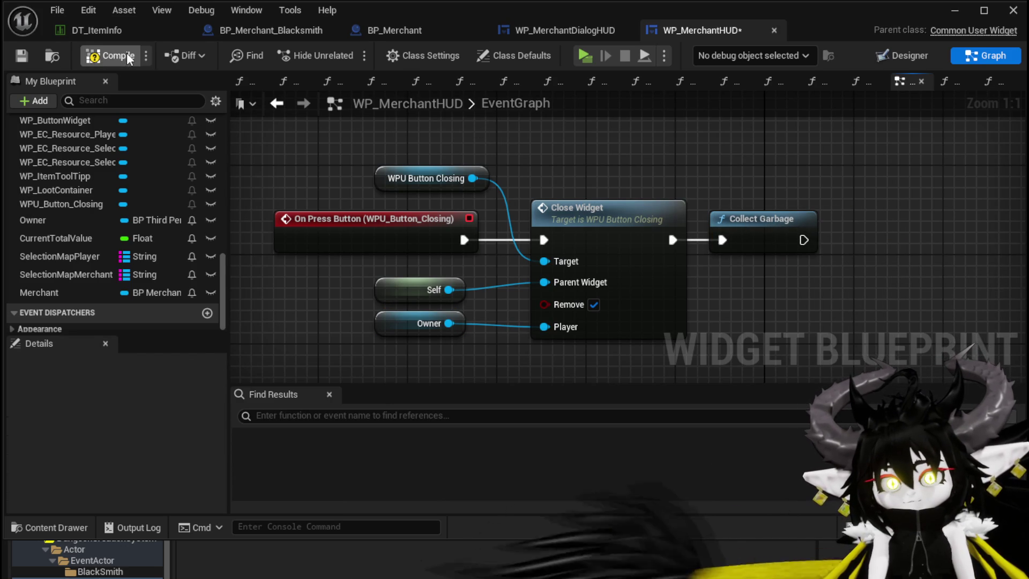
pyautogui.click(957, 11)
# - Play-test in Standalone by opening and closing the merchant's Trade window, then save L_DungeonCreationTest
pyautogui.click(342, 48)
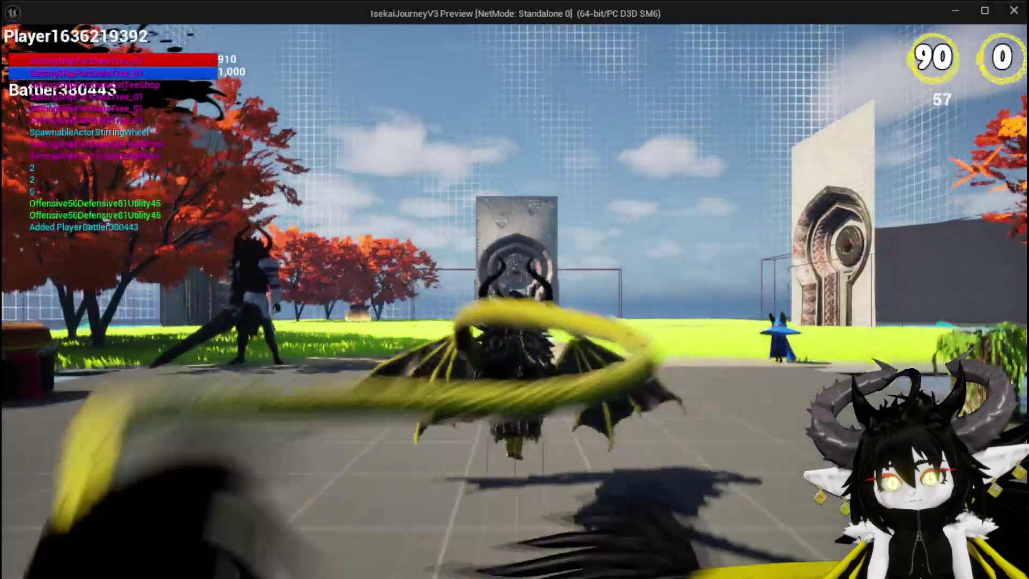
pyautogui.press('w')
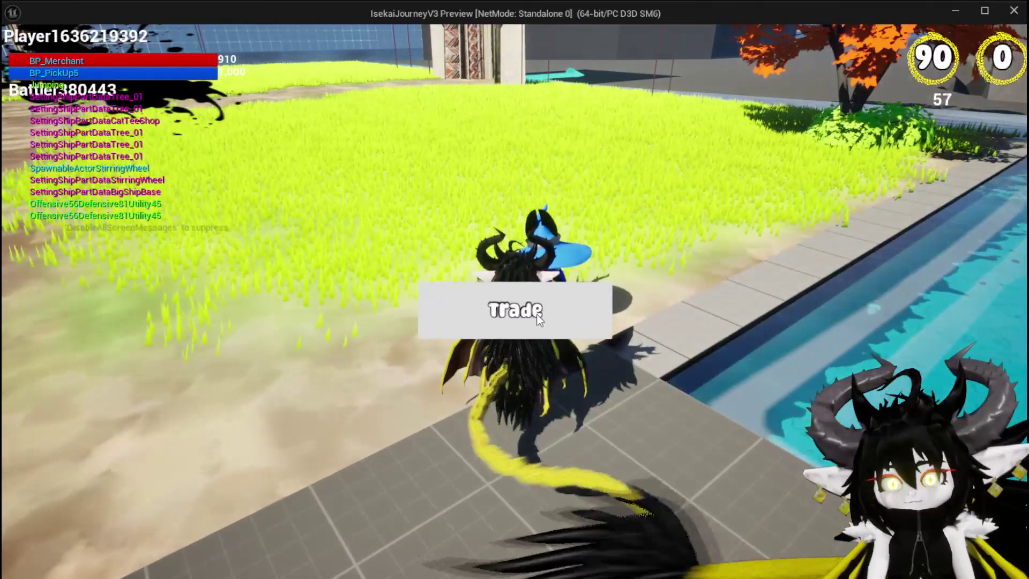
pyautogui.press('e')
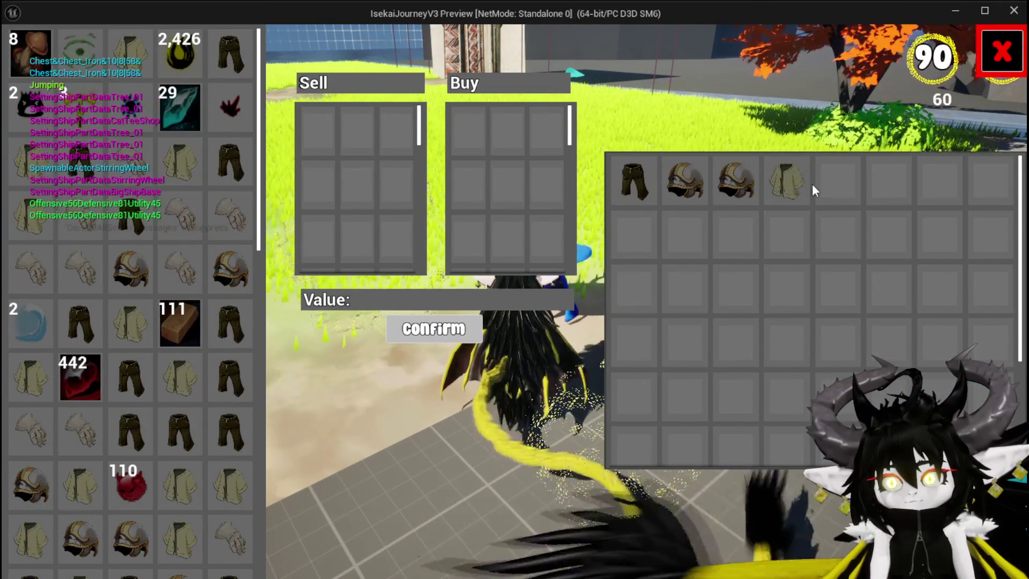
pyautogui.moveTo(787, 188)
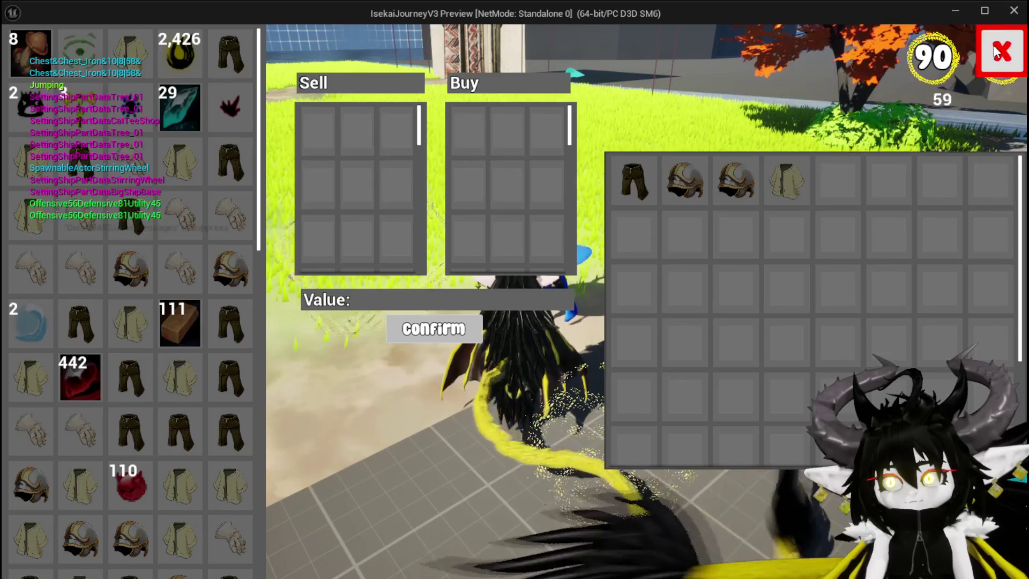
pyautogui.click(1002, 51)
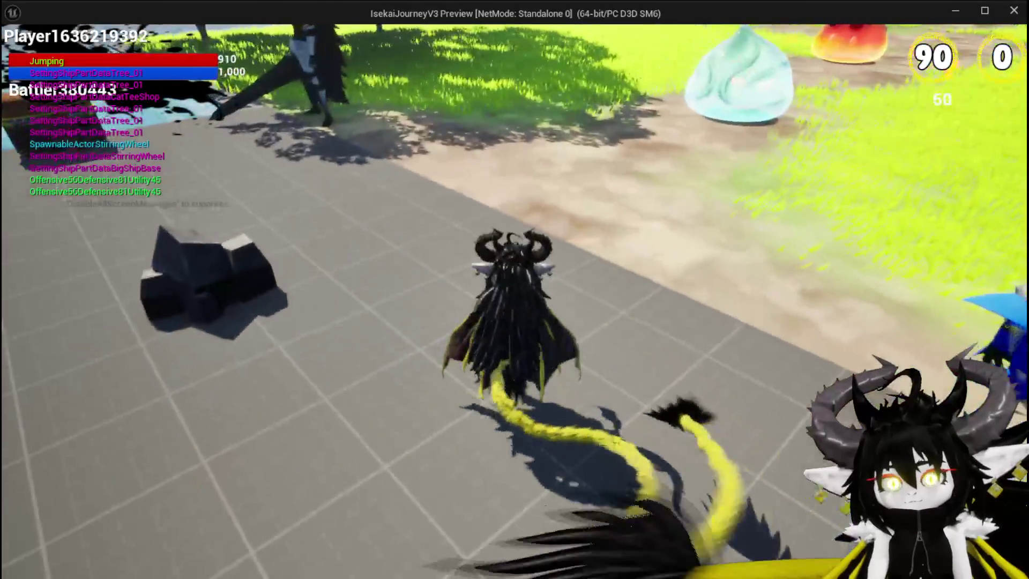
pyautogui.press('Escape')
pyautogui.hotkey('ctrl', 's')
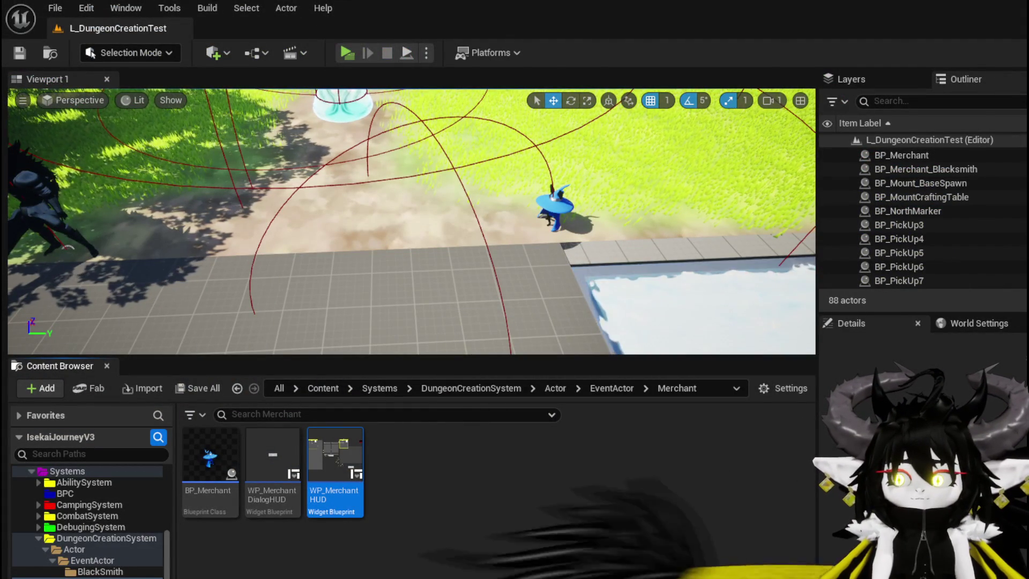
# - Find the Create WP Merchant Dialog HUD Widget node in BP_Merchant and trial a 'Size box' search from its Return Value
pyautogui.hotkey('alt', 'Tab')
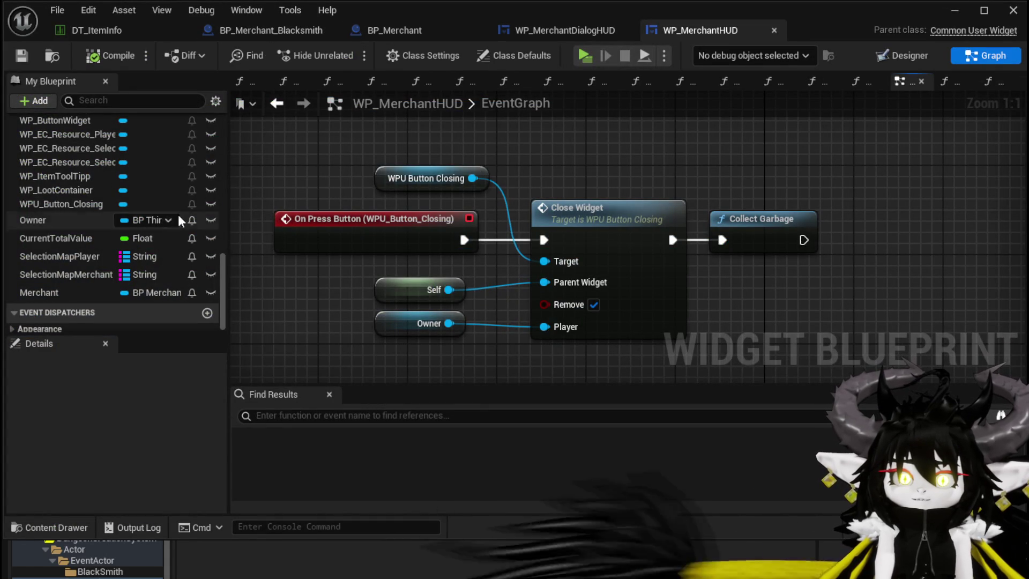
pyautogui.click(373, 31)
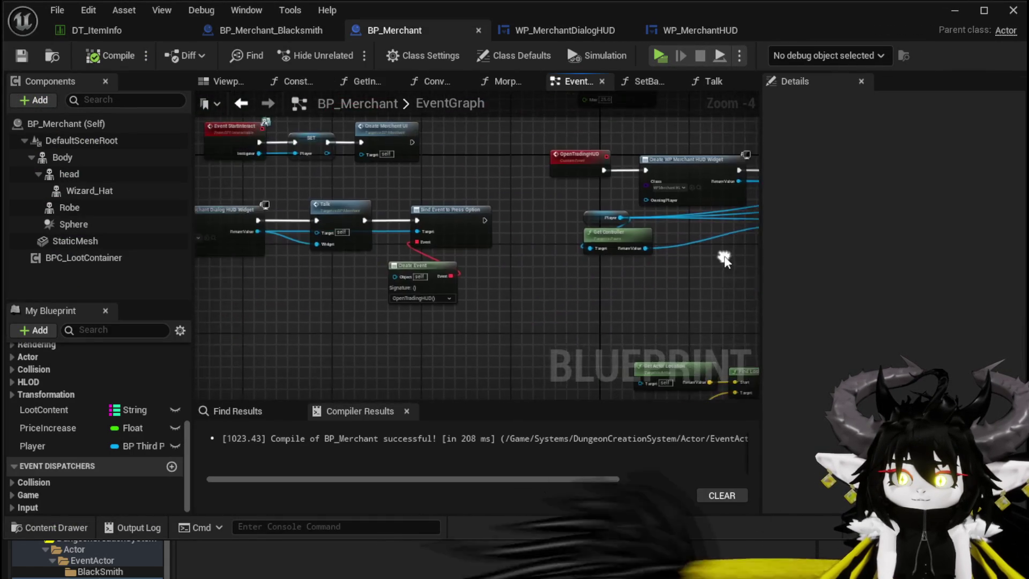
pyautogui.scroll(3, 489, 233)
pyautogui.moveTo(562, 212)
pyautogui.mouseDown()
pyautogui.moveTo(414, 168)
pyautogui.moveTo(378, 178)
pyautogui.mouseUp()
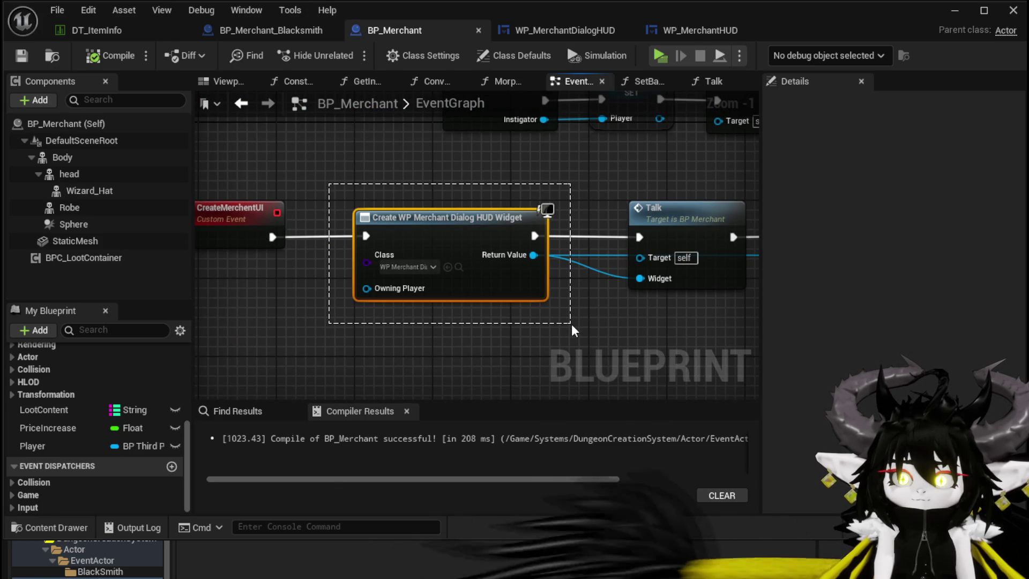
pyautogui.moveTo(571, 323); pyautogui.dragTo(571, 324)
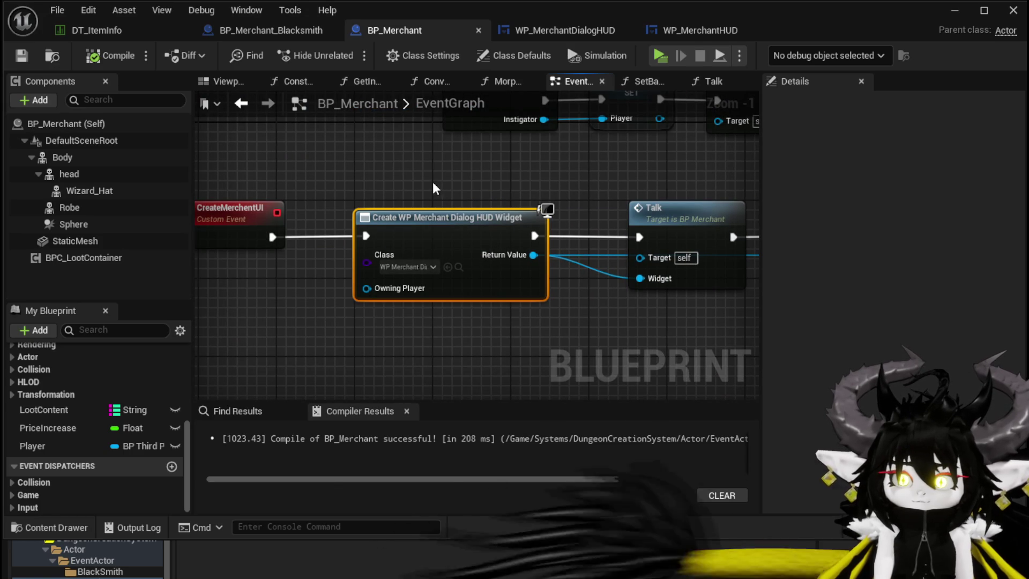
pyautogui.moveTo(361, 226); pyautogui.dragTo(157, 249)
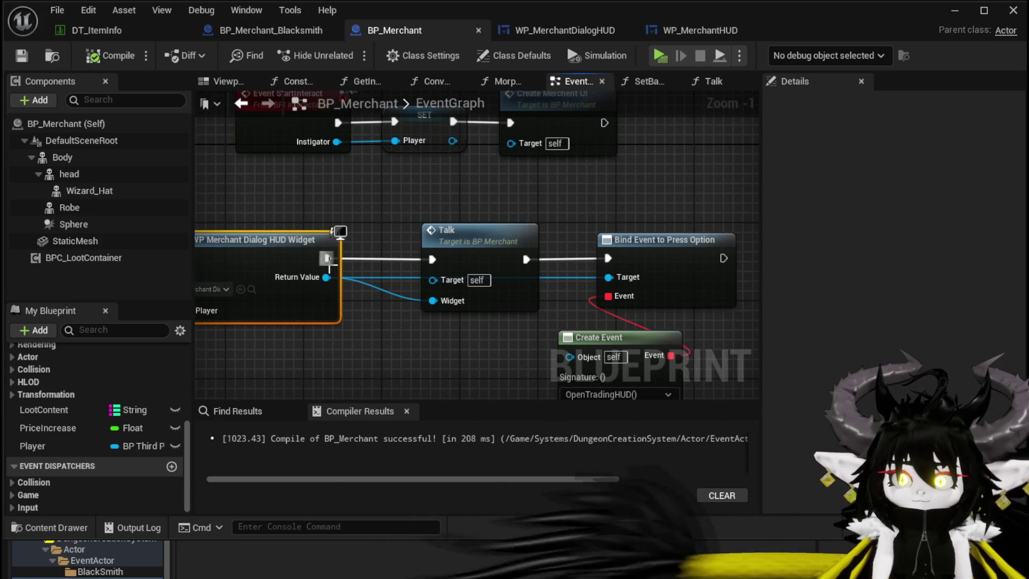
pyautogui.moveTo(326, 287)
pyautogui.mouseDown()
pyautogui.moveTo(522, 301)
pyautogui.moveTo(543, 348)
pyautogui.mouseUp()
pyautogui.write('Size')
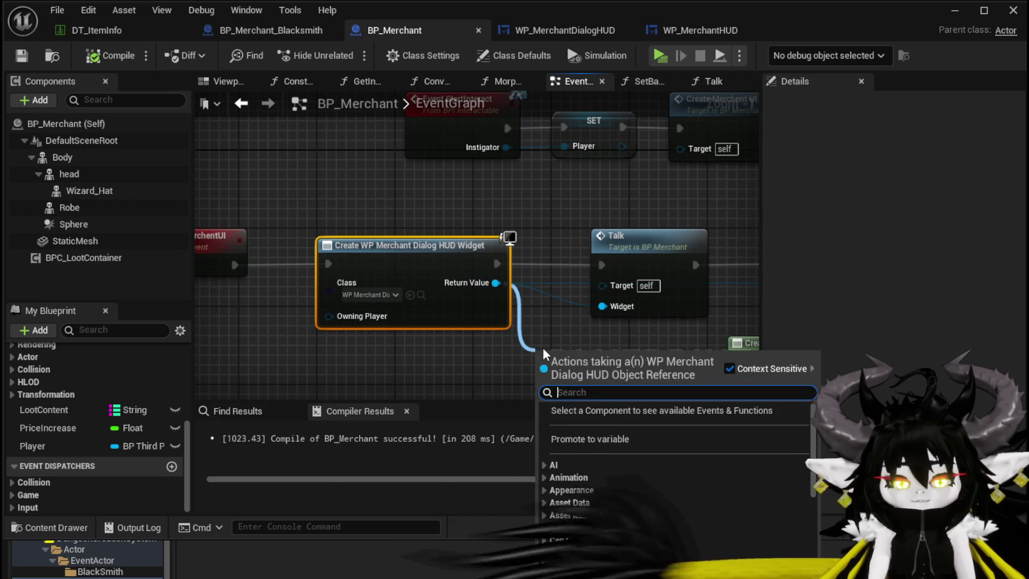
pyautogui.write(' bo')
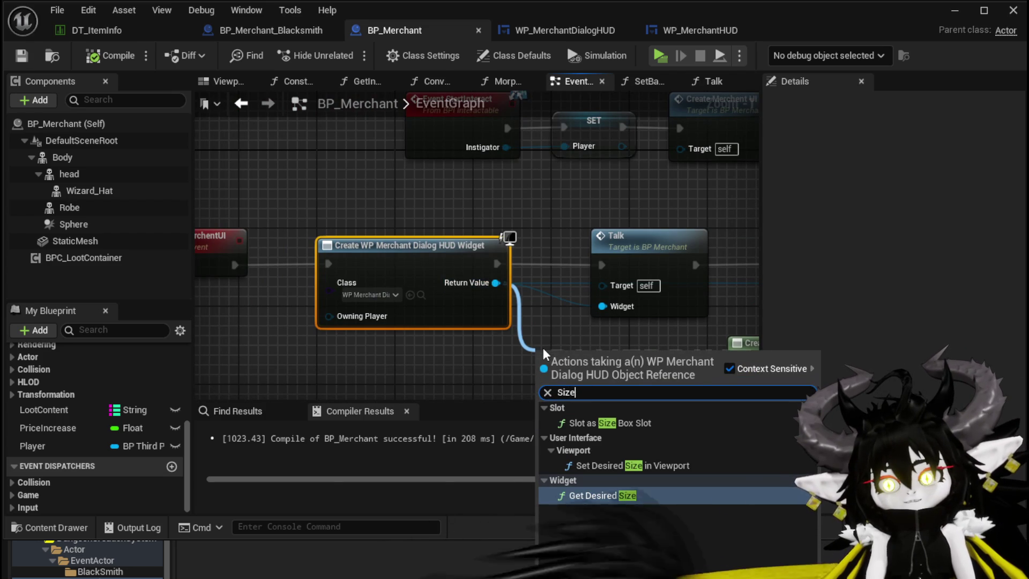
pyautogui.write('x')
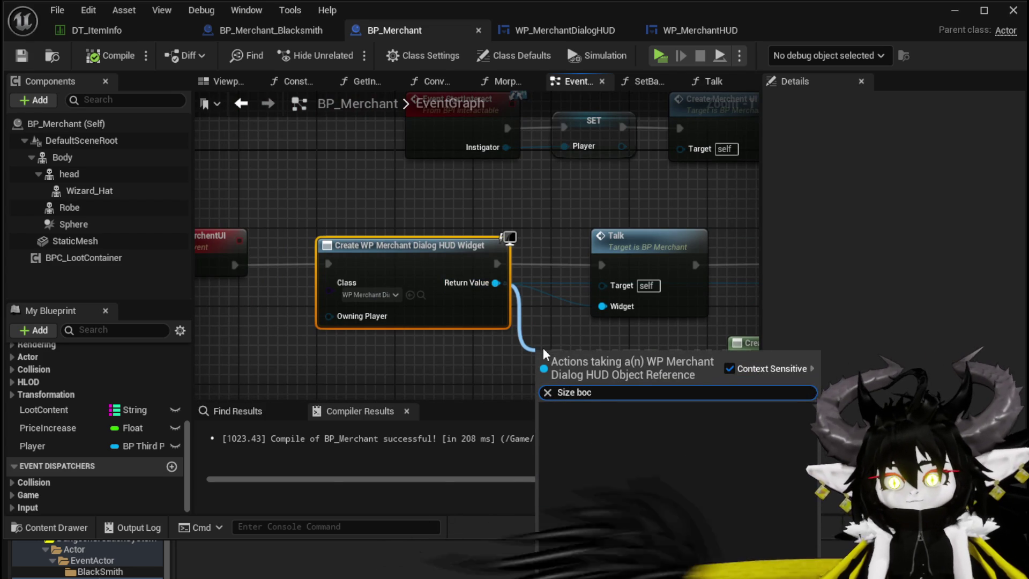
pyautogui.click(294, 353)
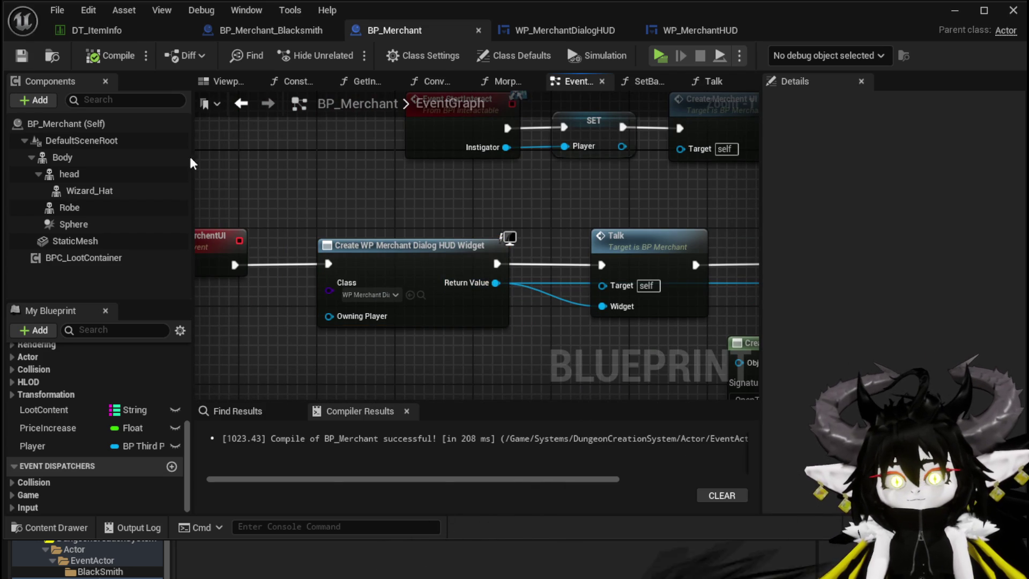
# - Make SizeBox_29 a variable in WP_MerchantDialogHUD's Designer, then compile and save it
pyautogui.click(583, 27)
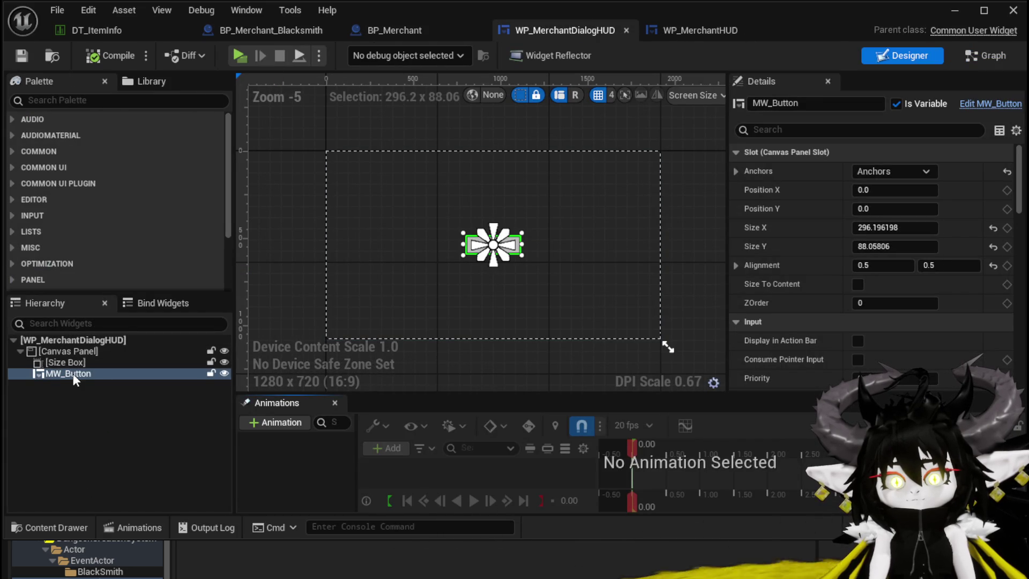
pyautogui.click(64, 363)
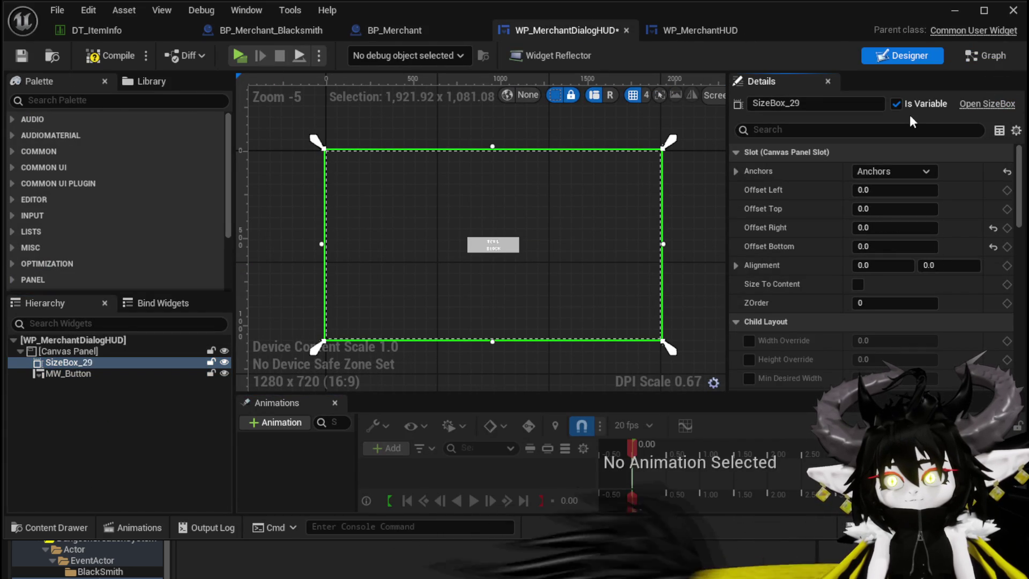
pyautogui.click(108, 50)
pyautogui.click(21, 55)
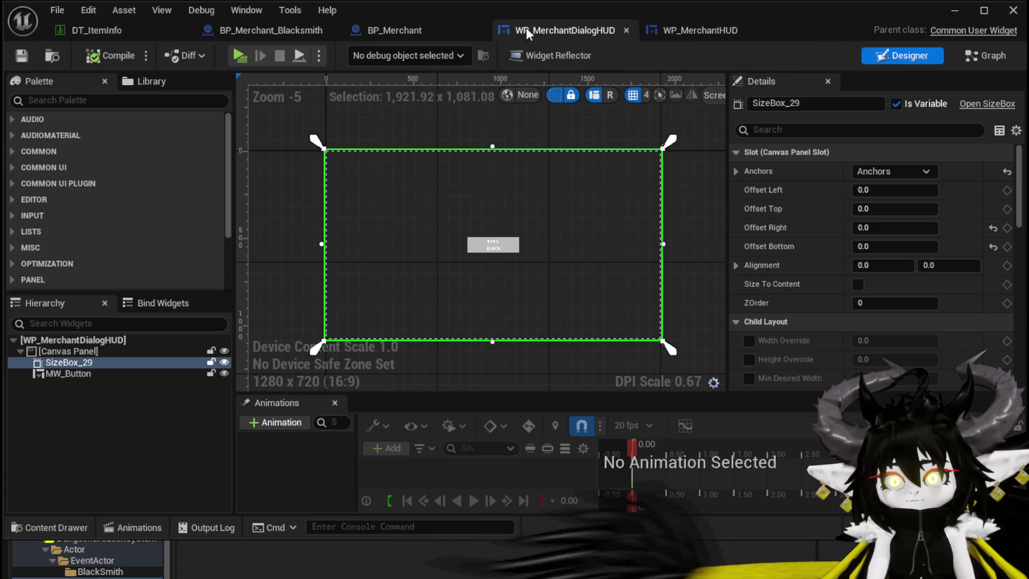
# - In BP_Merchant, add a Get SizeBox_29 node from the dialog widget's Return Value
pyautogui.click(431, 33)
pyautogui.moveTo(428, 236)
pyautogui.mouseDown()
pyautogui.moveTo(491, 304)
pyautogui.moveTo(495, 294)
pyautogui.mouseUp()
pyautogui.write('size')
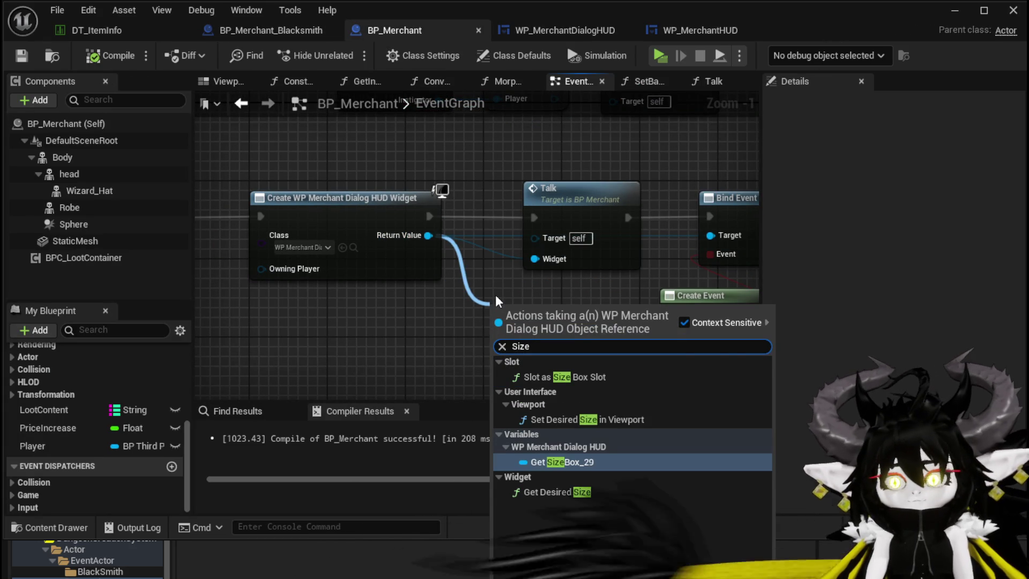
pyautogui.press('Return')
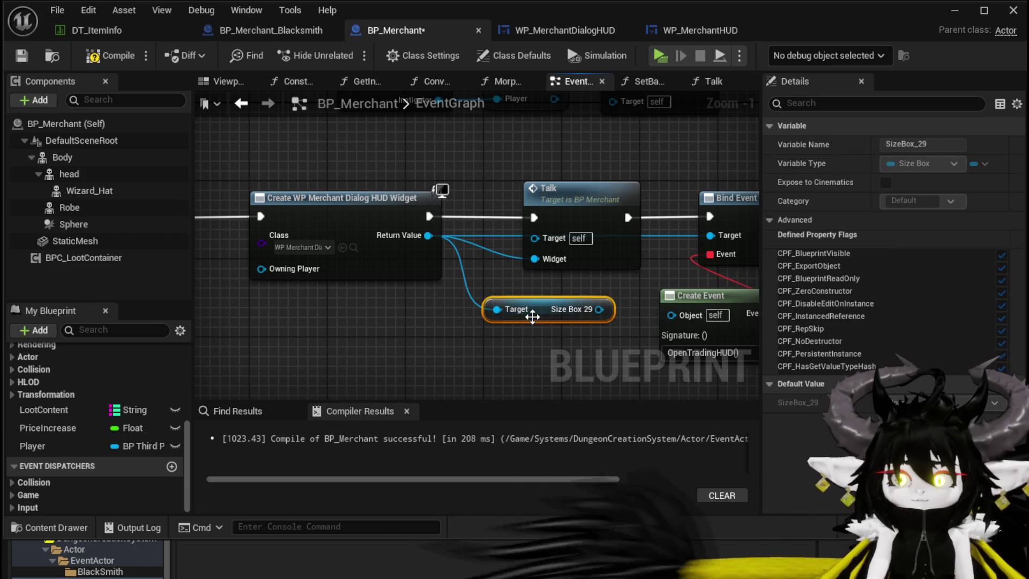
pyautogui.moveTo(498, 309); pyautogui.dragTo(323, 348)
# - Add an Add Child node fed by SizeBox_29 and rearrange the nearby Add to Viewport node
pyautogui.moveTo(424, 348); pyautogui.dragTo(477, 343)
pyautogui.write('add c')
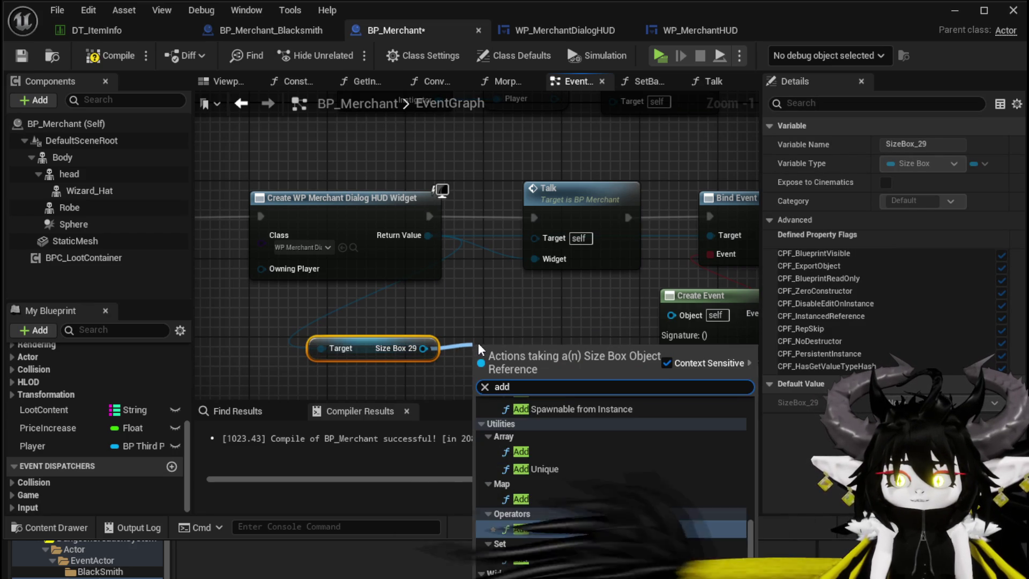
pyautogui.click(493, 406)
pyautogui.scroll(-3, 358, 354)
pyautogui.moveTo(358, 349)
pyautogui.mouseDown()
pyautogui.moveTo(321, 364)
pyautogui.moveTo(394, 159)
pyautogui.mouseUp()
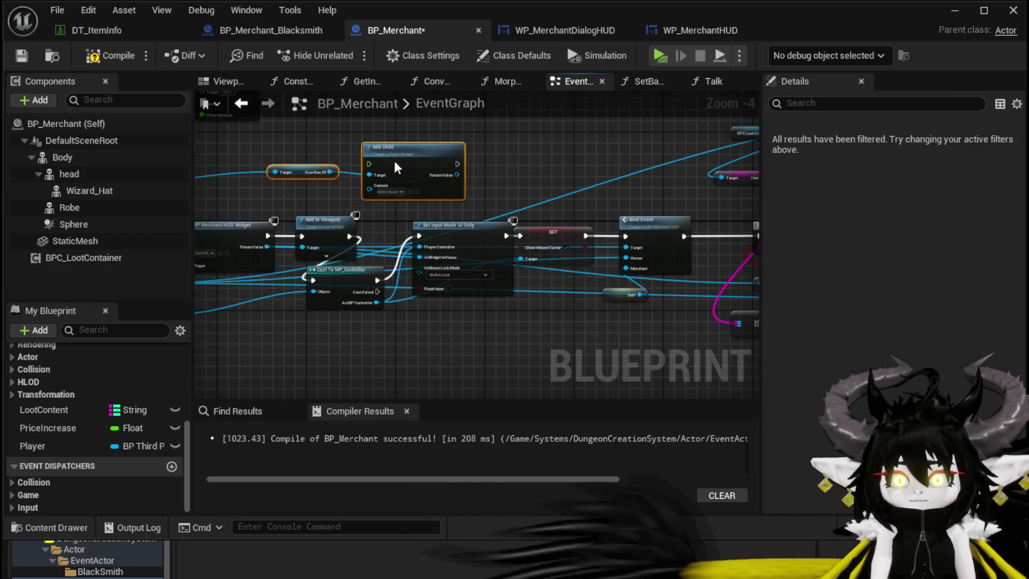
pyautogui.scroll(3, 355, 220)
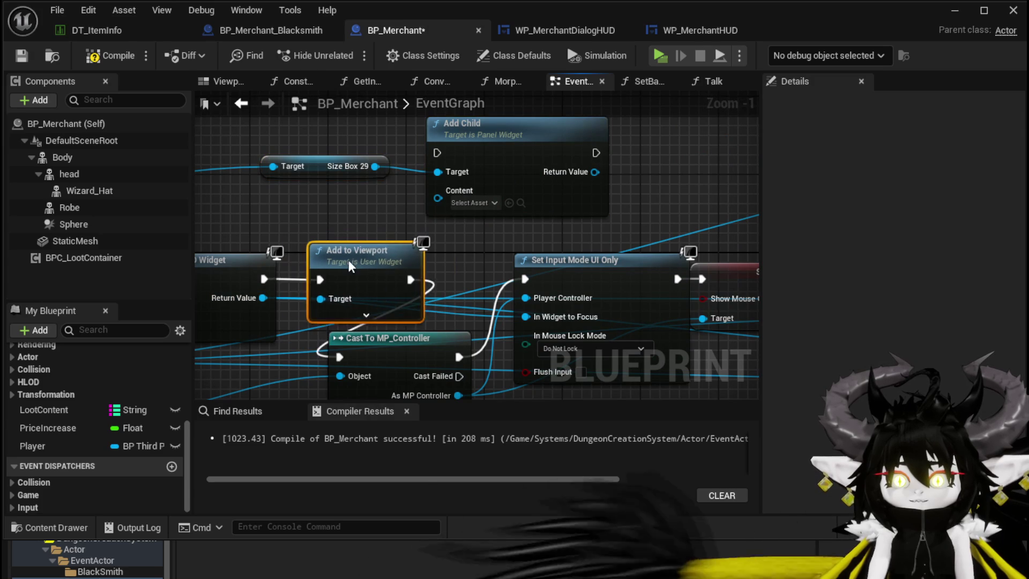
pyautogui.moveTo(349, 259); pyautogui.dragTo(383, 259)
pyautogui.scroll(-2, 526, 228)
pyautogui.moveTo(526, 228)
pyautogui.mouseDown()
pyautogui.moveTo(349, 307)
pyautogui.moveTo(551, 284)
pyautogui.moveTo(438, 316)
pyautogui.moveTo(520, 317)
pyautogui.mouseUp()
pyautogui.scroll(2, 551, 284)
# - Promote the dialog widget's Return Value to an OpenDialog variable and place its SET node before Talk
pyautogui.rightClick(494, 264)
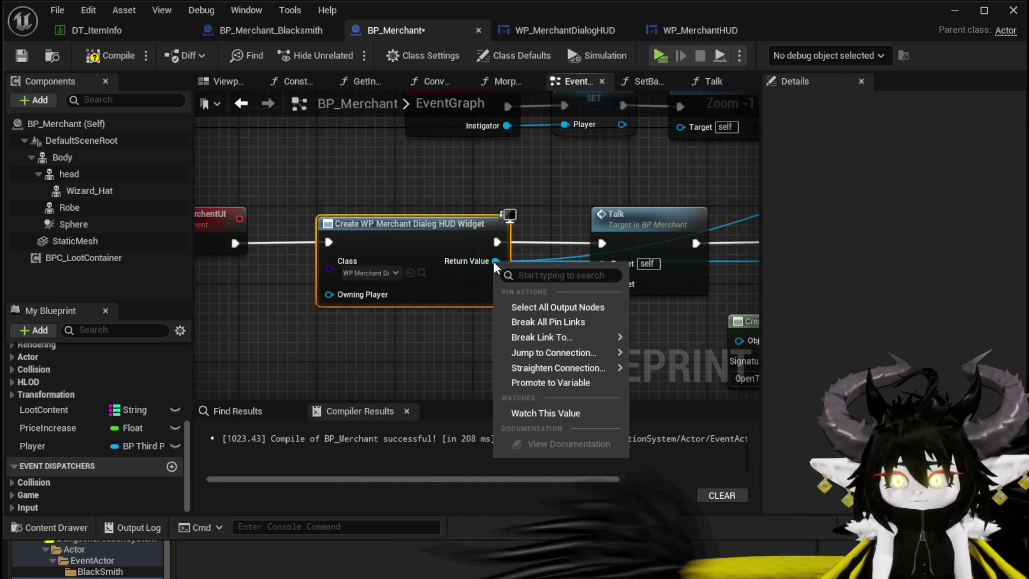
pyautogui.click(547, 382)
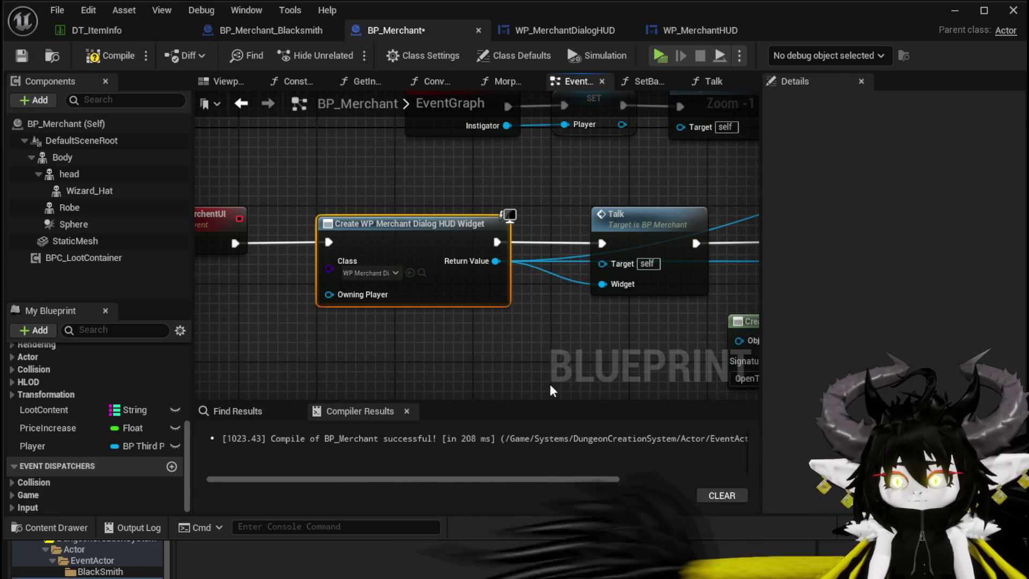
pyautogui.write('OpenDial')
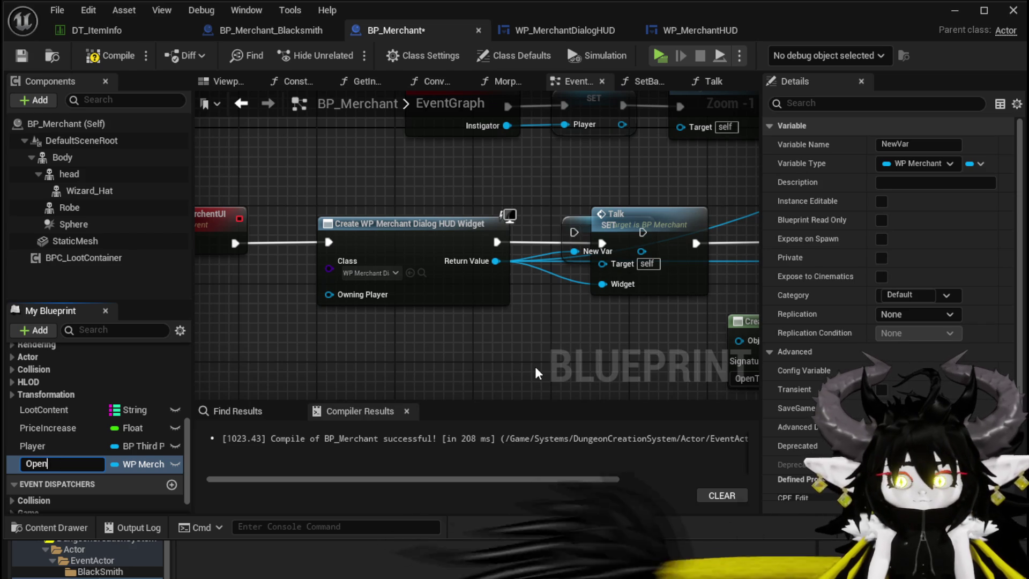
pyautogui.write('og')
pyautogui.press('Return')
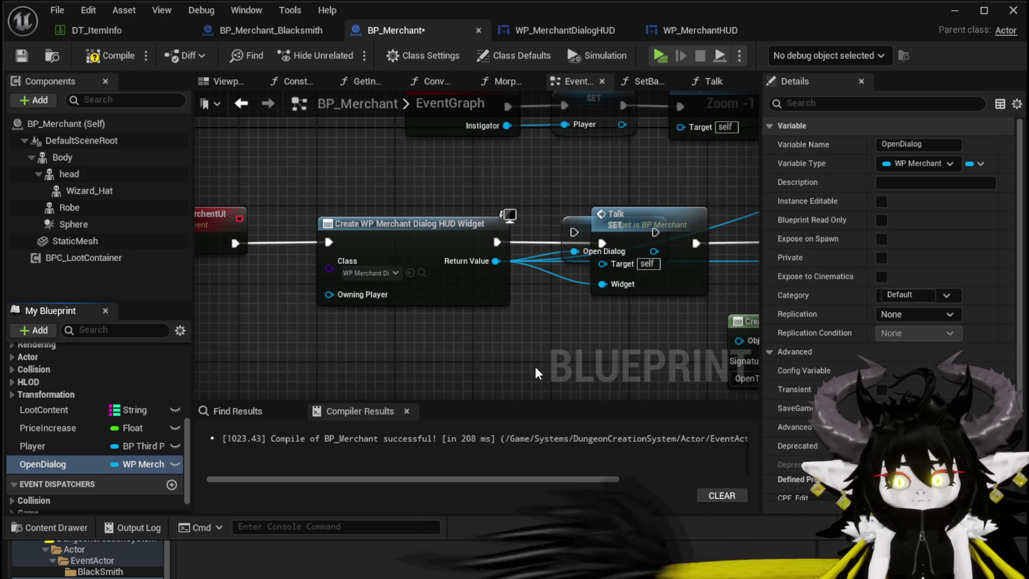
pyautogui.moveTo(413, 229); pyautogui.dragTo(355, 230)
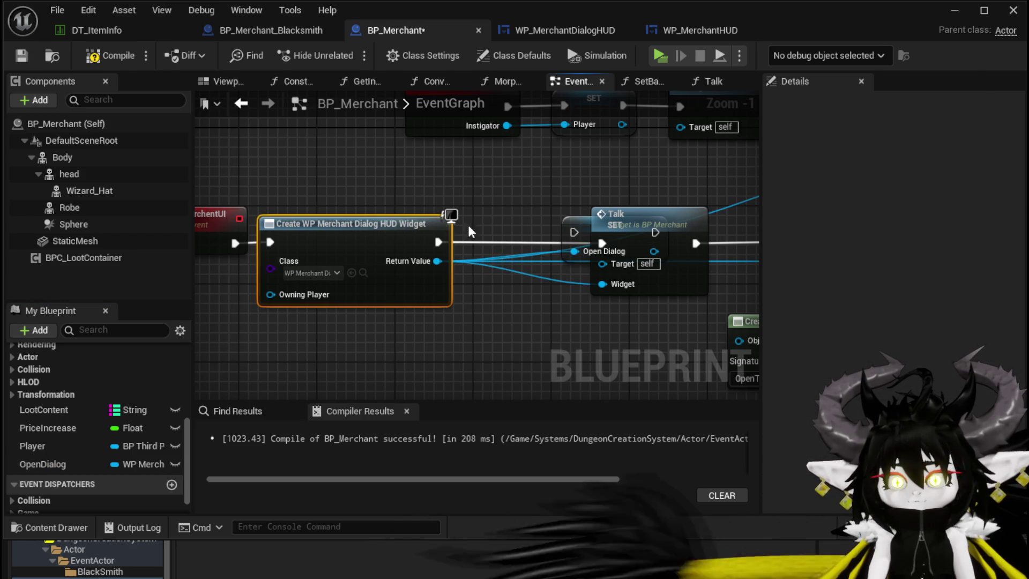
pyautogui.moveTo(579, 229); pyautogui.dragTo(486, 241)
# - Connect an OpenDialog getter to the Size Box 29 getter's Target
pyautogui.scroll(-3, 601, 242)
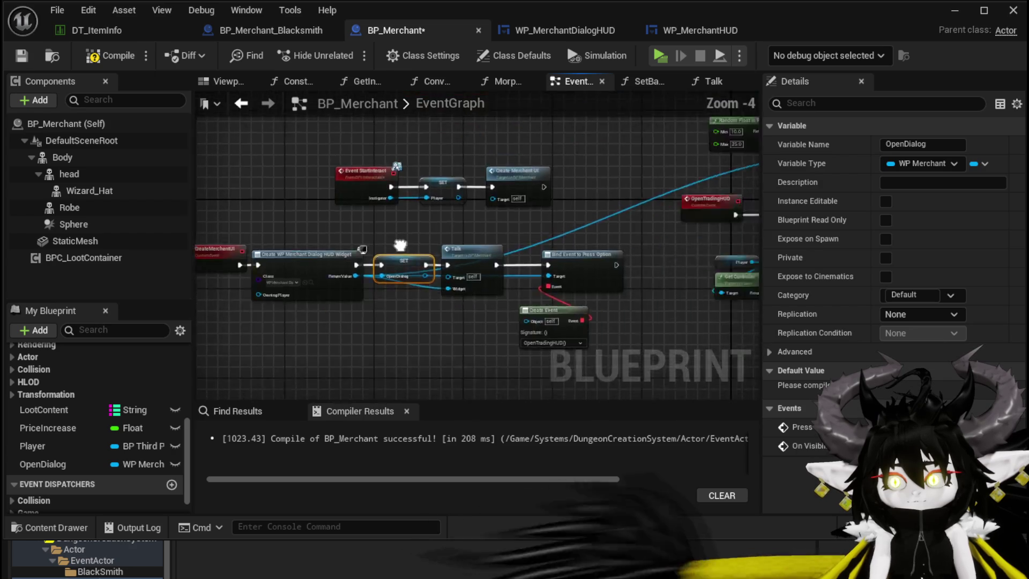
pyautogui.scroll(3, 442, 259)
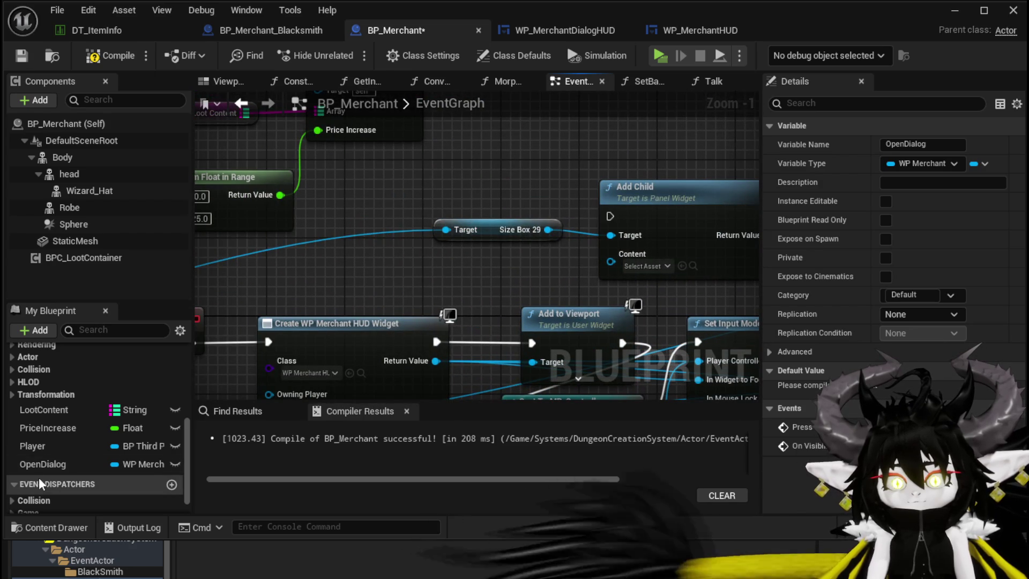
pyautogui.moveTo(43, 464); pyautogui.dragTo(433, 275)
pyautogui.click(351, 275)
pyautogui.moveTo(360, 246); pyautogui.dragTo(446, 230)
# - Route execution through Add Child and plug the merchant HUD widget into its Content
pyautogui.moveTo(350, 323); pyautogui.dragTo(523, 192)
pyautogui.moveTo(682, 191); pyautogui.dragTo(610, 317)
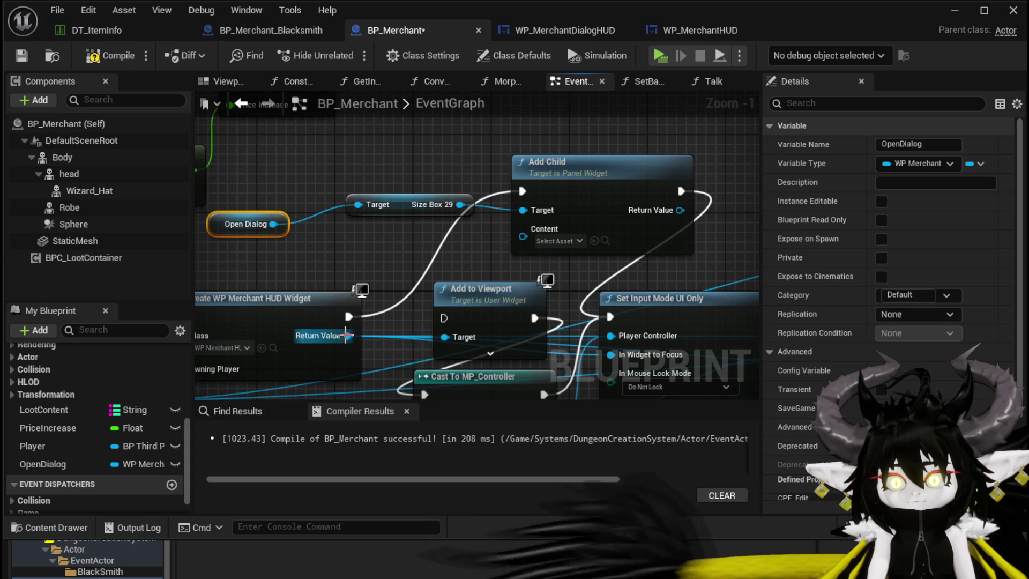
pyautogui.moveTo(349, 335); pyautogui.dragTo(522, 236)
pyautogui.scroll(-1, 515, 155)
pyautogui.scroll(-1, 512, 156)
pyautogui.moveTo(513, 155)
pyautogui.mouseDown()
pyautogui.moveTo(456, 206)
pyautogui.moveTo(276, 195)
pyautogui.moveTo(649, 213)
pyautogui.mouseUp()
pyautogui.scroll(-1, 332, 187)
pyautogui.moveTo(353, 171); pyautogui.dragTo(344, 182)
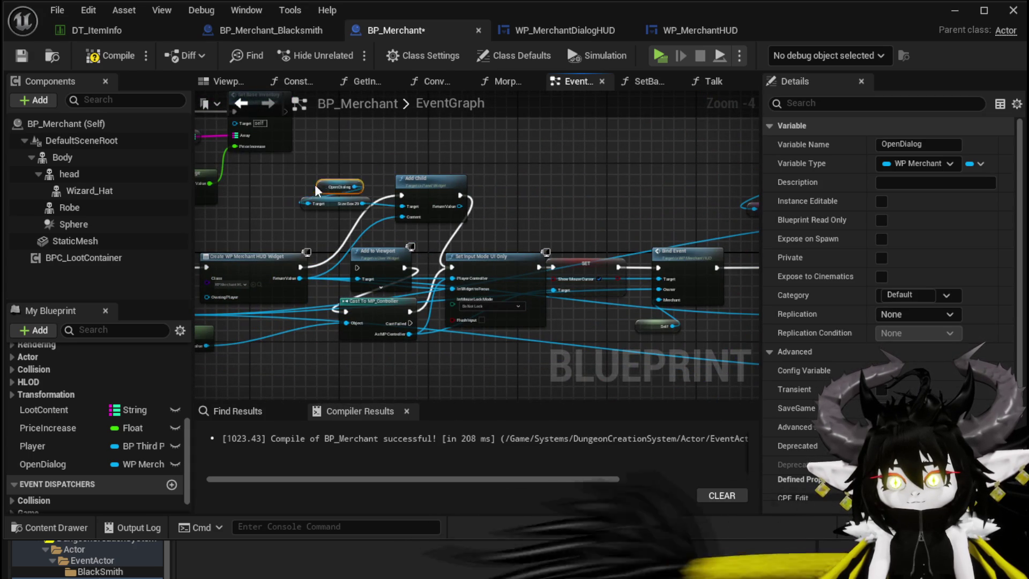
pyautogui.click(396, 168)
# - Connect Add Child's execution output to Bind Event, then compile and save BP_Merchant without errors
pyautogui.click(105, 55)
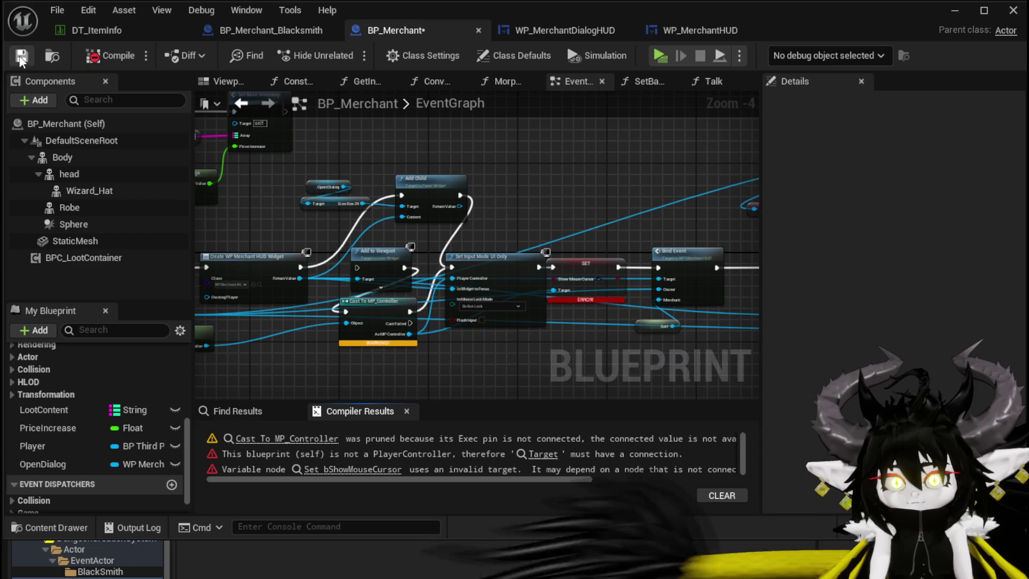
pyautogui.scroll(1, 581, 210)
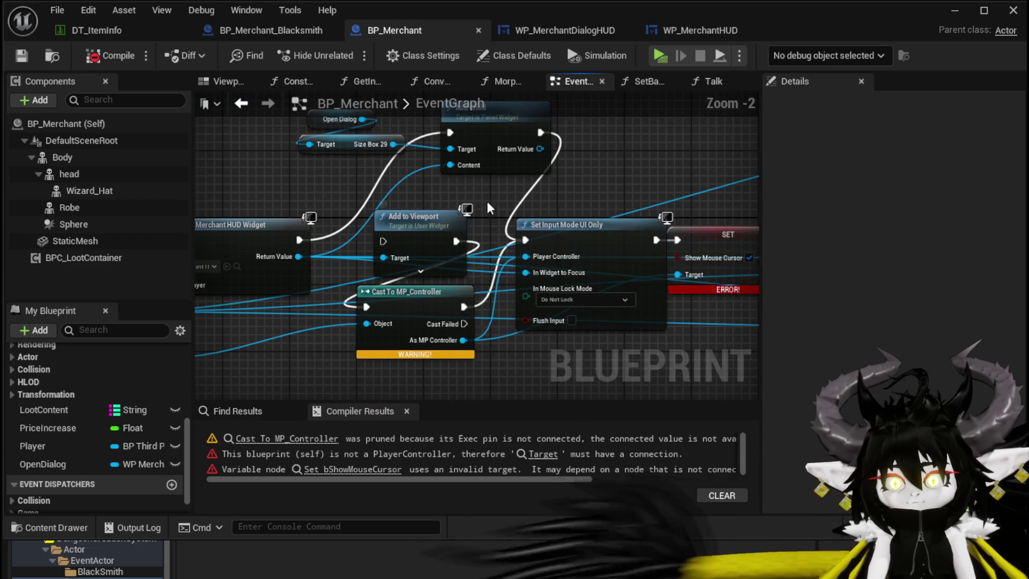
pyautogui.scroll(1, 486, 201)
pyautogui.moveTo(393, 181)
pyautogui.mouseDown()
pyautogui.moveTo(582, 223)
pyautogui.moveTo(253, 190)
pyautogui.moveTo(447, 177)
pyautogui.mouseUp()
pyautogui.moveTo(593, 217)
pyautogui.mouseDown()
pyautogui.moveTo(643, 291)
pyautogui.moveTo(609, 207)
pyautogui.moveTo(445, 218)
pyautogui.mouseUp()
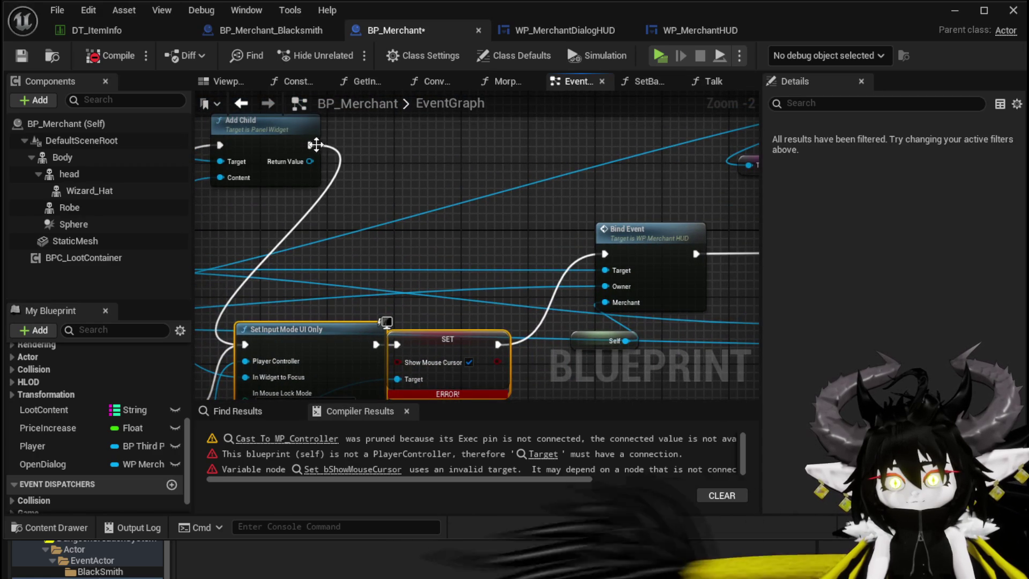
pyautogui.moveTo(313, 145); pyautogui.dragTo(686, 255)
pyautogui.moveTo(605, 256); pyautogui.dragTo(605, 256)
pyautogui.click(464, 237)
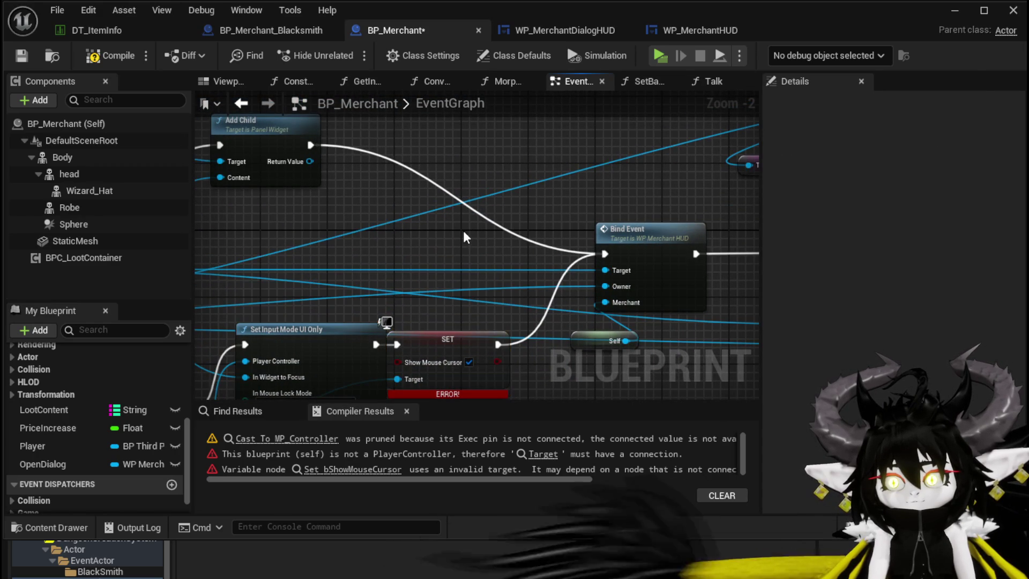
pyautogui.click(21, 56)
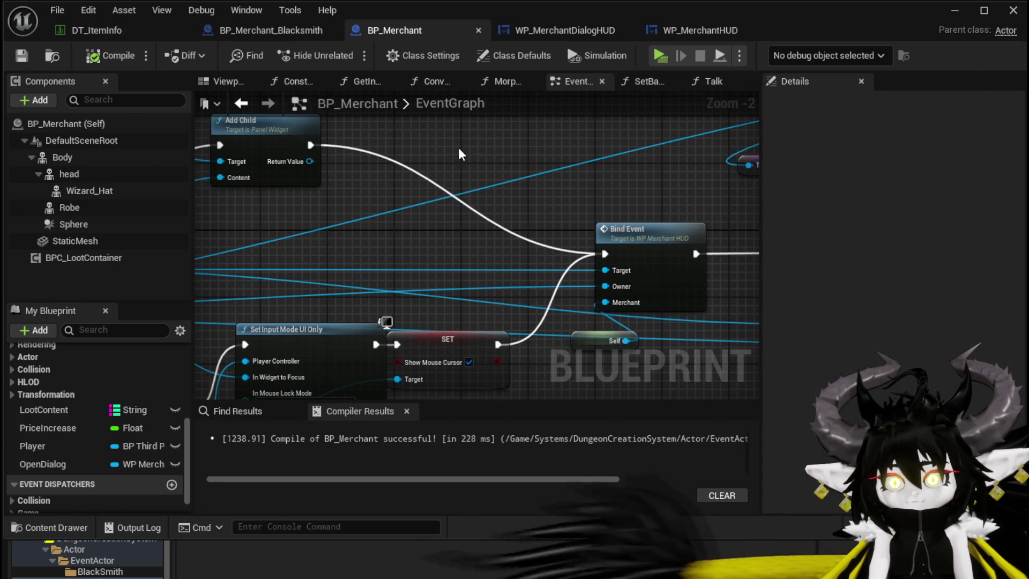
pyautogui.scroll(-2, 542, 205)
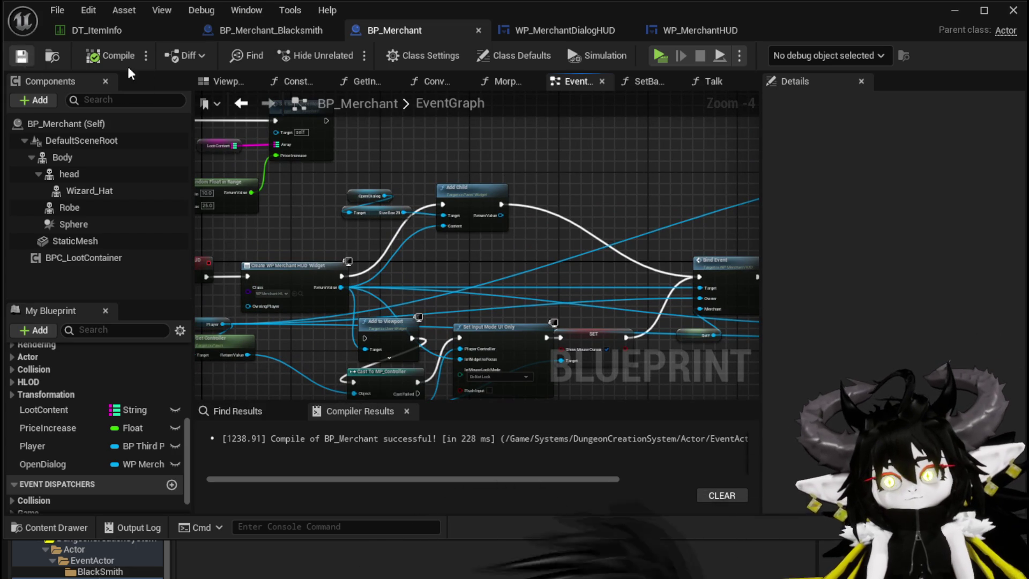
# - Play-test in Standalone, opening and closing the merchant's Sell/Buy trade window twice, then save the level
pyautogui.click(948, 16)
pyautogui.click(334, 48)
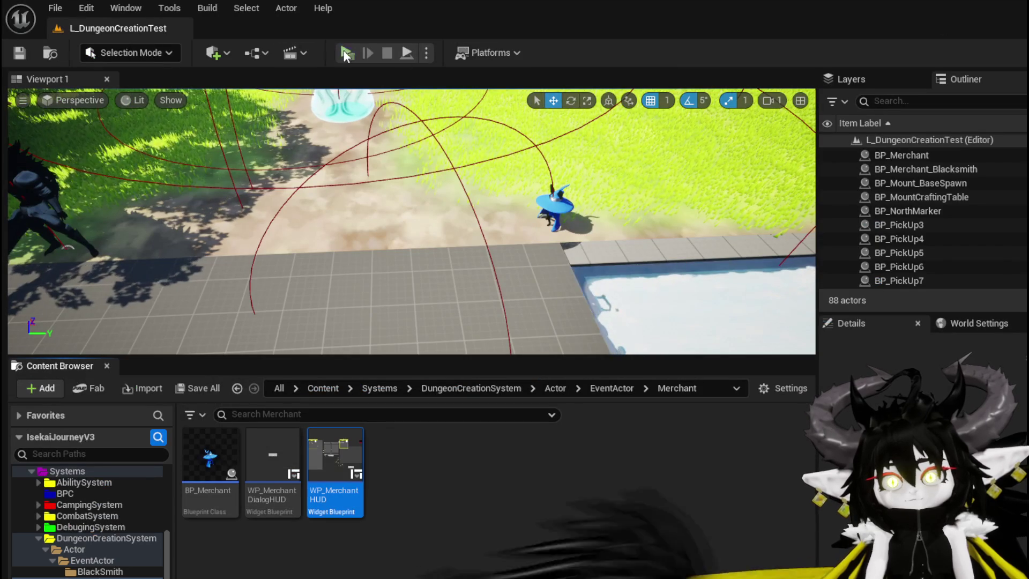
pyautogui.press('w')
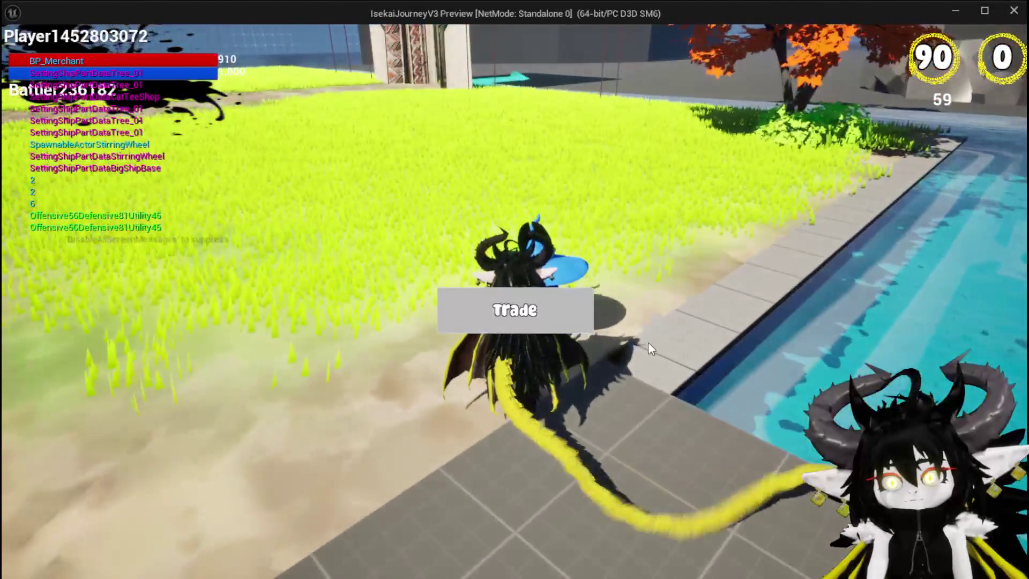
pyautogui.click(563, 304)
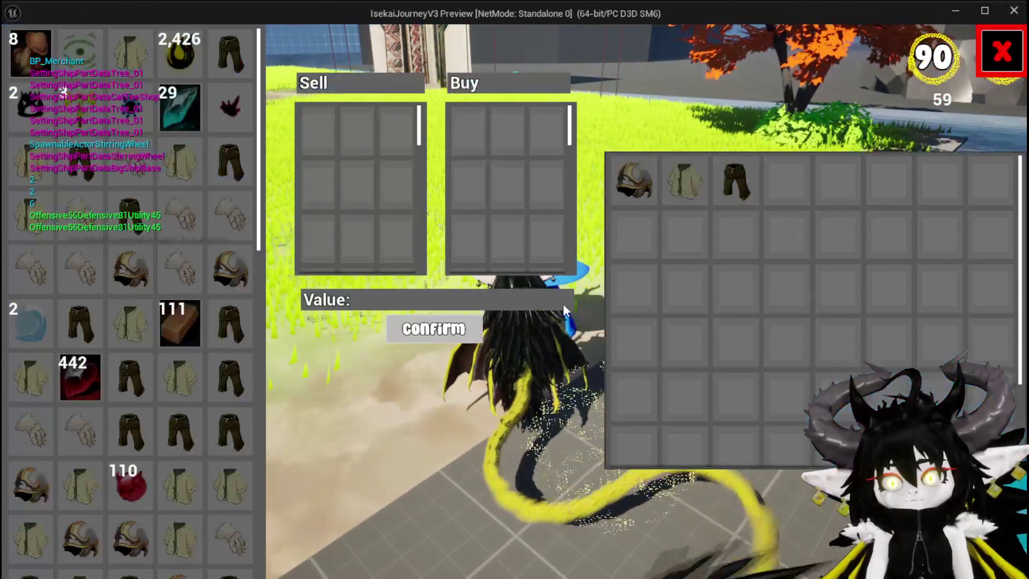
pyautogui.click(1001, 48)
pyautogui.click(501, 313)
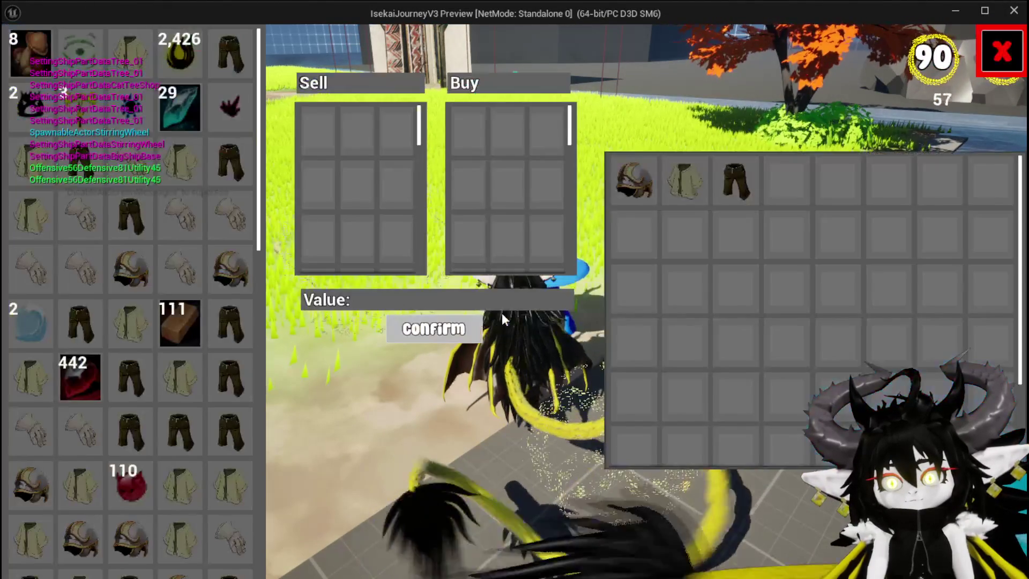
pyautogui.click(1009, 51)
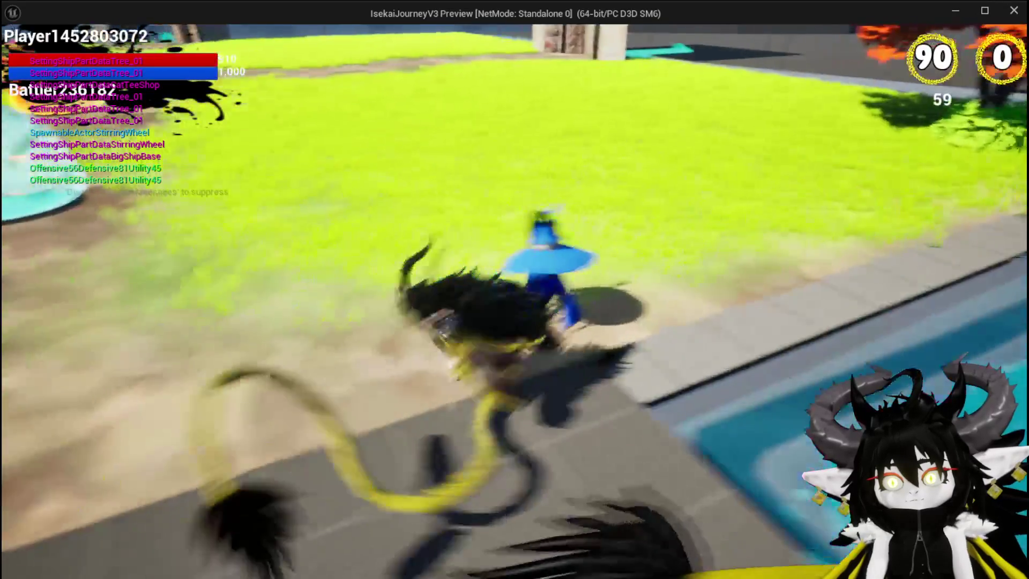
pyautogui.press('space')
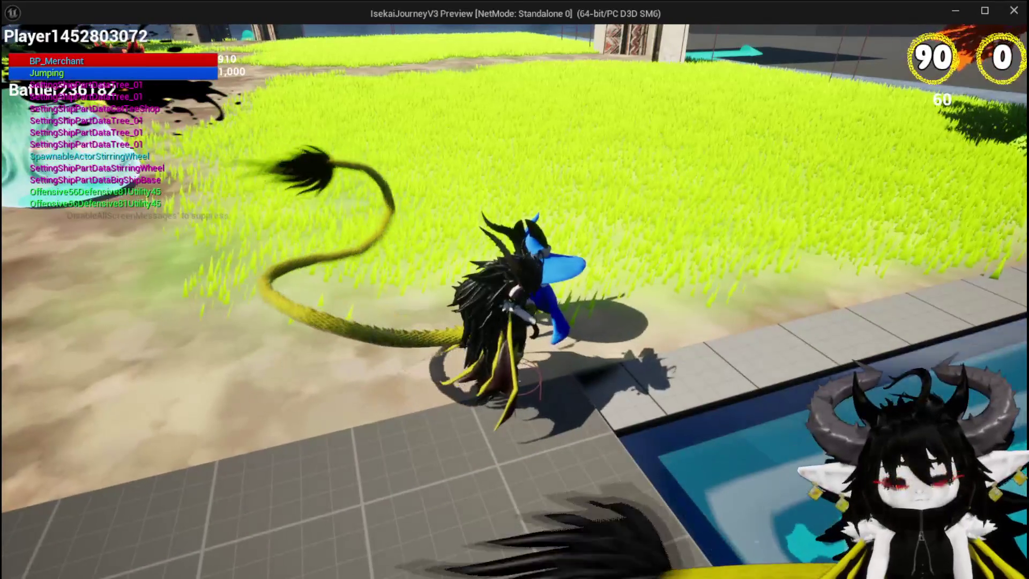
pyautogui.press('Escape')
pyautogui.click(28, 55)
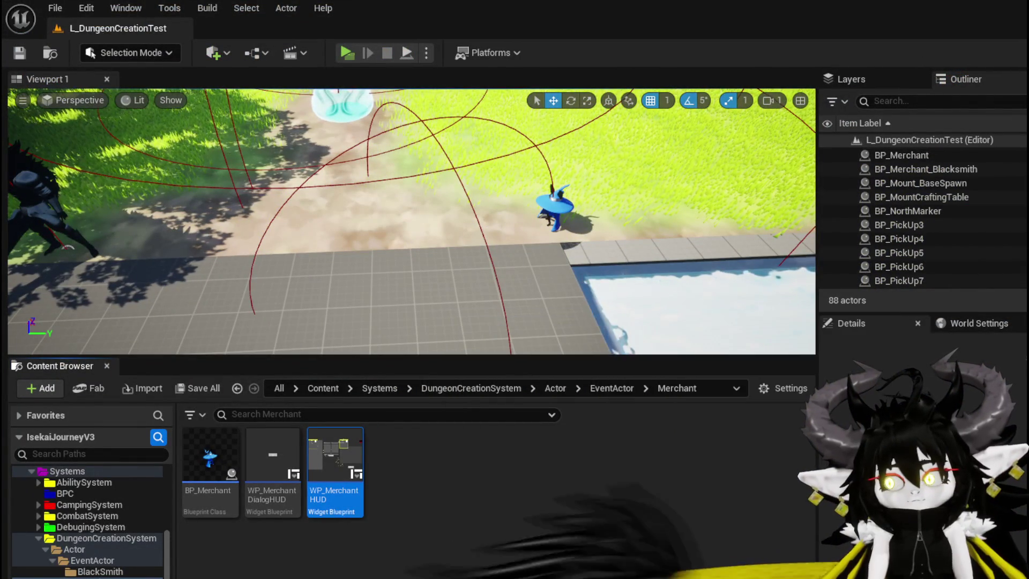
# - Navigate BP_Merchant's EventGraph to the trading HUD chain's Add to Viewport and Set Input Mode nodes
pyautogui.doubleClick(210, 455)
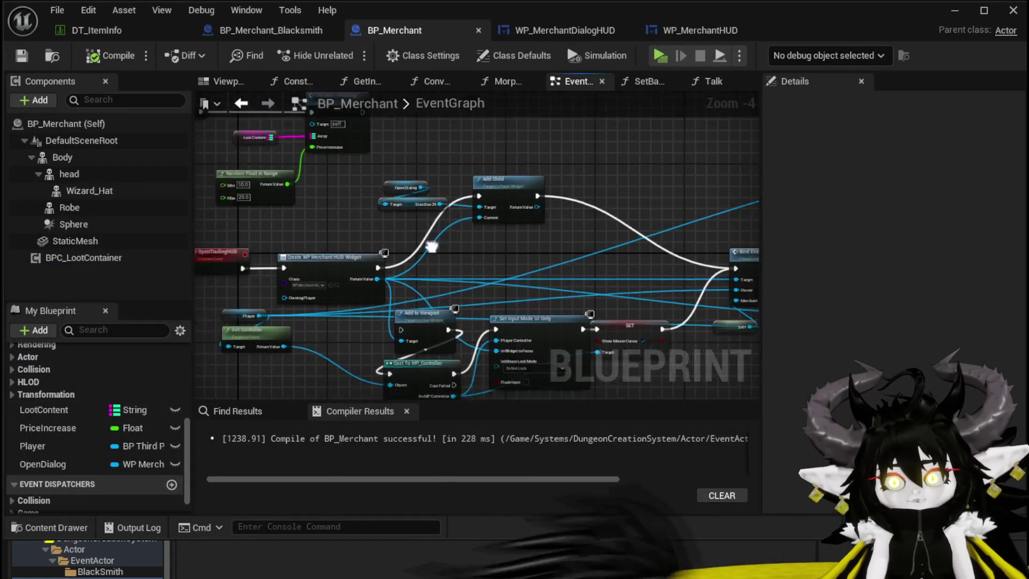
pyautogui.moveTo(363, 298)
pyautogui.mouseDown()
pyautogui.moveTo(689, 195)
pyautogui.moveTo(581, 198)
pyautogui.mouseUp()
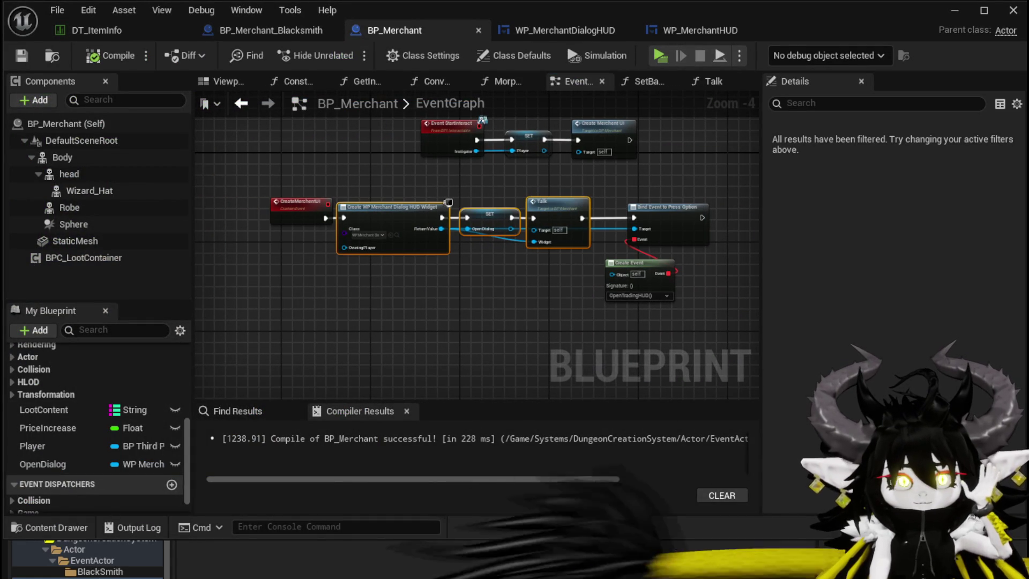
pyautogui.scroll(3, 485, 265)
pyautogui.moveTo(488, 271)
pyautogui.mouseDown()
pyautogui.moveTo(352, 280)
pyautogui.moveTo(402, 278)
pyautogui.mouseUp()
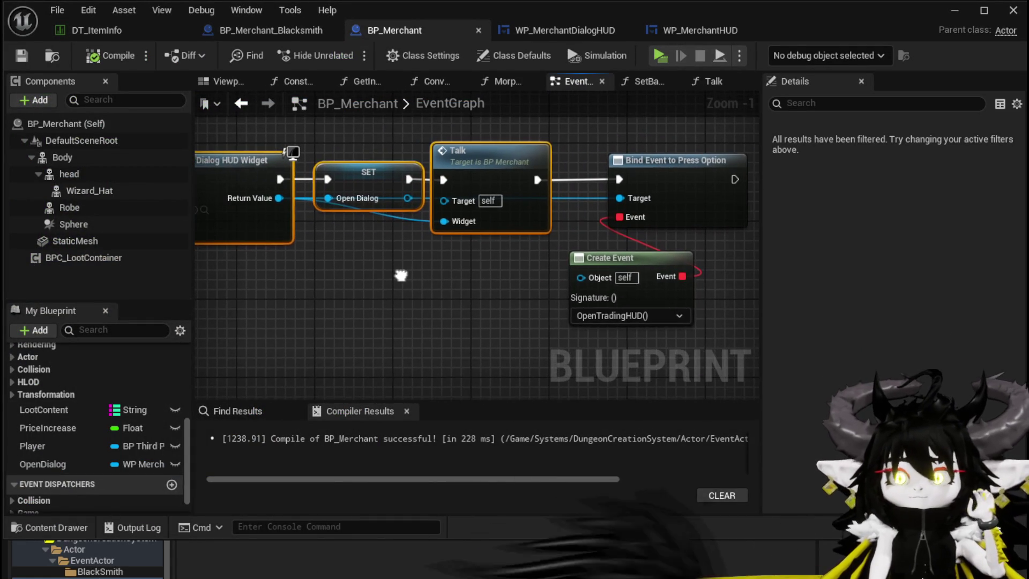
pyautogui.scroll(-1, 404, 281)
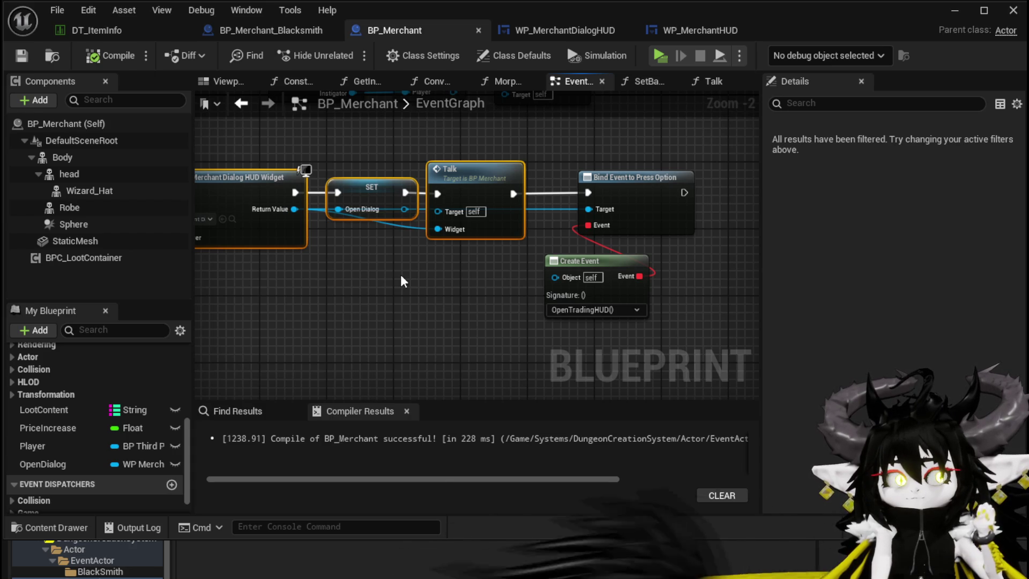
pyautogui.moveTo(401, 276)
pyautogui.mouseDown()
pyautogui.moveTo(490, 276)
pyautogui.moveTo(243, 279)
pyautogui.mouseUp()
pyautogui.scroll(-1, 375, 272)
pyautogui.scroll(-1, 378, 274)
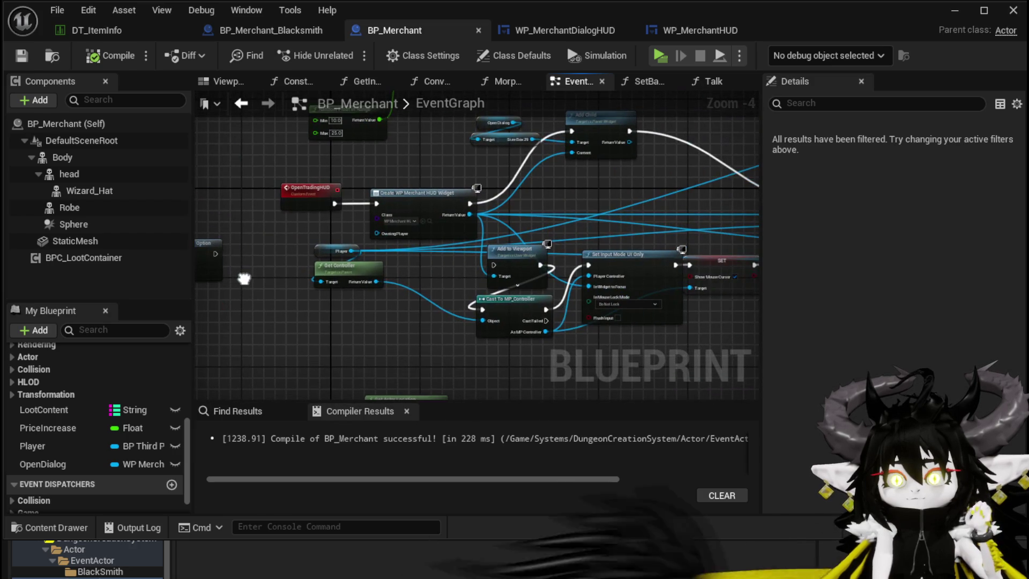
pyautogui.moveTo(547, 194); pyautogui.dragTo(205, 206)
pyautogui.moveTo(465, 163)
pyautogui.mouseDown()
pyautogui.moveTo(214, 207)
pyautogui.moveTo(756, 174)
pyautogui.mouseUp()
pyautogui.moveTo(393, 227)
pyautogui.mouseDown()
pyautogui.moveTo(586, 202)
pyautogui.moveTo(205, 199)
pyautogui.mouseUp()
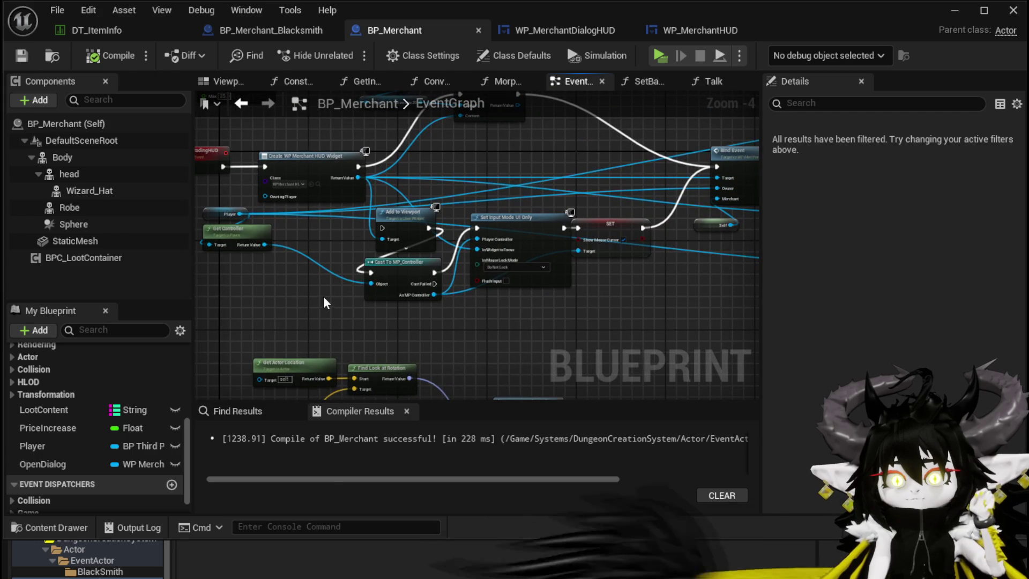
# - Delete the Add to Viewport, Cast, Set Input Mode and SET nodes, then compile and save
pyautogui.moveTo(409, 317); pyautogui.dragTo(594, 226)
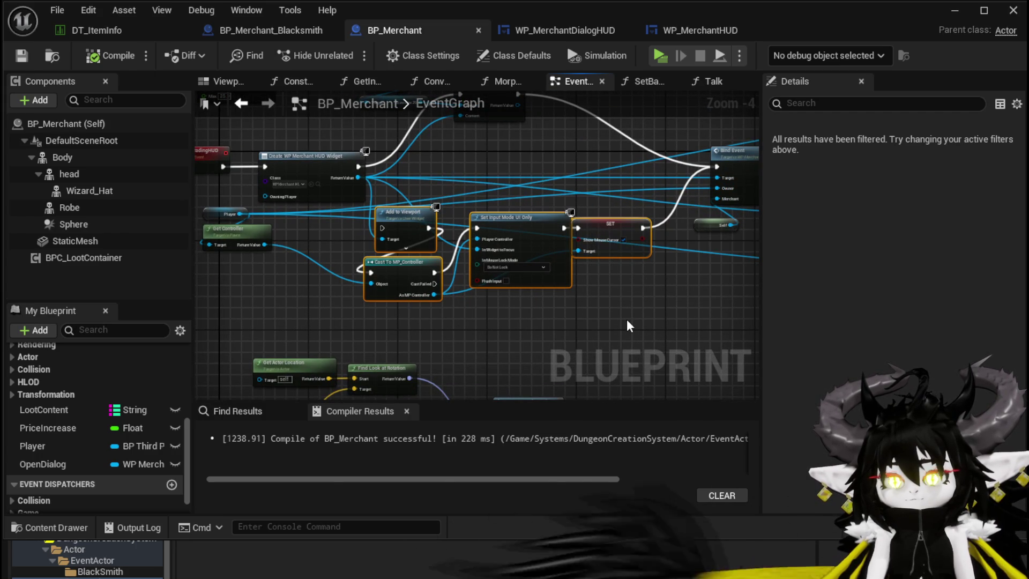
pyautogui.press('Delete')
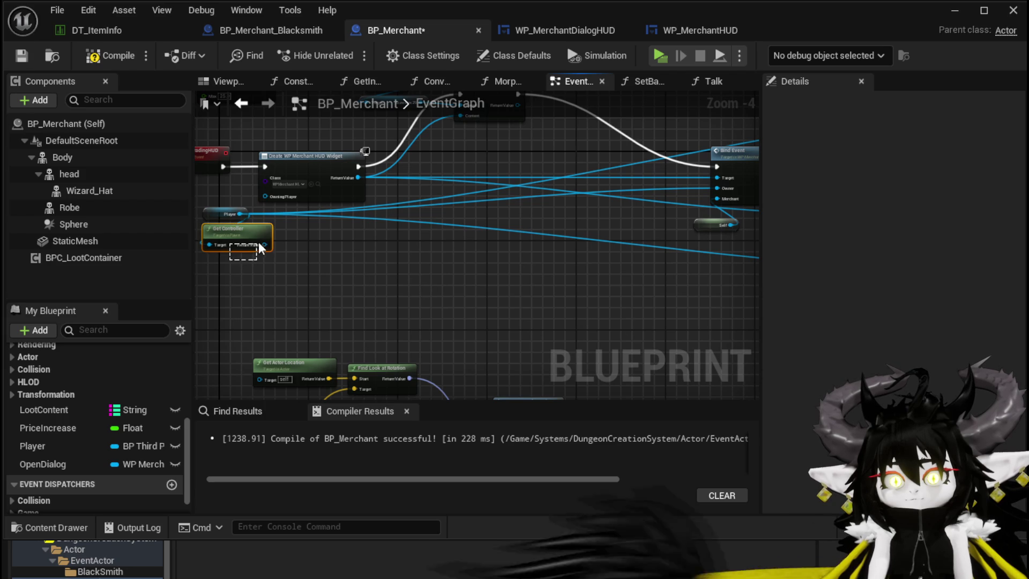
pyautogui.click(256, 222)
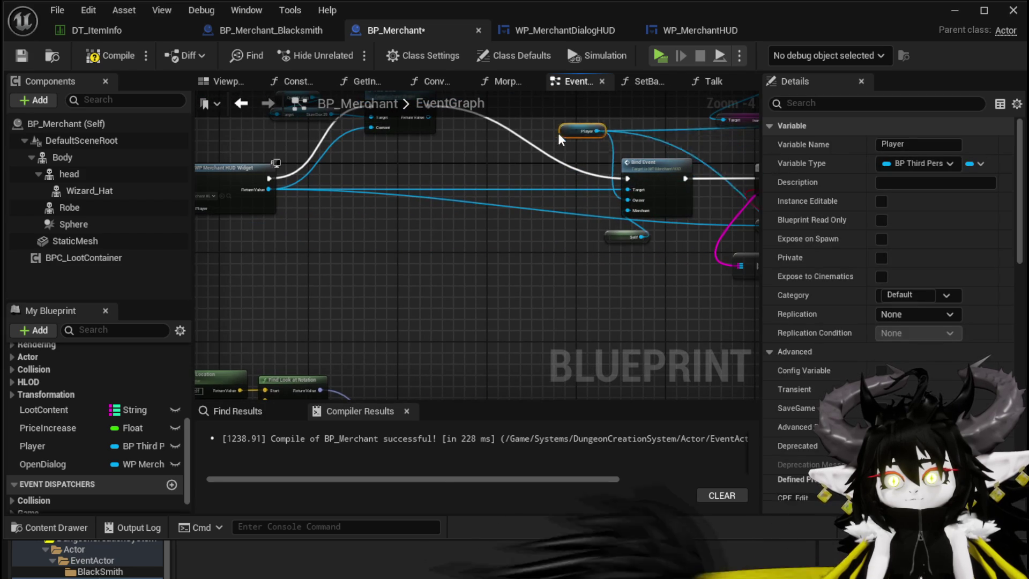
pyautogui.click(321, 208)
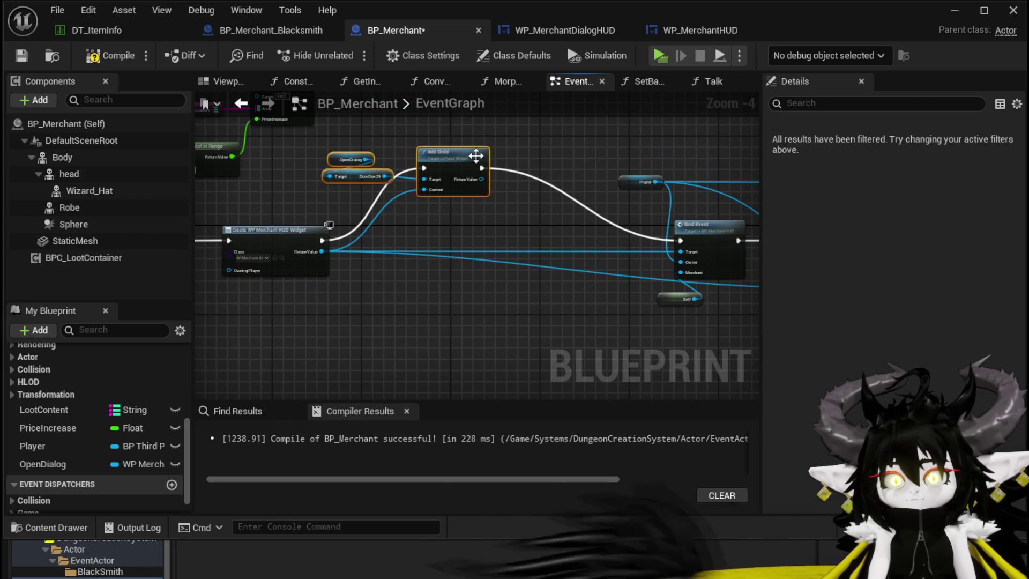
pyautogui.moveTo(481, 141); pyautogui.dragTo(599, 162)
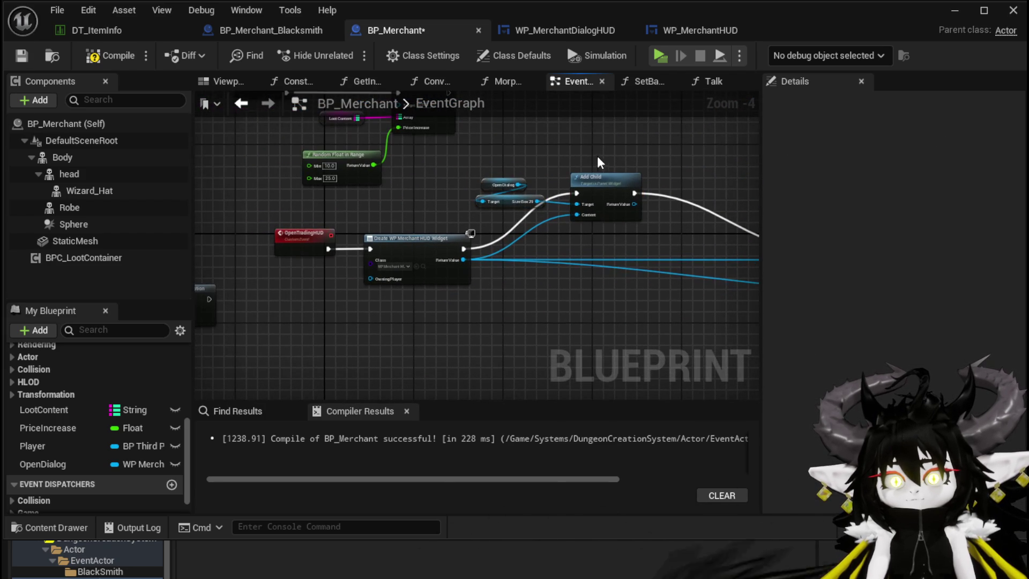
pyautogui.click(22, 56)
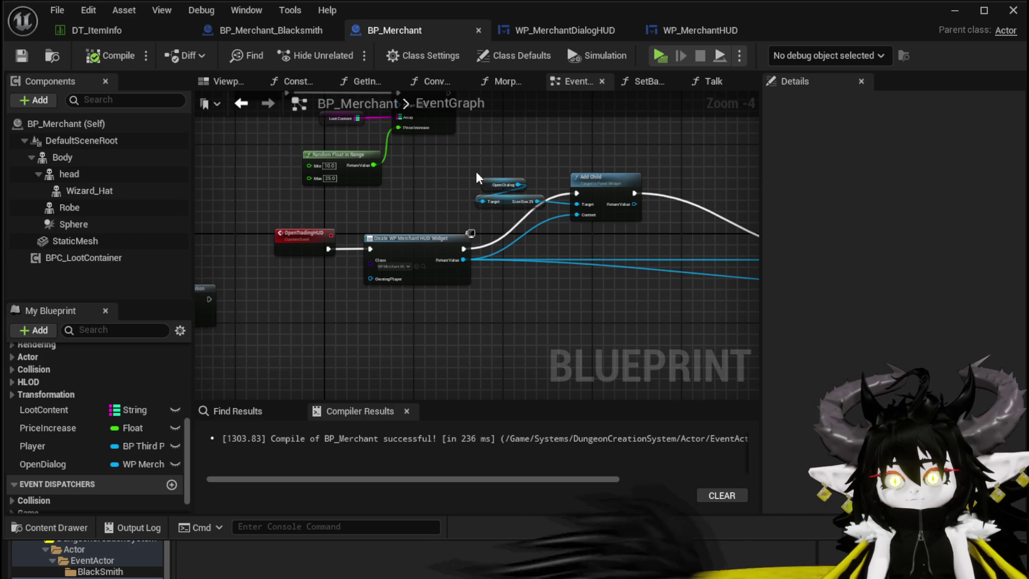
# - Open WP_MerchantDialogHUD's designer layout
pyautogui.moveTo(218, 257)
pyautogui.mouseDown()
pyautogui.moveTo(470, 231)
pyautogui.moveTo(591, 181)
pyautogui.mouseUp()
pyautogui.scroll(2, 362, 298)
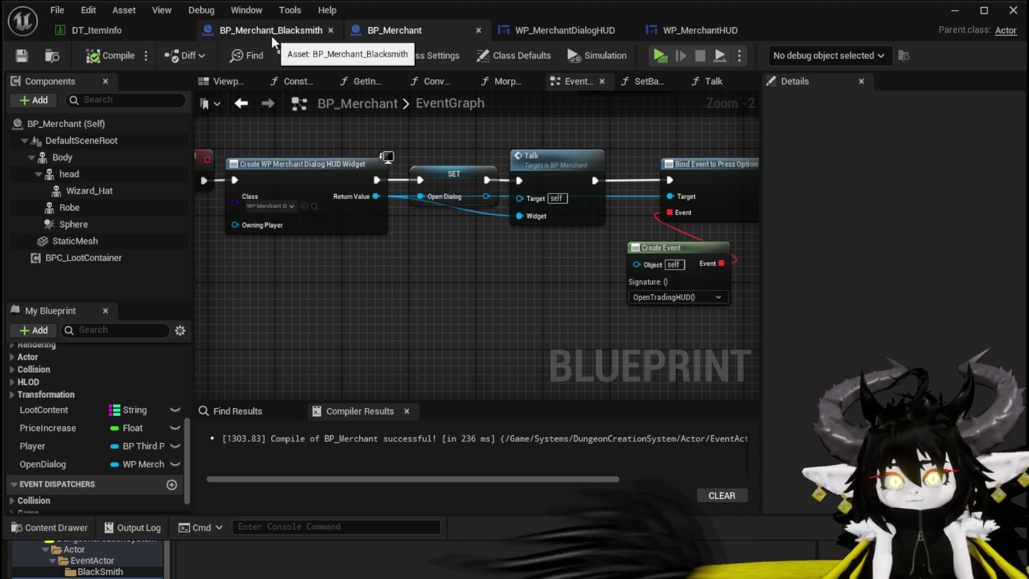
pyautogui.click(545, 28)
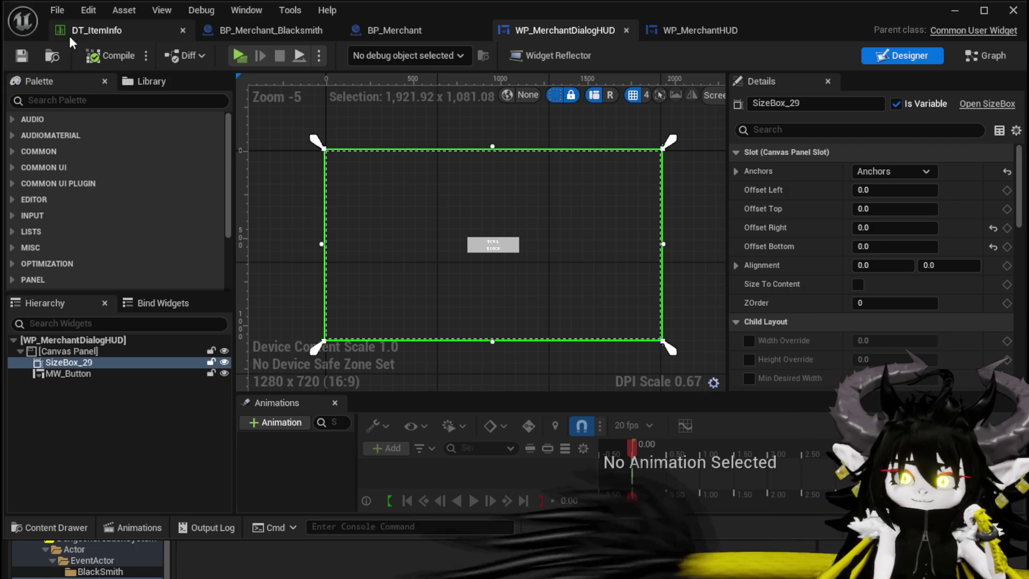
# - Paste the close button onto WP_MerchantDialogHUD's Canvas Panel
pyautogui.click(700, 29)
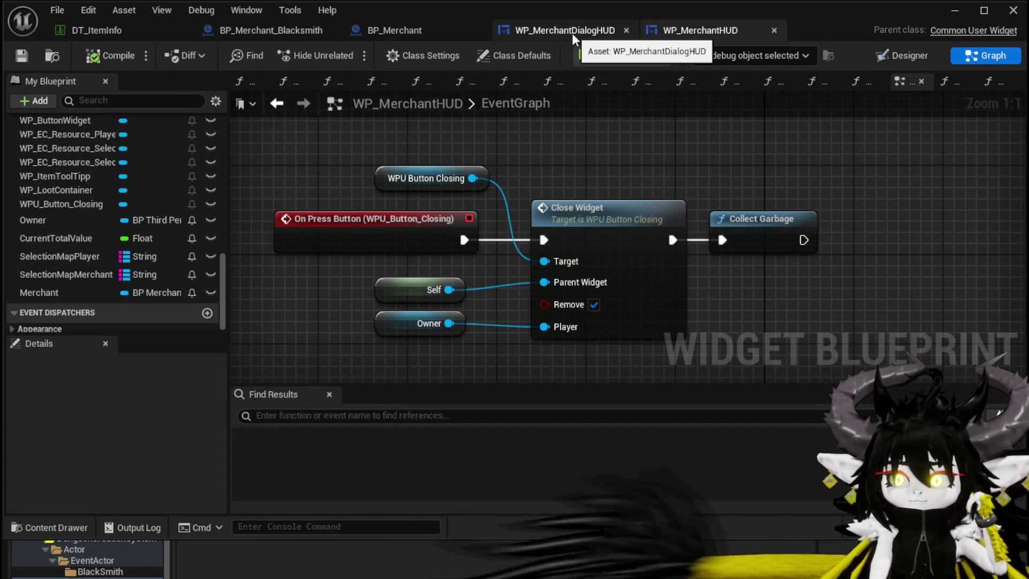
pyautogui.click(906, 55)
pyautogui.scroll(3, 642, 154)
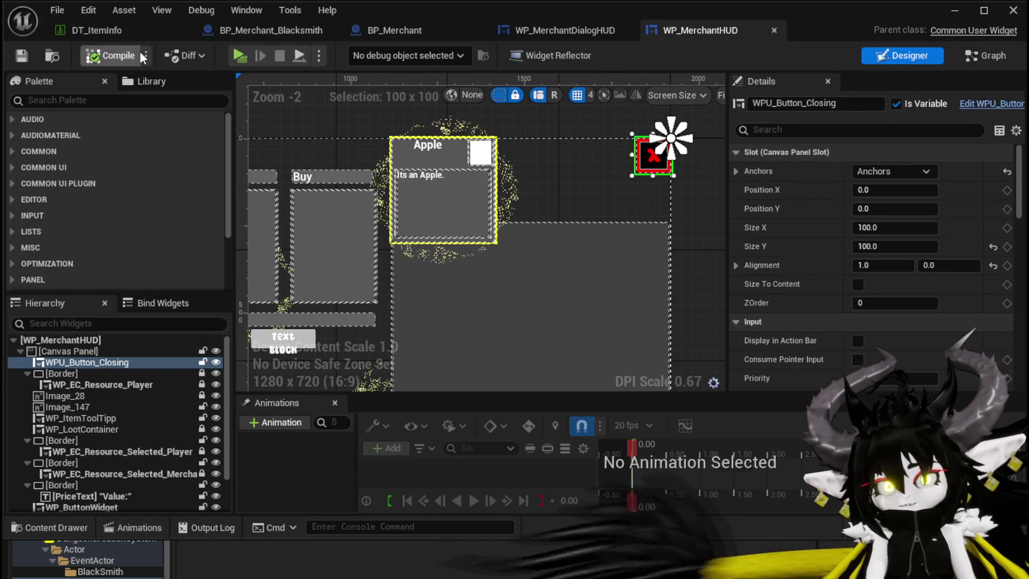
pyautogui.click(289, 30)
pyautogui.click(510, 33)
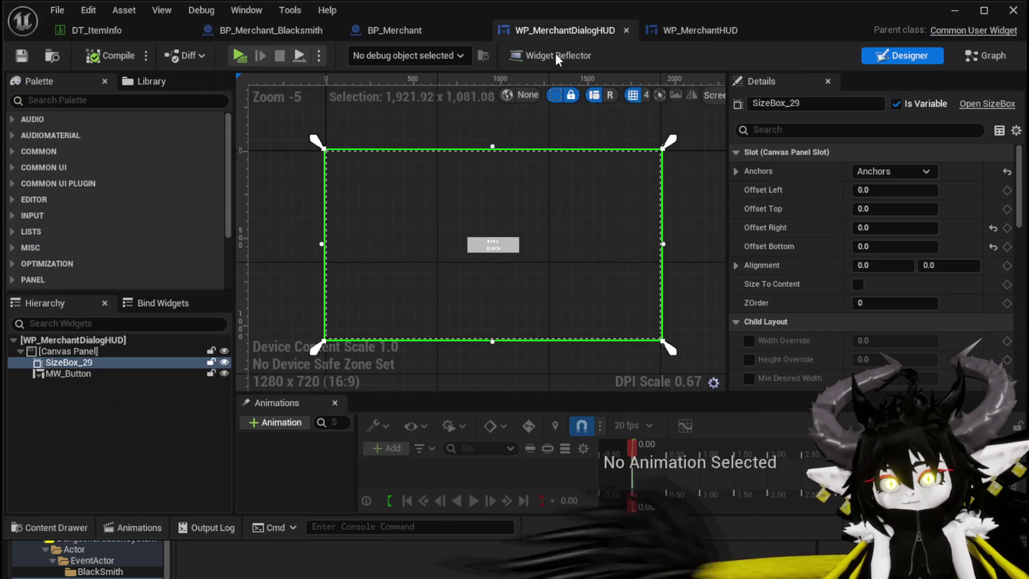
pyautogui.click(59, 351)
pyautogui.hotkey('ctrl', 'v')
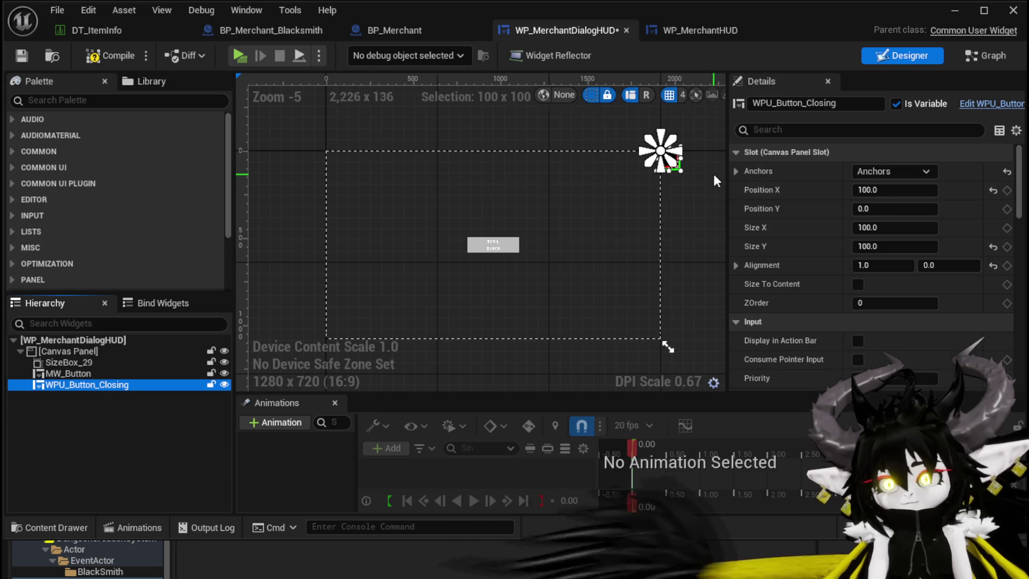
pyautogui.scroll(4, 590, 155)
# - Adjust the close button's Alignment X and set its Position X to -100
pyautogui.click(904, 265)
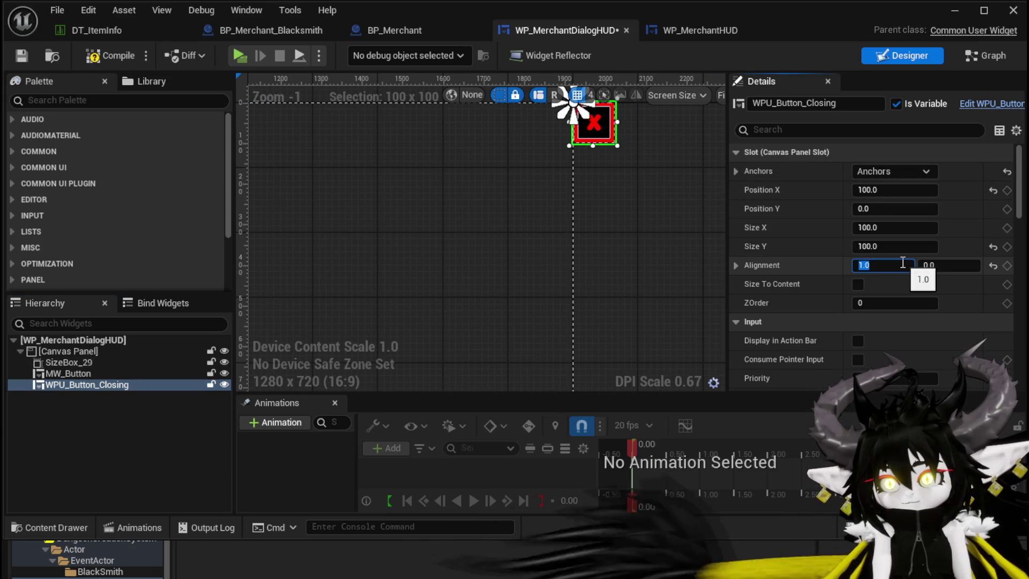
pyautogui.write('0')
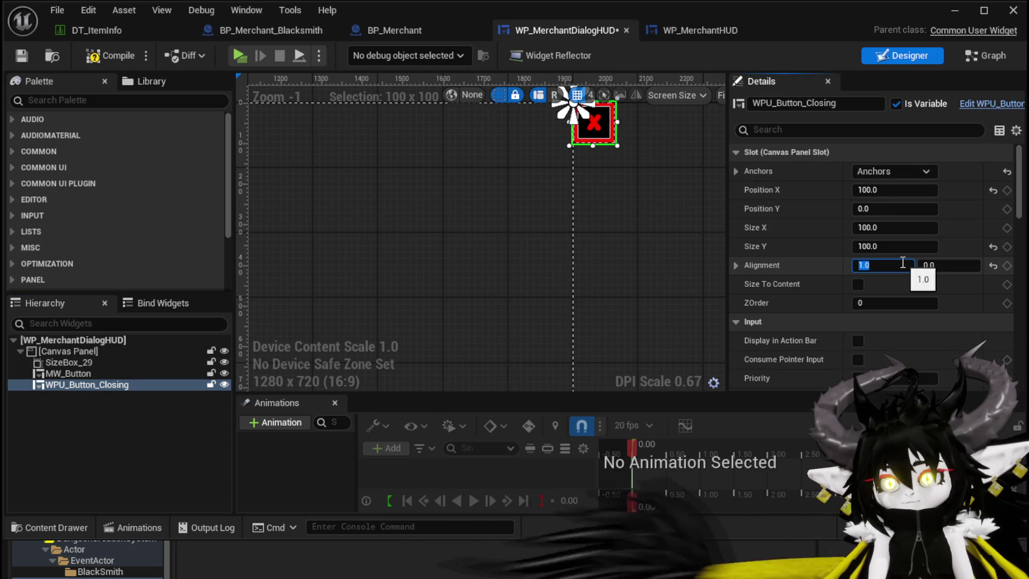
pyautogui.press('Return')
pyautogui.write('0')
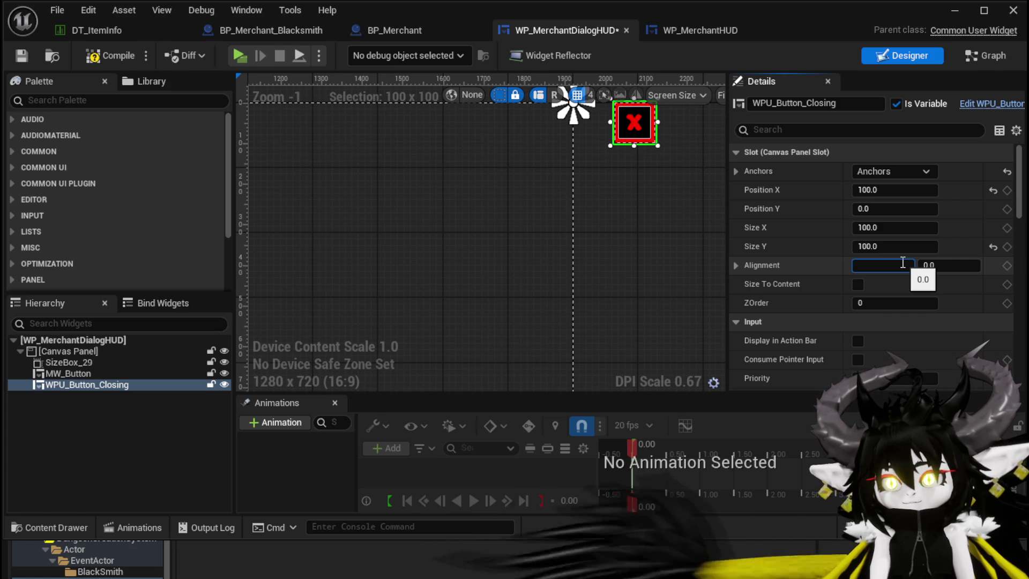
pyautogui.write('1')
pyautogui.press('Return')
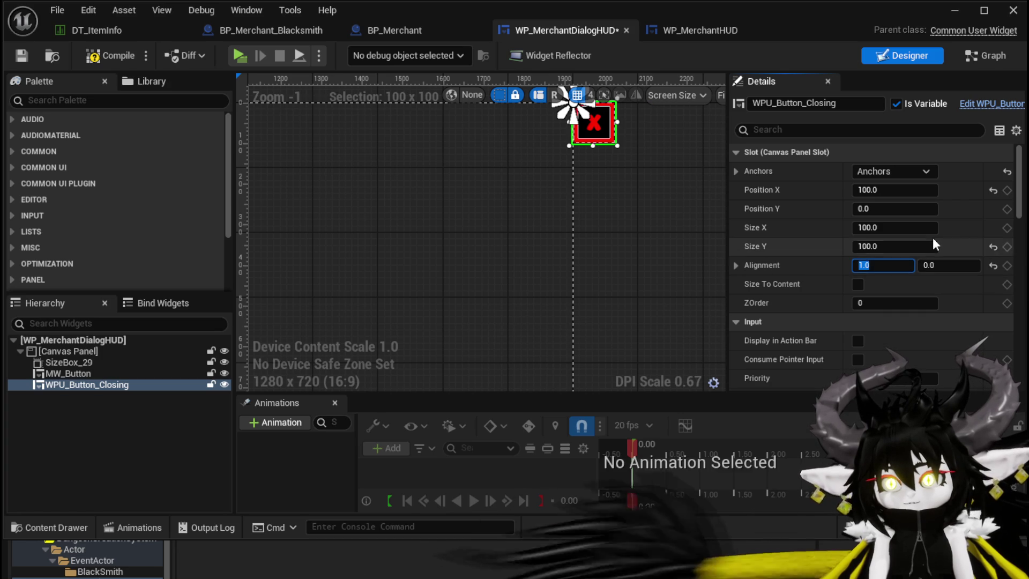
pyautogui.write('-100')
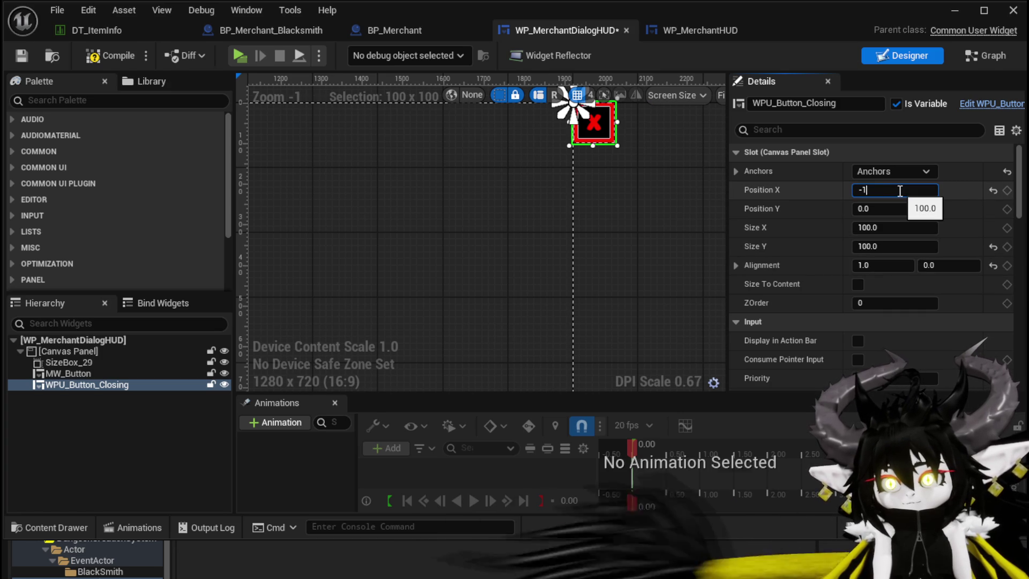
pyautogui.press('Return')
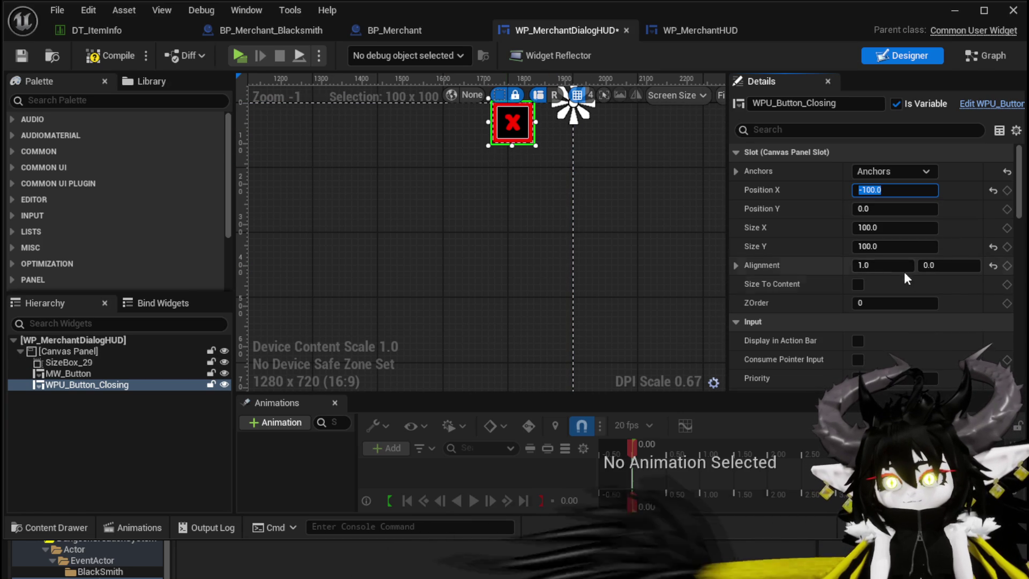
# - Set WPU_Button_Closing's Alignment X to 0.0, then compile and save the dialog widget
pyautogui.click(94, 58)
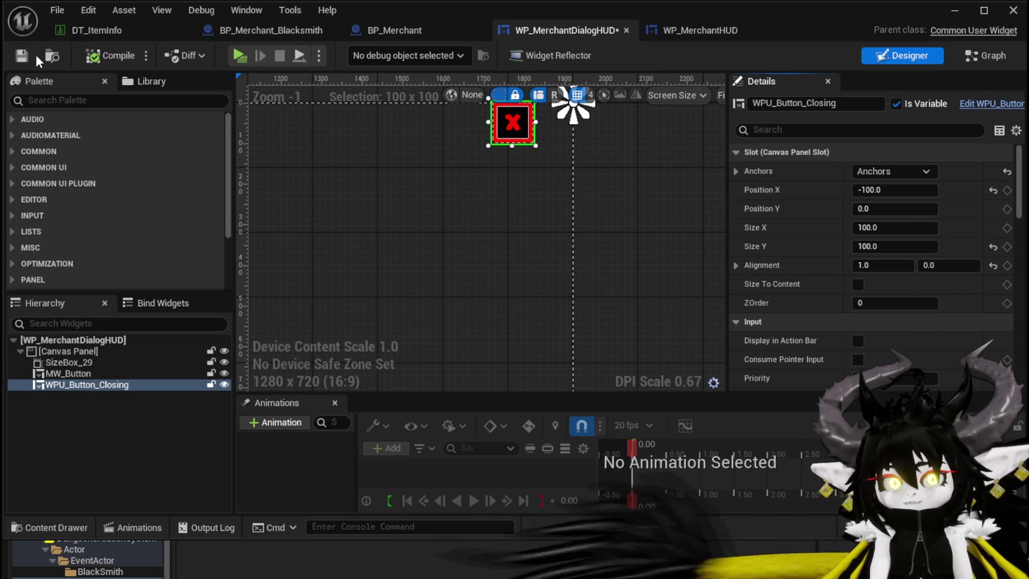
pyautogui.scroll(-3, 520, 188)
pyautogui.click(883, 264)
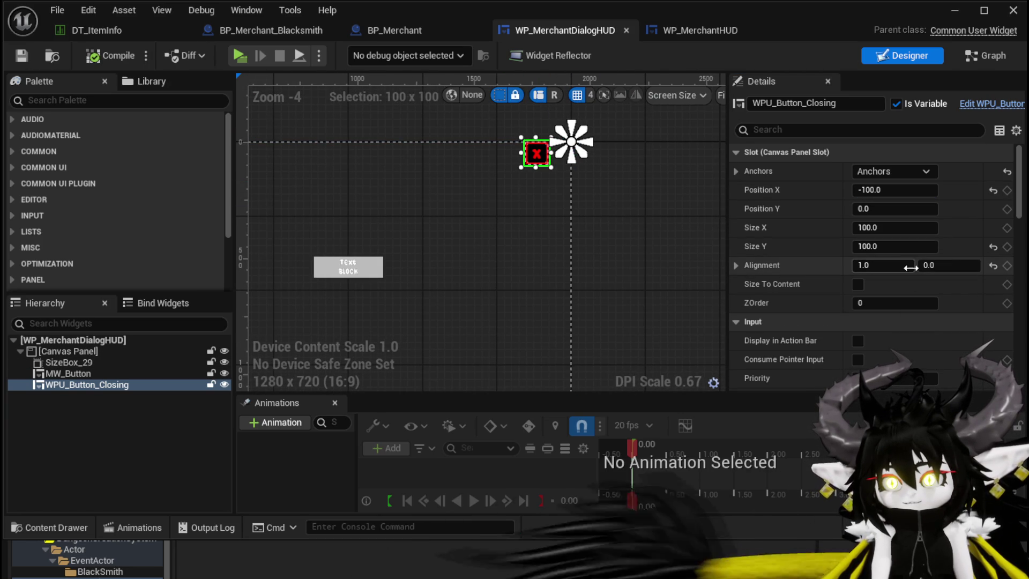
pyautogui.write('0')
pyautogui.press('Return')
pyautogui.click(21, 56)
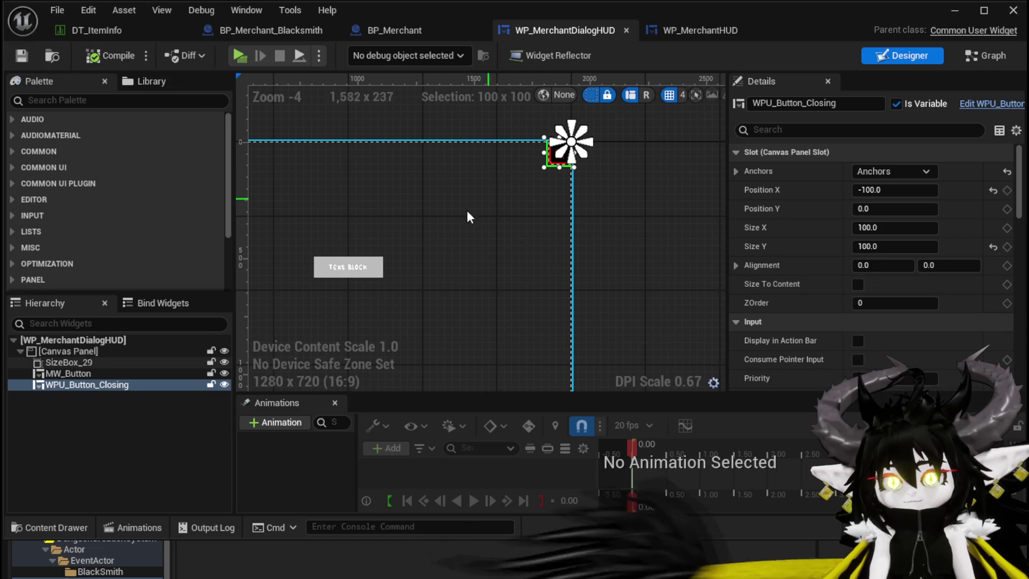
# - Add an On Press Button event for WPU_Button_Closing and save WP_MerchantDialogHUD
pyautogui.click(984, 57)
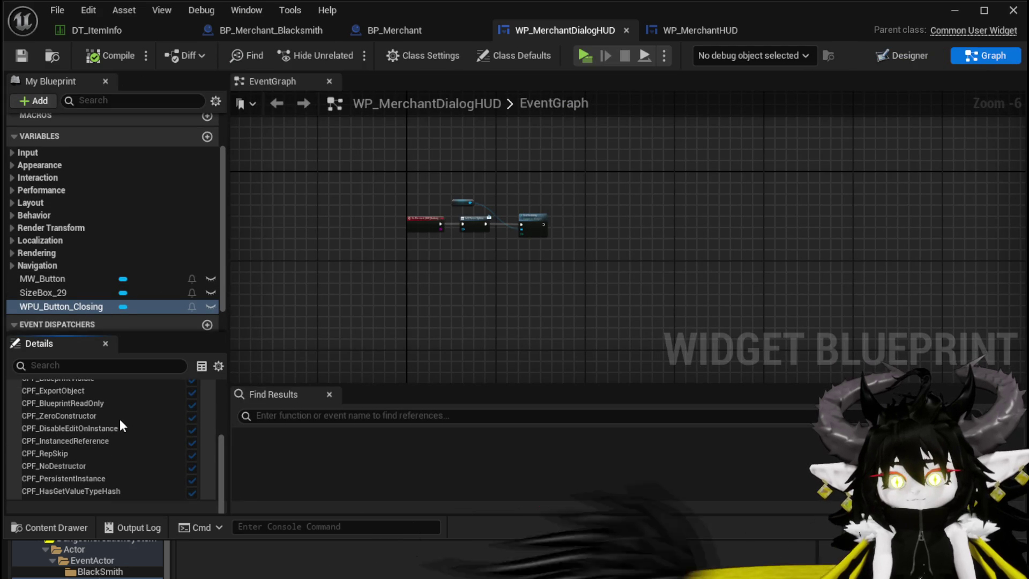
pyautogui.scroll(2, 139, 417)
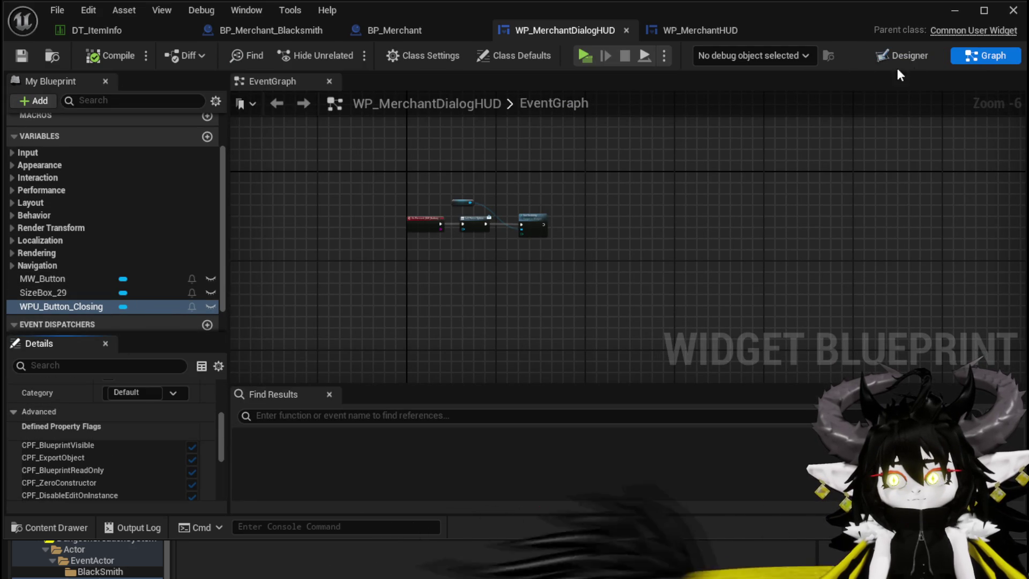
pyautogui.click(910, 56)
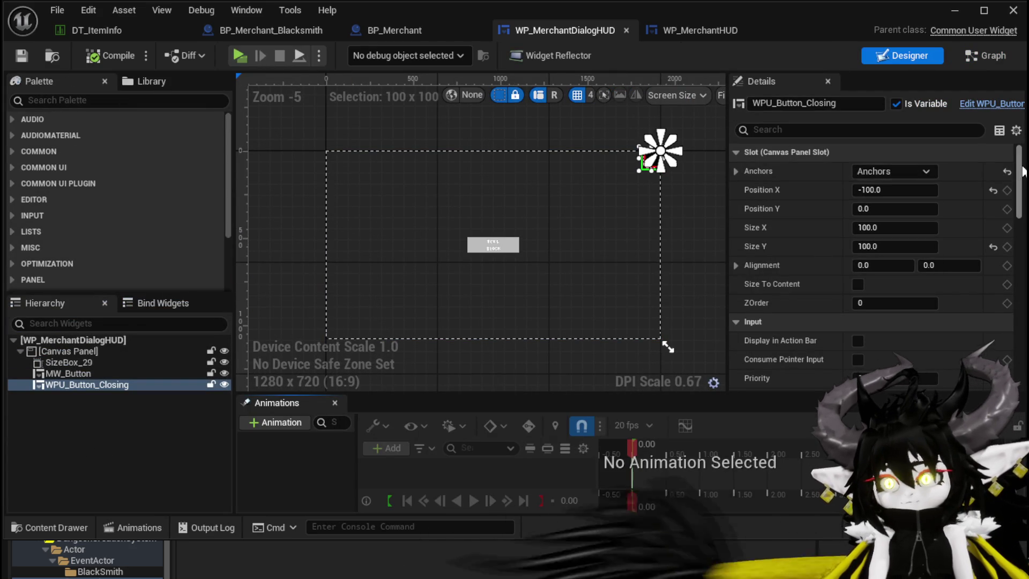
pyautogui.scroll(-10, 906, 238)
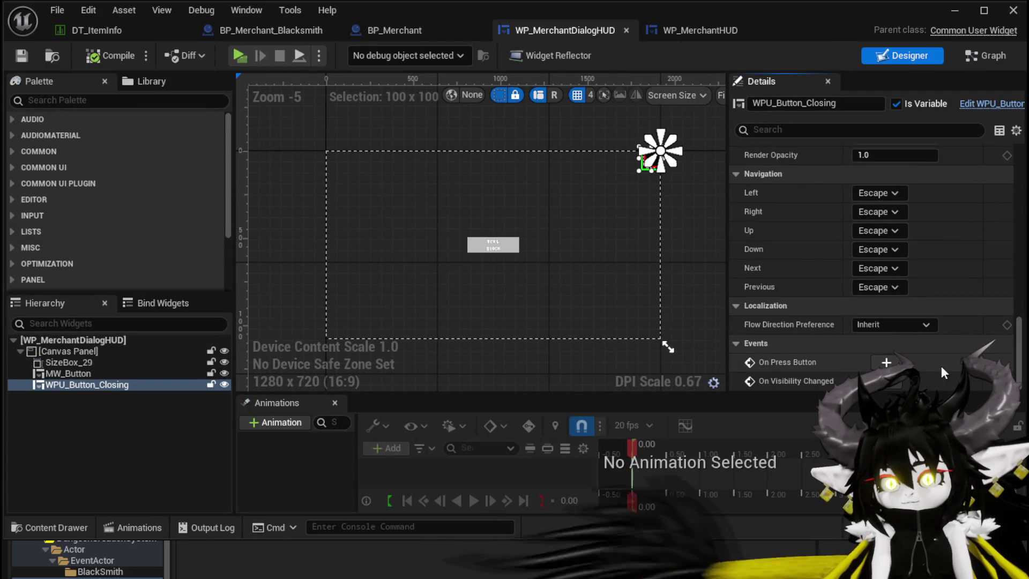
pyautogui.click(886, 361)
pyautogui.moveTo(602, 263)
pyautogui.mouseDown()
pyautogui.moveTo(555, 317)
pyautogui.moveTo(546, 378)
pyautogui.mouseUp()
pyautogui.click(468, 244)
pyautogui.click(22, 56)
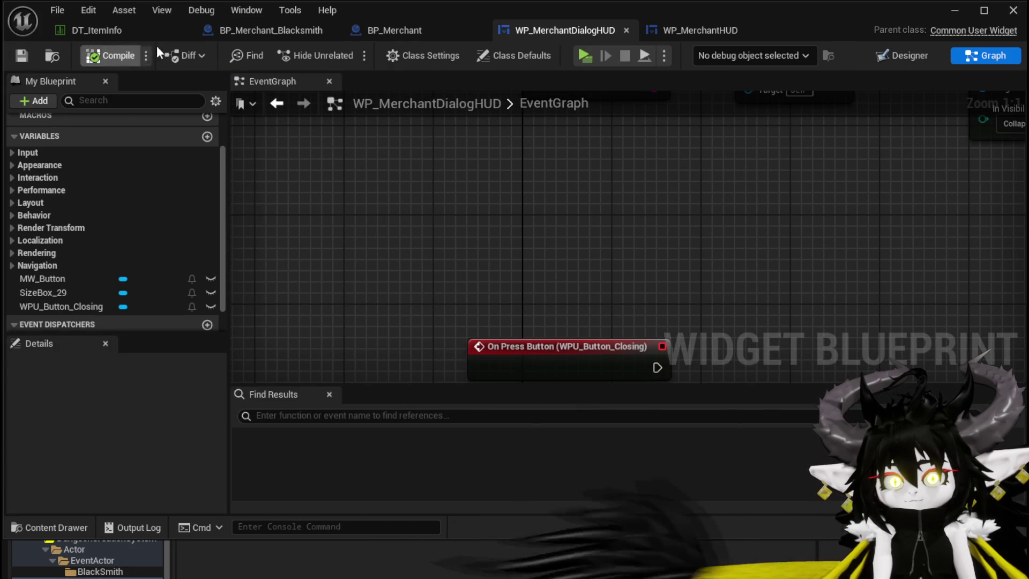
# - Copy WP_MerchantHUD's Close Widget nodes into the dialog graph and wire them to the press event
pyautogui.click(693, 43)
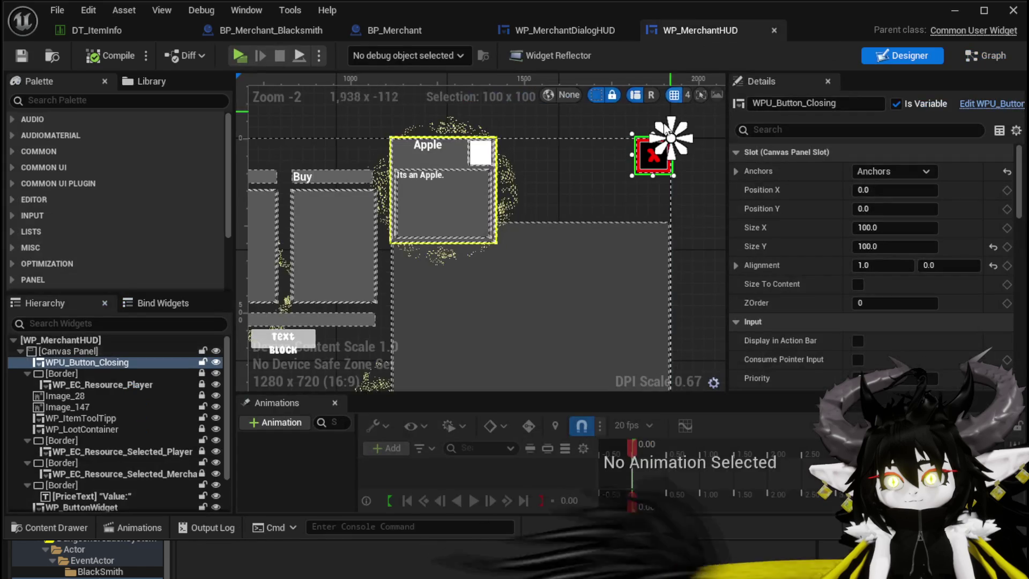
pyautogui.click(981, 57)
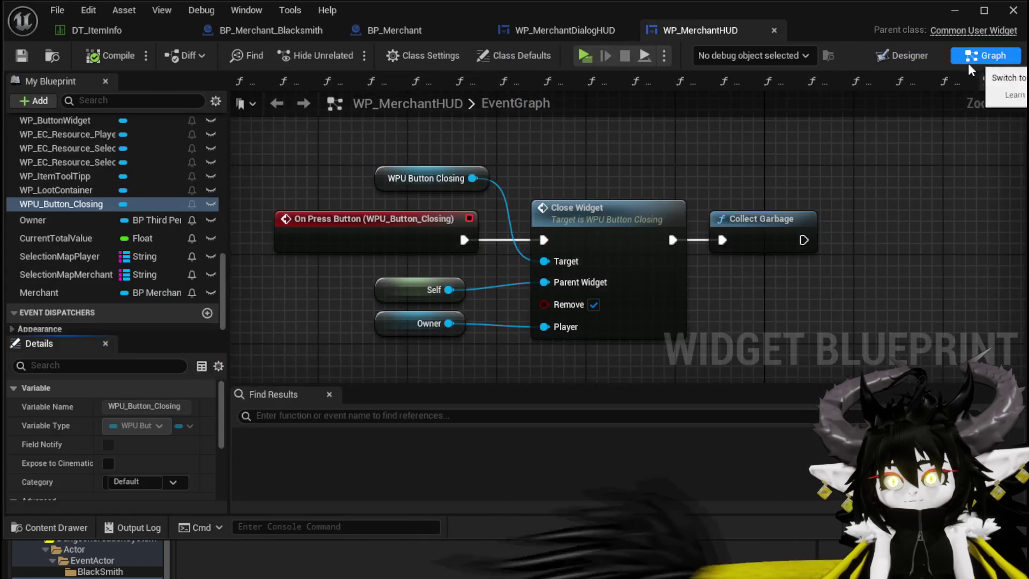
pyautogui.moveTo(337, 214); pyautogui.dragTo(187, 217)
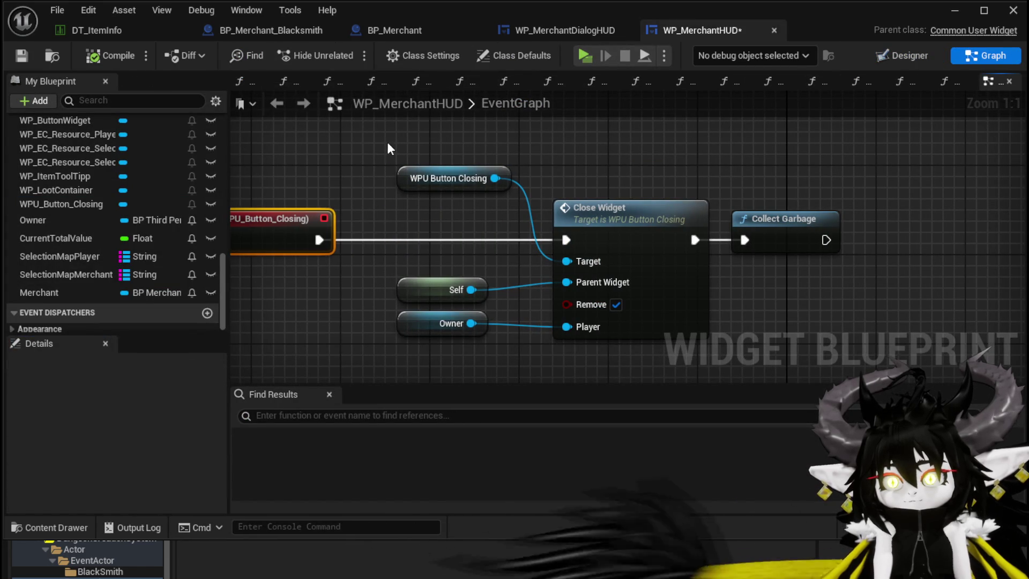
pyautogui.moveTo(387, 142); pyautogui.dragTo(767, 354)
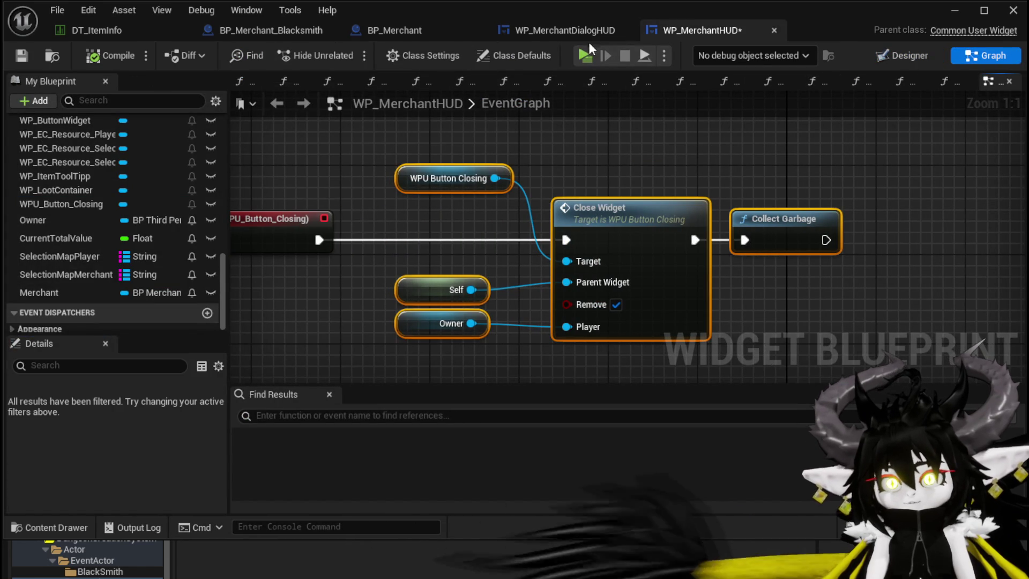
pyautogui.click(298, 29)
pyautogui.click(558, 30)
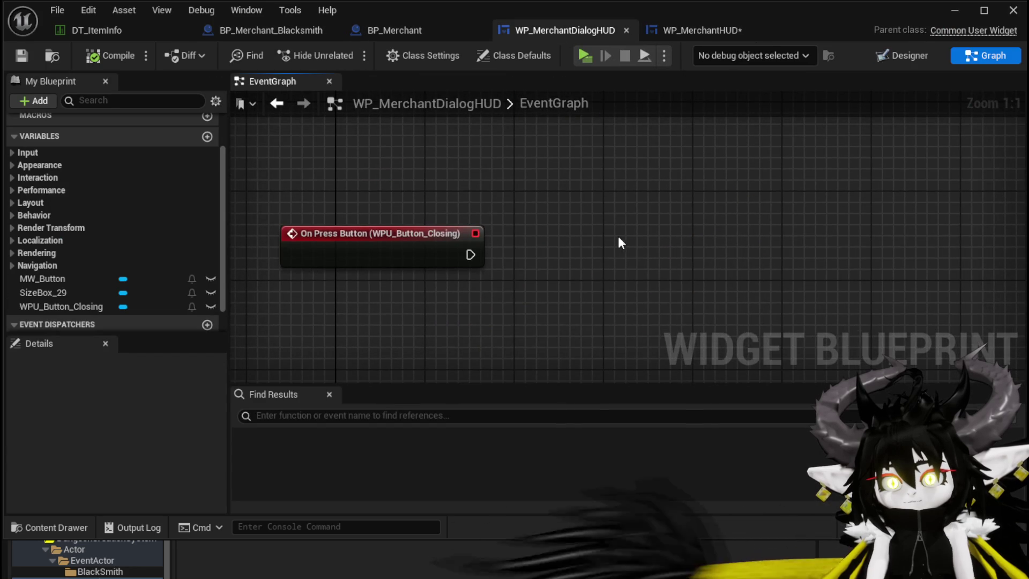
pyautogui.hotkey('ctrl', 'v')
pyautogui.moveTo(642, 247); pyautogui.dragTo(630, 244)
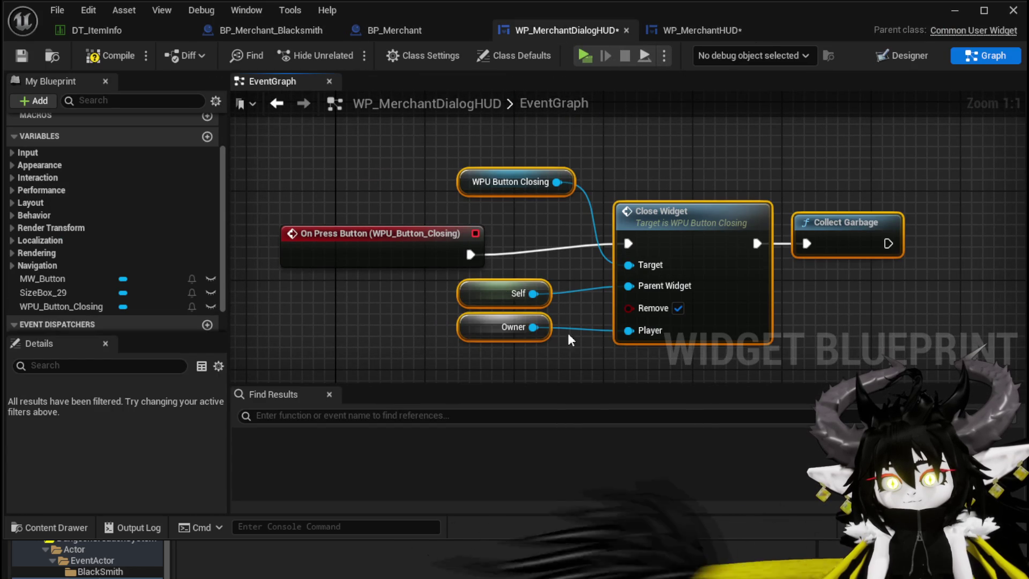
pyautogui.moveTo(501, 361); pyautogui.dragTo(895, 172)
pyautogui.moveTo(724, 232); pyautogui.dragTo(713, 241)
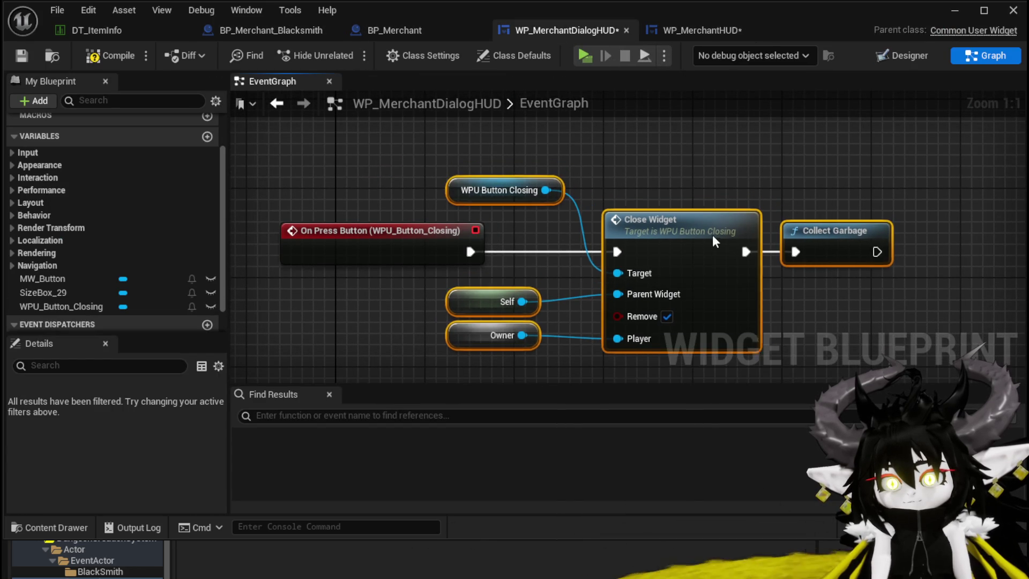
pyautogui.click(750, 178)
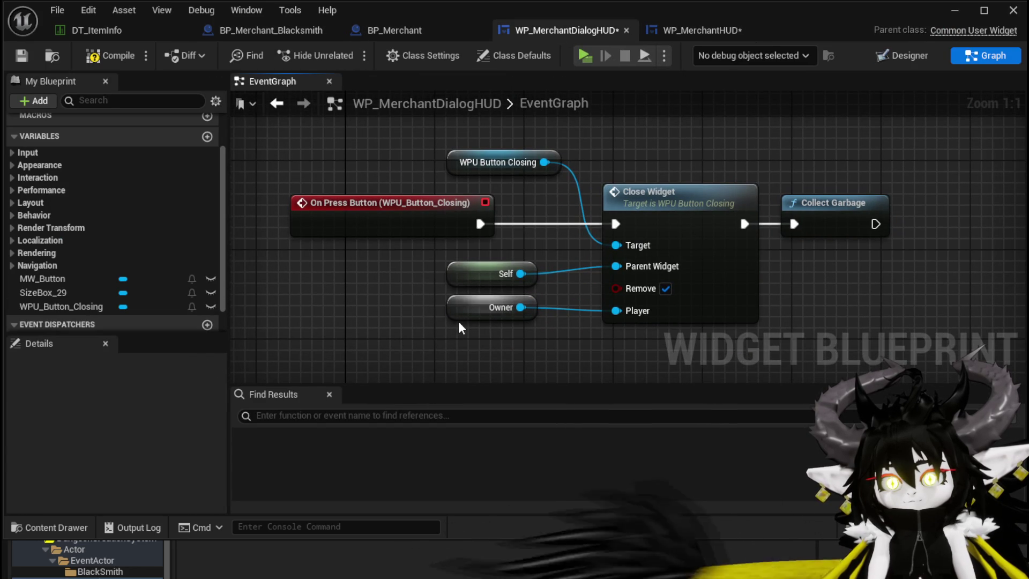
# - Tidy the Owner and Self nodes, create the missing Owner variable, and compile and save
pyautogui.moveTo(471, 313); pyautogui.dragTo(471, 335)
pyautogui.click(413, 294)
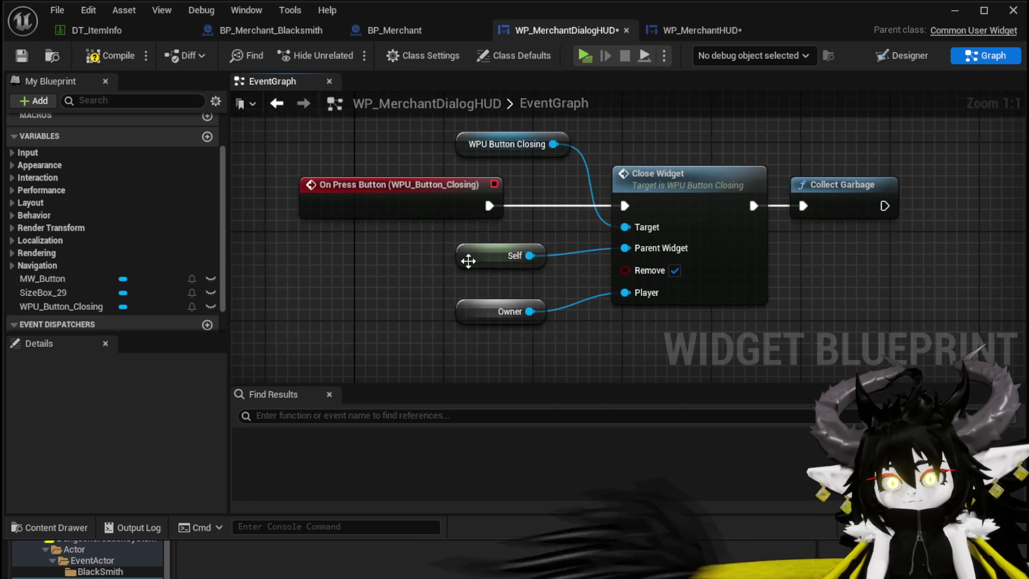
pyautogui.moveTo(485, 251); pyautogui.dragTo(486, 240)
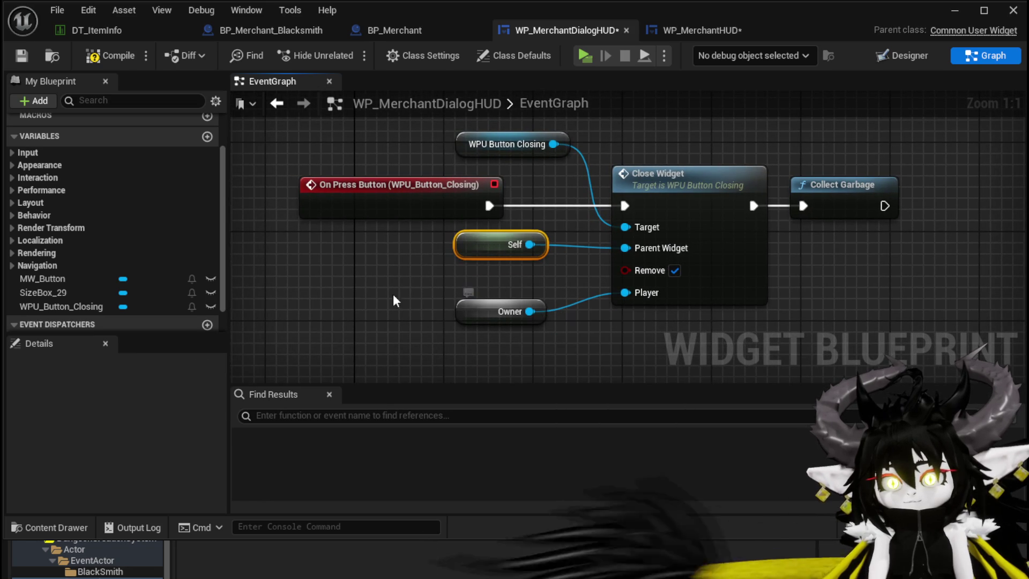
pyautogui.rightClick(490, 316)
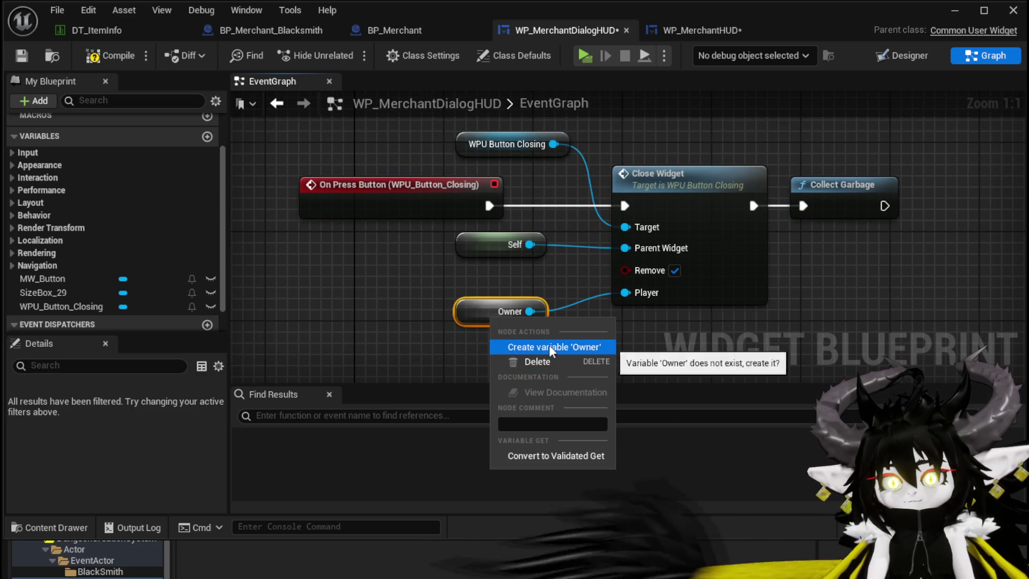
pyautogui.click(549, 345)
pyautogui.click(24, 56)
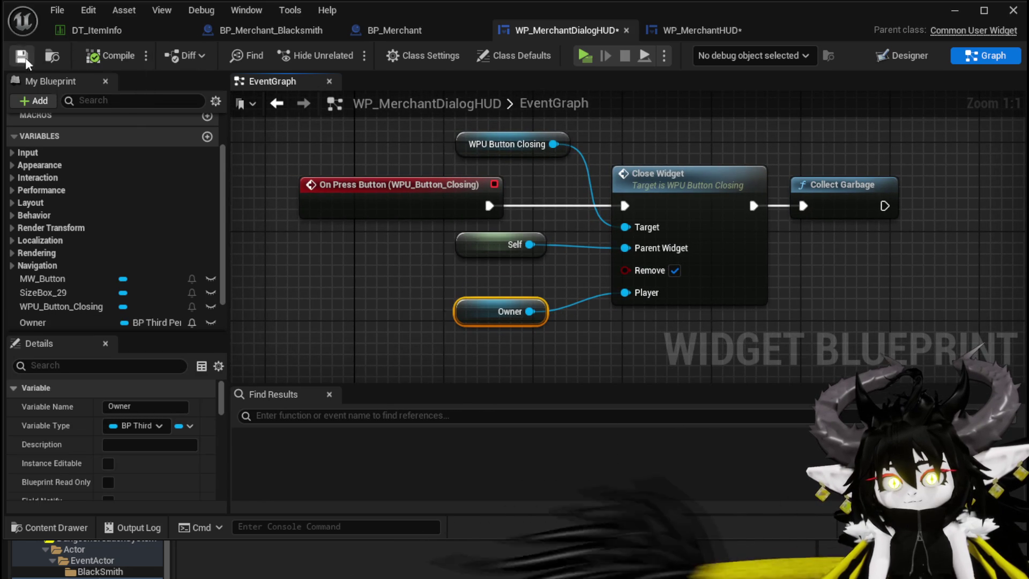
# - Add a new function named BindEvent to WP_MerchantDialogHUD
pyautogui.click(207, 161)
pyautogui.write('Bind')
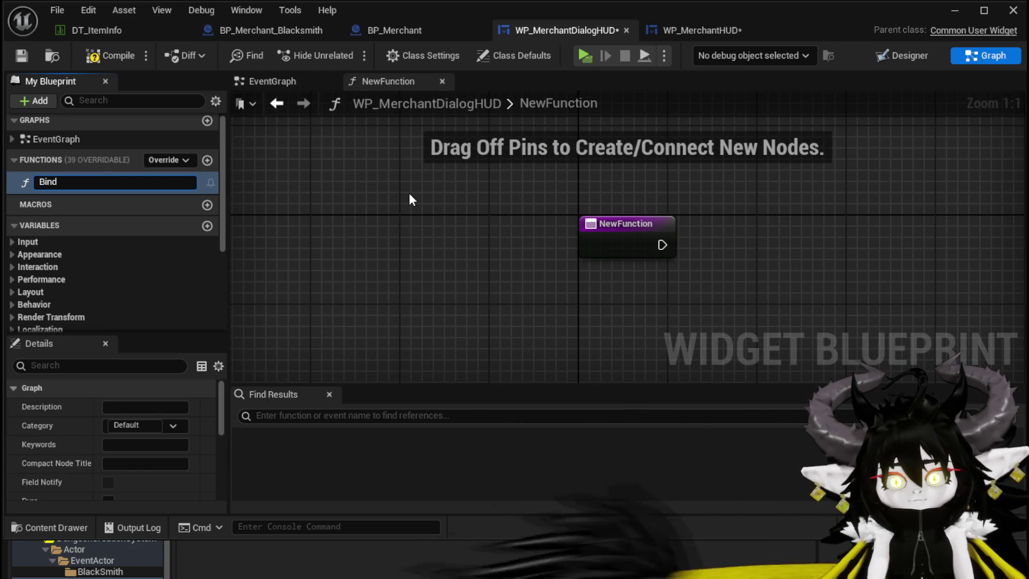
pyautogui.write('Event')
pyautogui.press('Return')
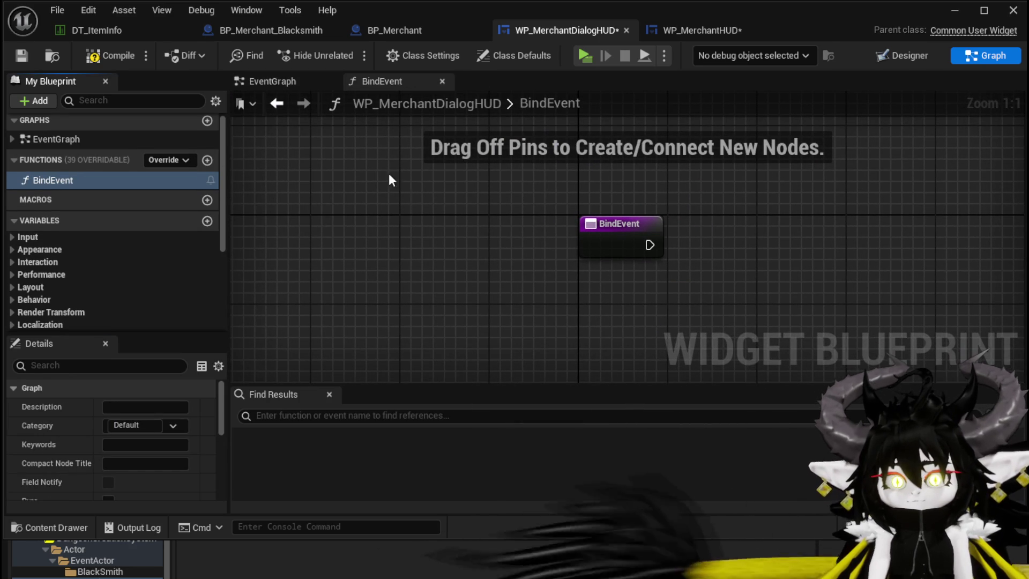
pyautogui.moveTo(471, 246); pyautogui.dragTo(431, 245)
pyautogui.click(432, 246)
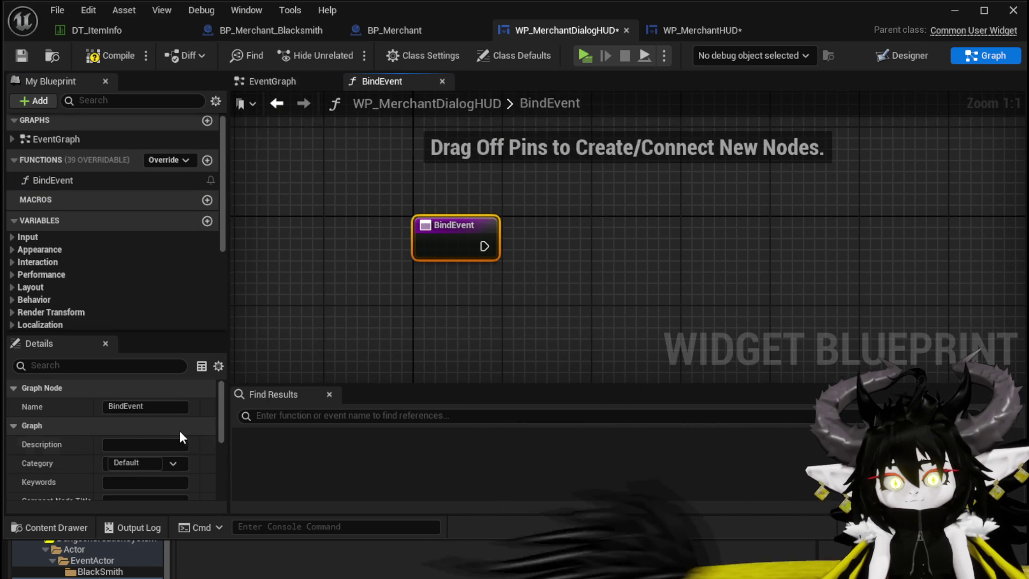
pyautogui.scroll(-5, 184, 429)
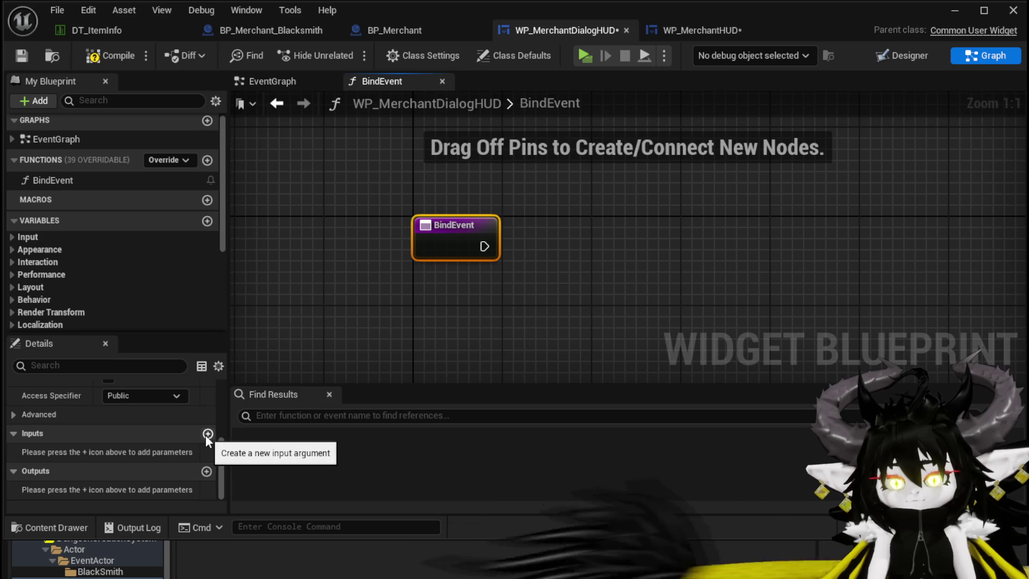
# - Give BindEvent a BP Third Person Character input named Owner
pyautogui.click(207, 433)
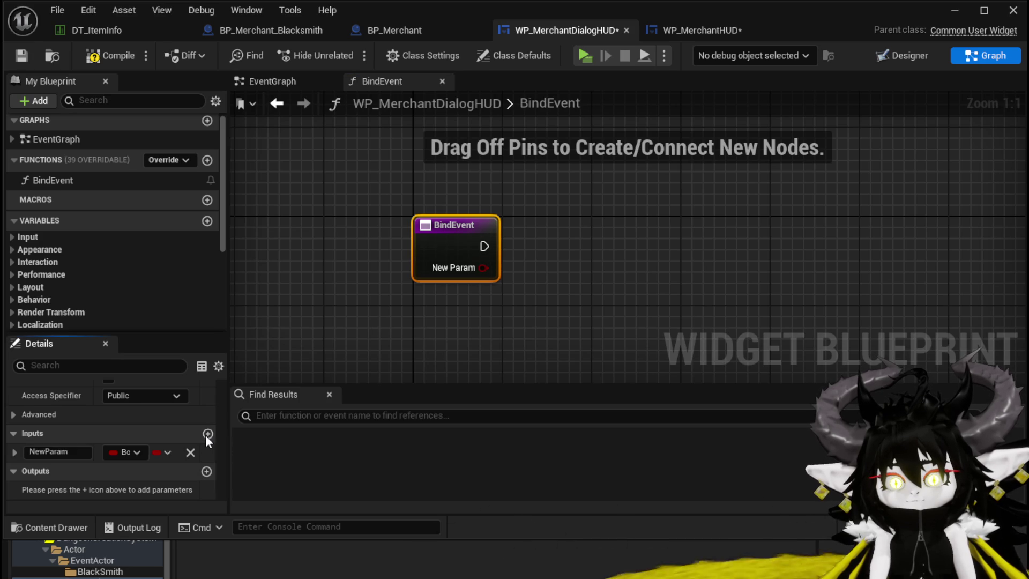
pyautogui.click(123, 452)
pyautogui.write('Third')
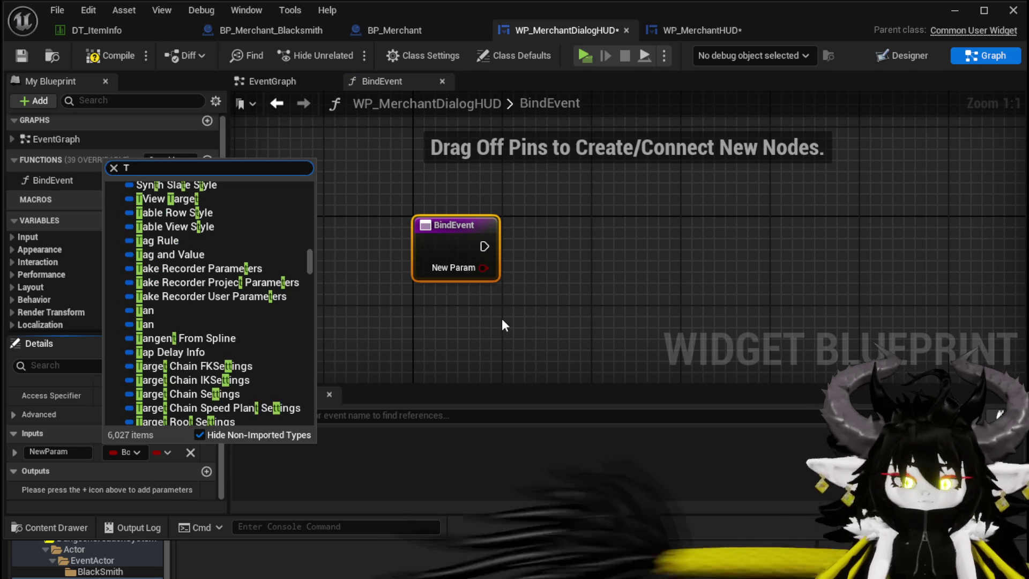
pyautogui.write('person')
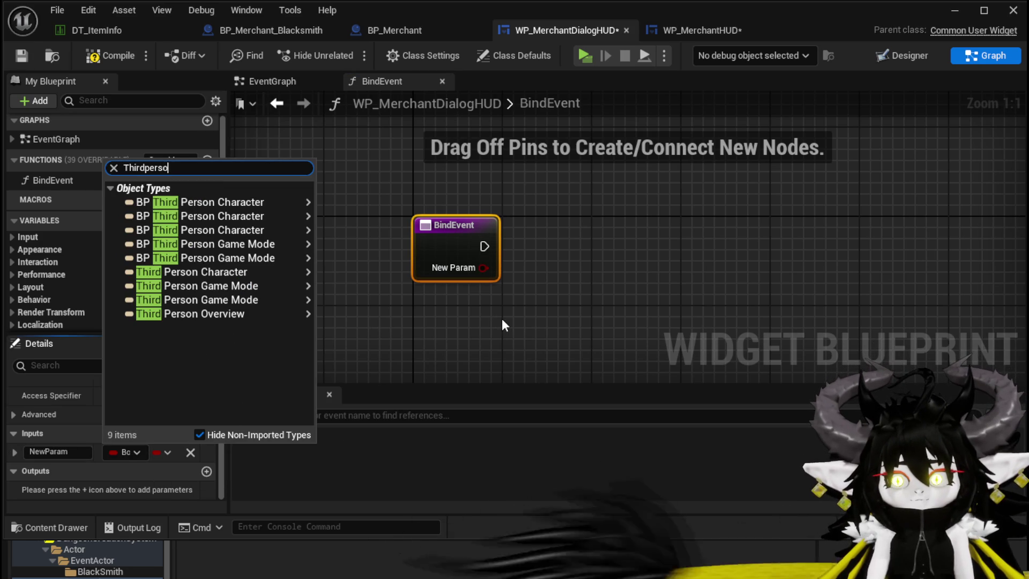
pyautogui.moveTo(295, 199)
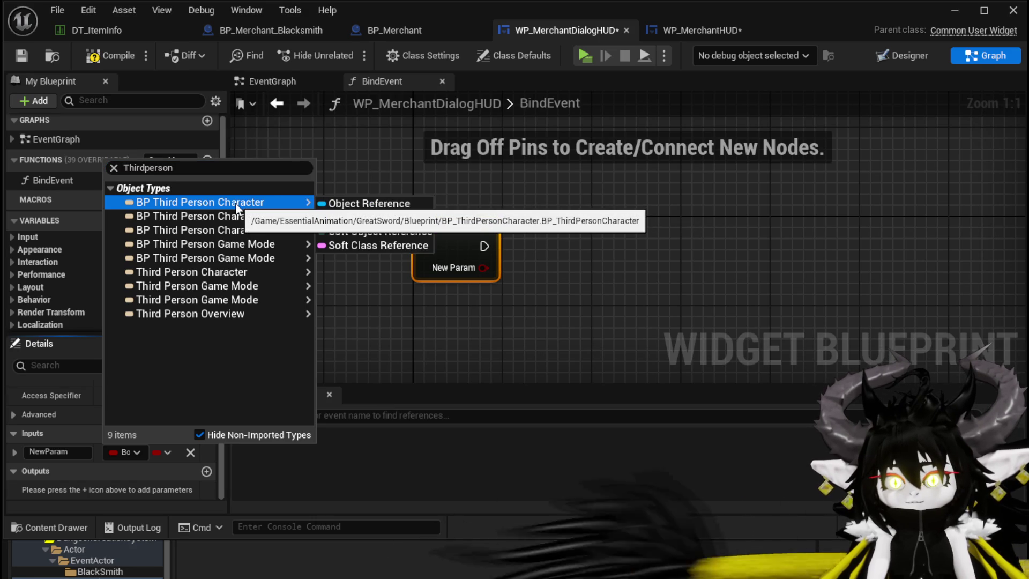
pyautogui.moveTo(234, 220)
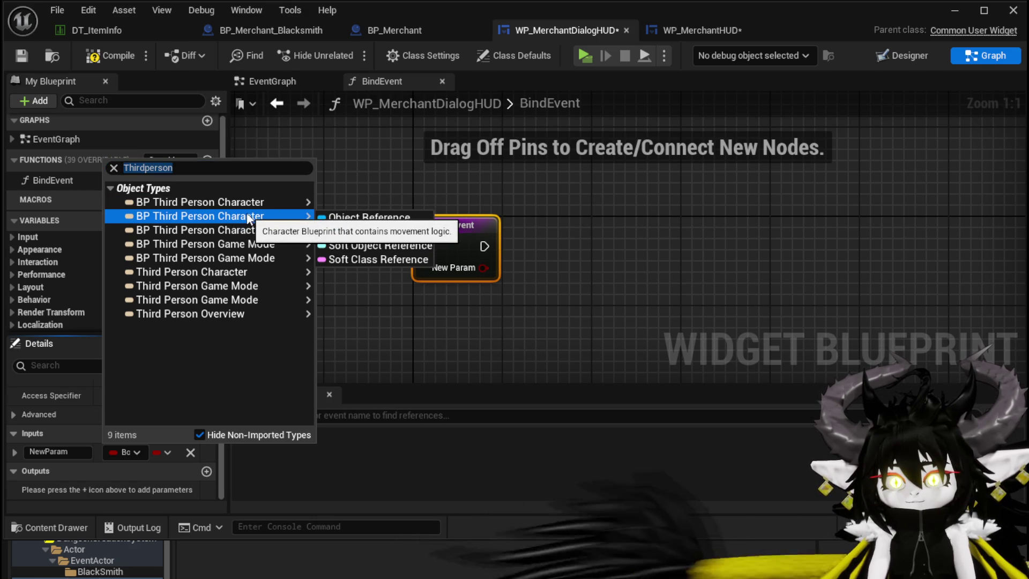
pyautogui.moveTo(213, 235)
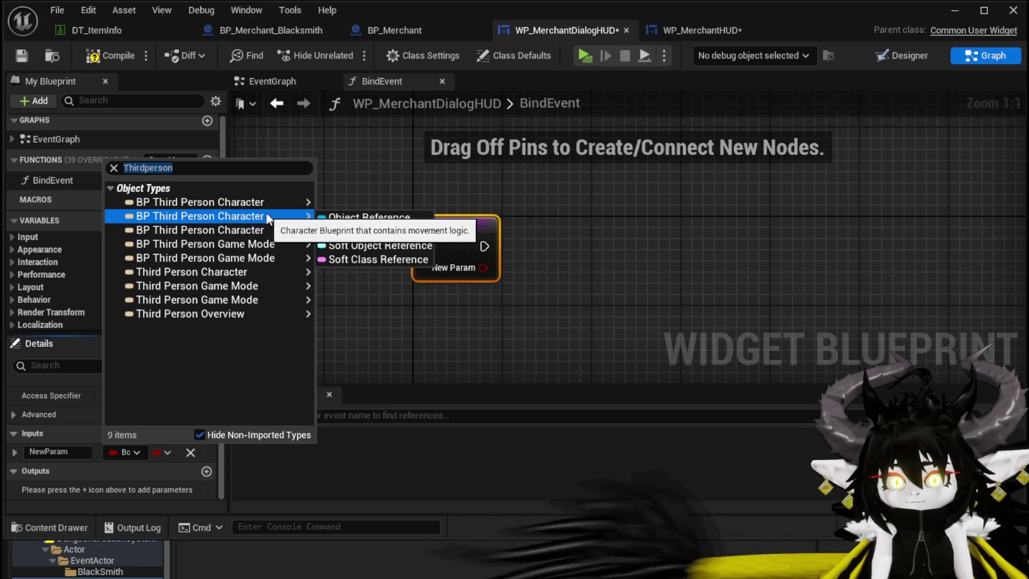
pyautogui.click(342, 215)
pyautogui.doubleClick(72, 451)
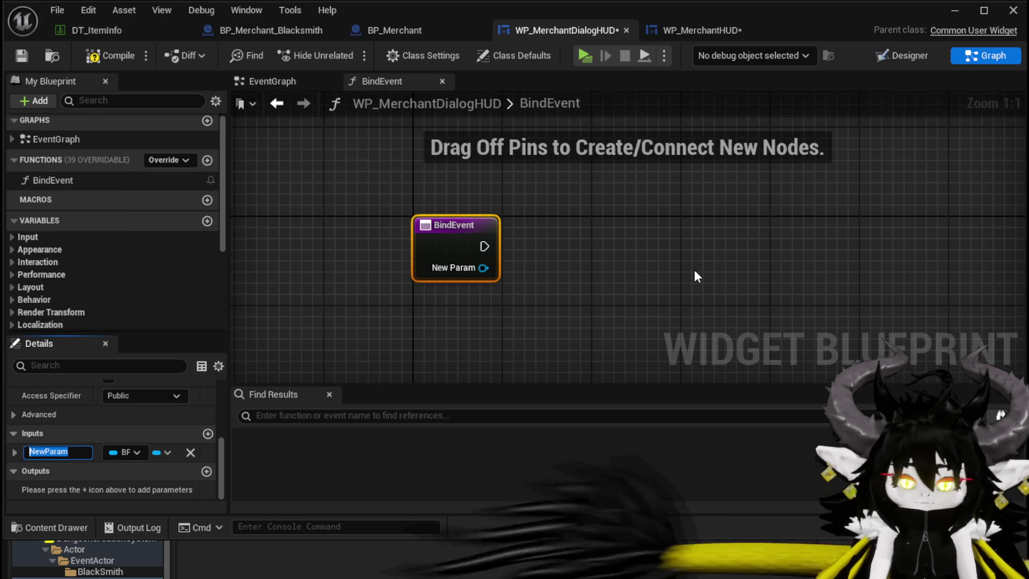
pyautogui.write('Owner')
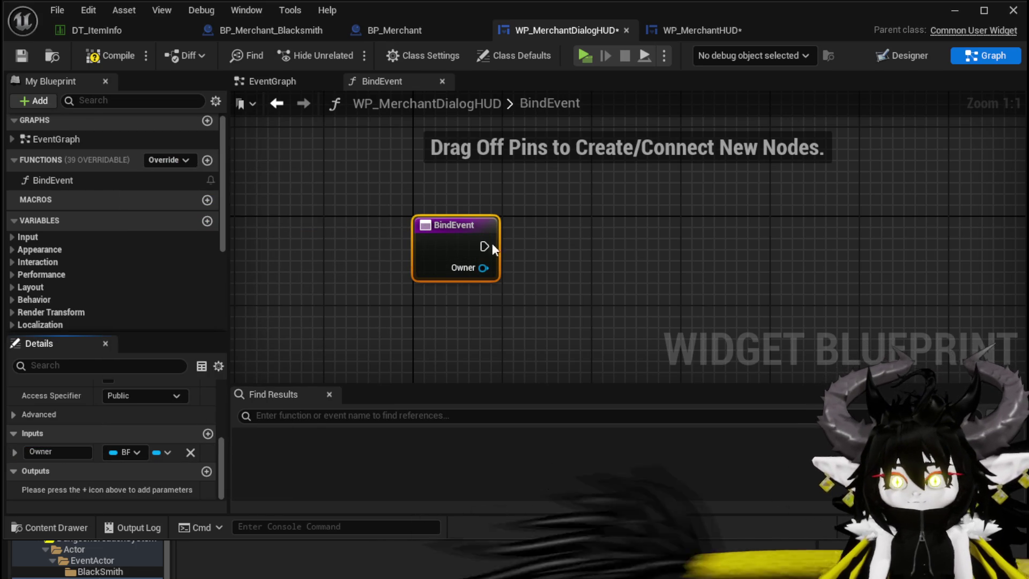
# - Set the Owner variable from BindEvent's Owner input and compile the dialog HUD
pyautogui.scroll(-5, 138, 265)
pyautogui.moveTo(54, 255)
pyautogui.mouseDown()
pyautogui.moveTo(614, 227)
pyautogui.moveTo(544, 254)
pyautogui.mouseUp()
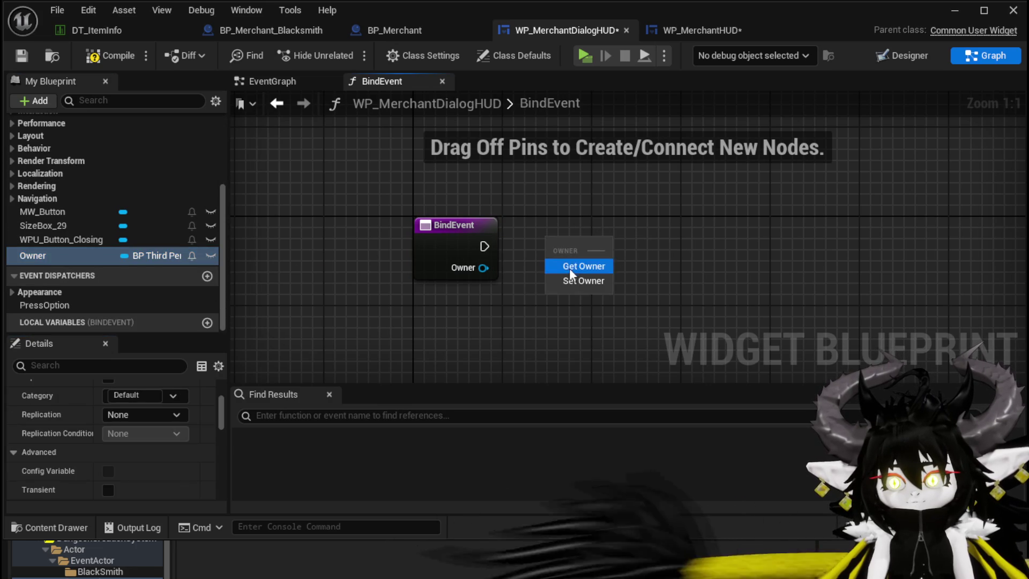
pyautogui.click(569, 280)
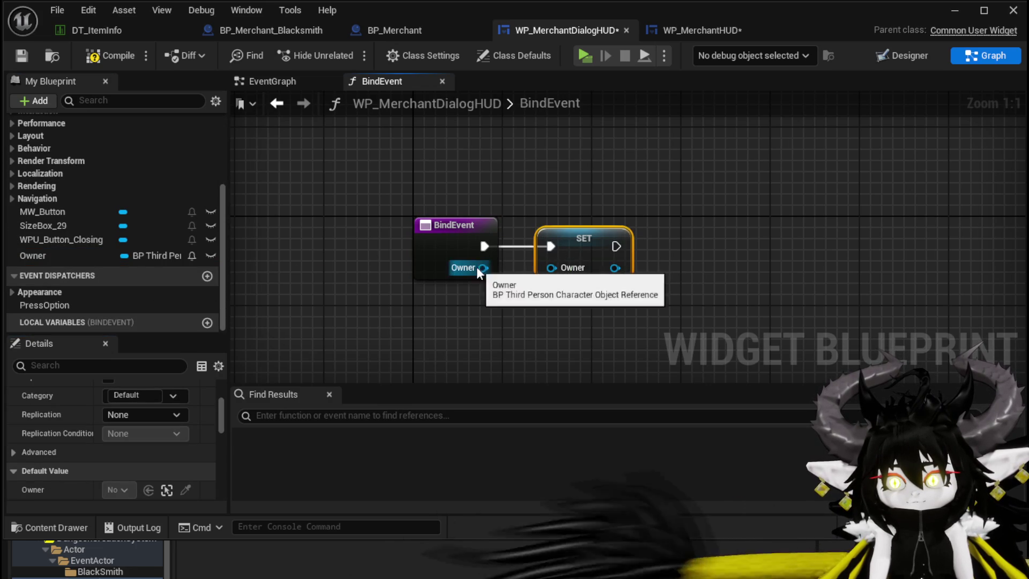
pyautogui.moveTo(483, 268); pyautogui.dragTo(550, 268)
pyautogui.click(110, 56)
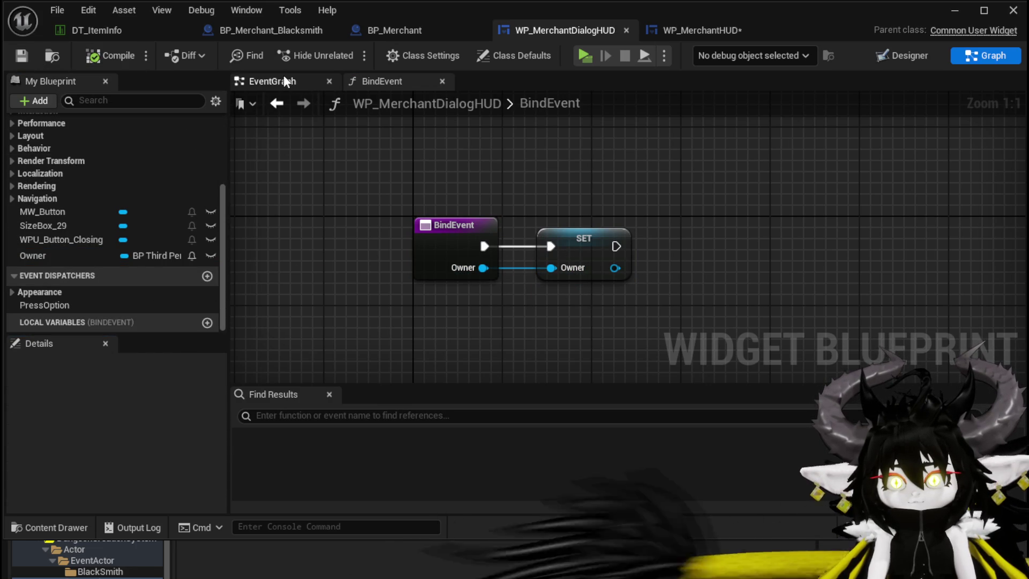
# - Save WP_MerchantHUD and look over the BP_Merchant and BP_Merchant_Blacksmith blueprints
pyautogui.click(748, 31)
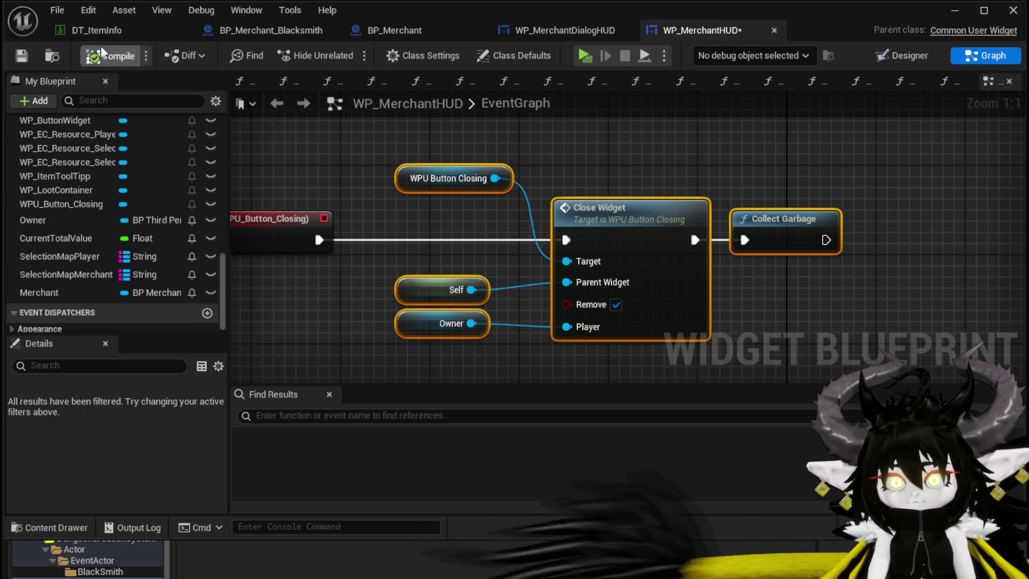
pyautogui.click(21, 57)
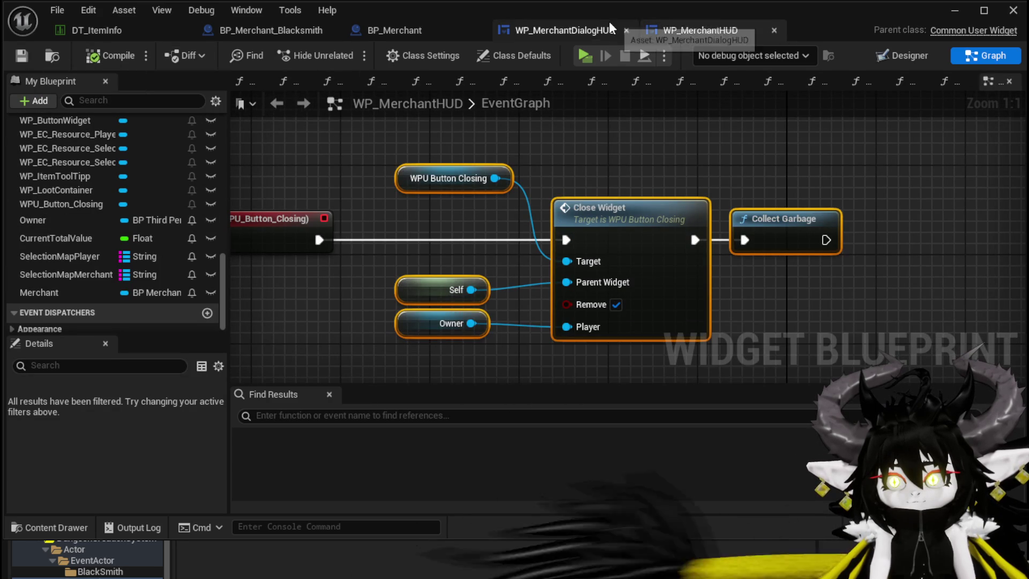
pyautogui.click(581, 27)
pyautogui.click(393, 31)
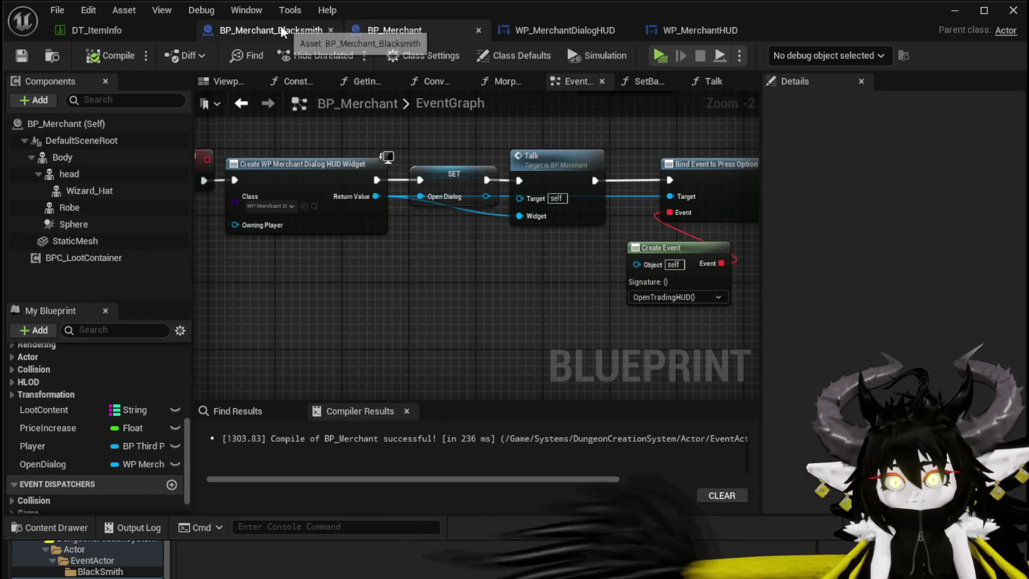
pyautogui.click(281, 27)
pyautogui.click(413, 36)
pyautogui.click(590, 31)
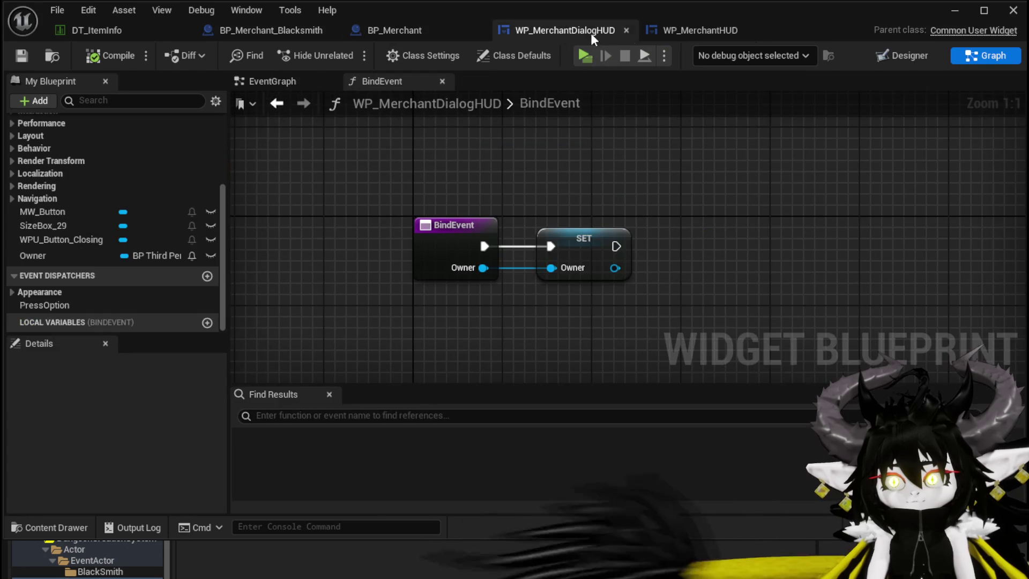
# - Check the dialog HUD's event graph, then compile and save WP_MerchantHUD
pyautogui.click(690, 28)
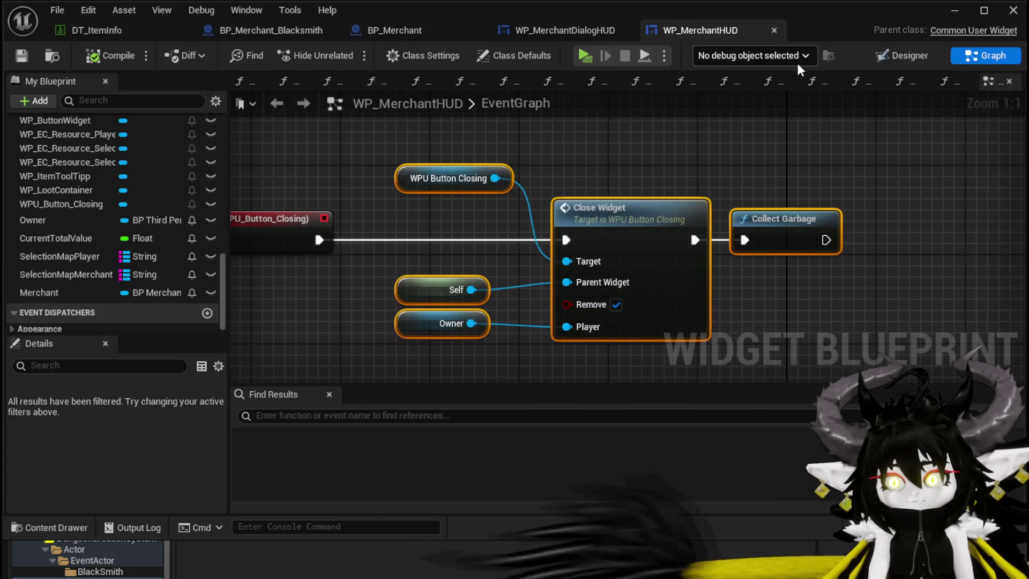
pyautogui.keyDown('alt'); pyautogui.click(312, 243); pyautogui.keyUp('alt')
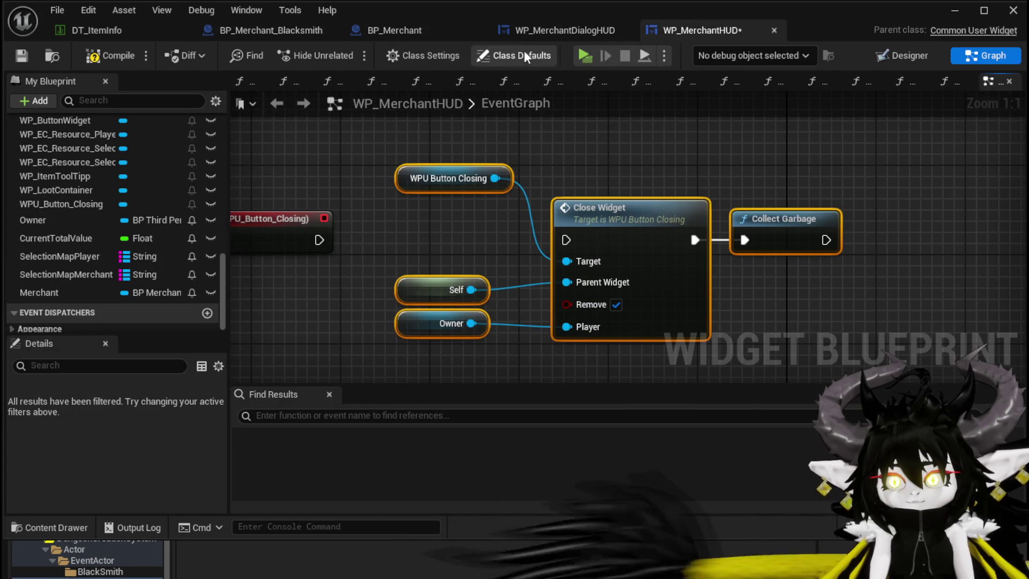
pyautogui.click(543, 35)
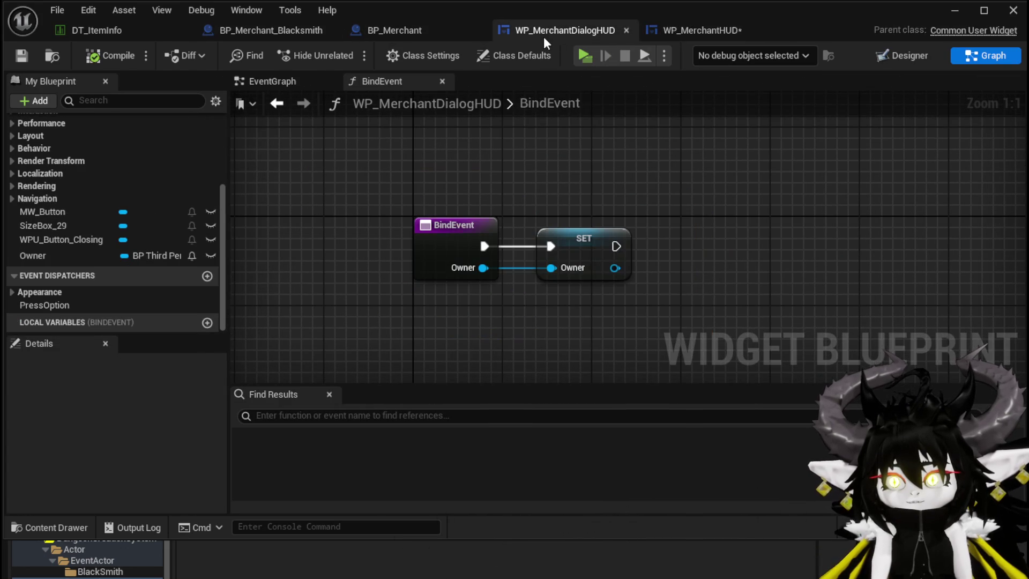
pyautogui.click(257, 83)
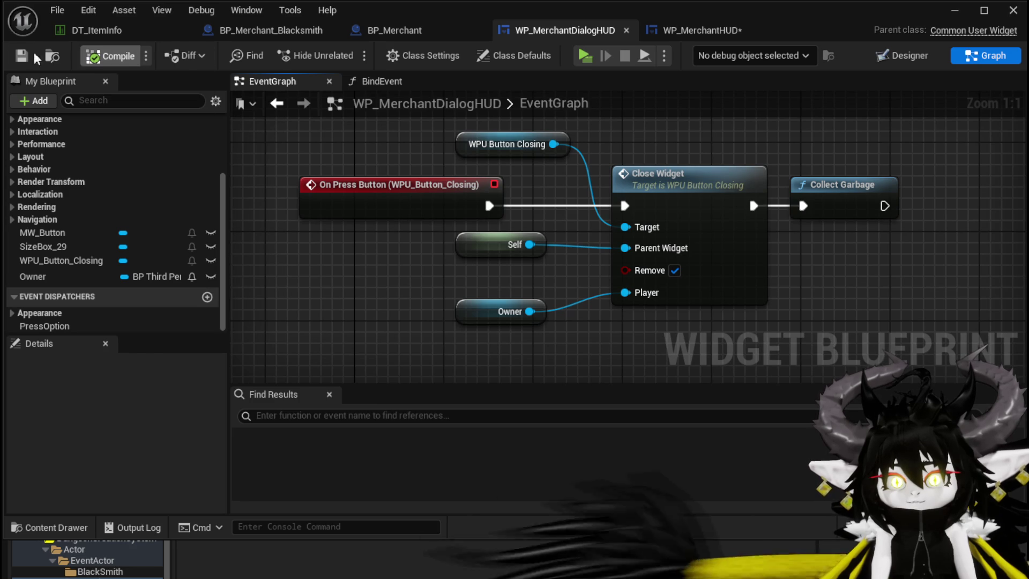
pyautogui.click(720, 29)
pyautogui.click(137, 53)
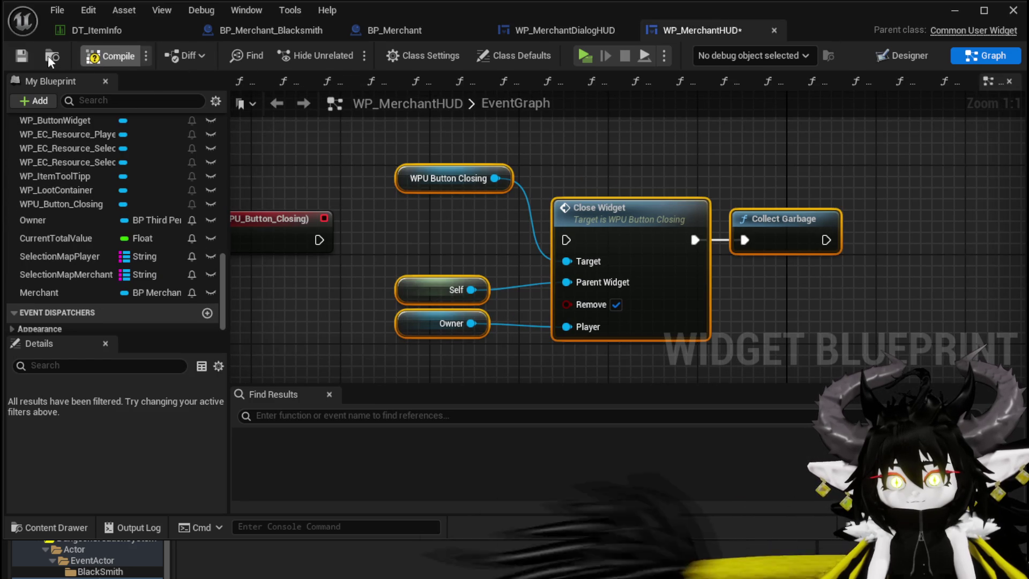
pyautogui.hotkey('ctrl', 's')
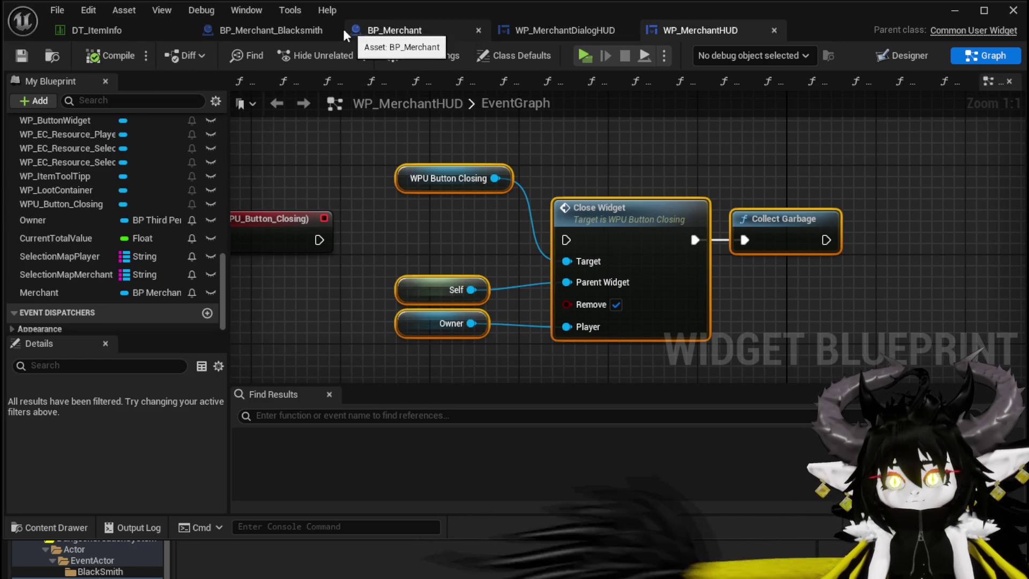
# - In BP_Merchant, add a Bind Event call from Open Dialog chained between SET and Talk
pyautogui.click(379, 29)
pyautogui.moveTo(321, 156)
pyautogui.mouseDown()
pyautogui.moveTo(692, 230)
pyautogui.moveTo(494, 209)
pyautogui.moveTo(570, 256)
pyautogui.mouseUp()
pyautogui.write('Bind')
pyautogui.press('Return')
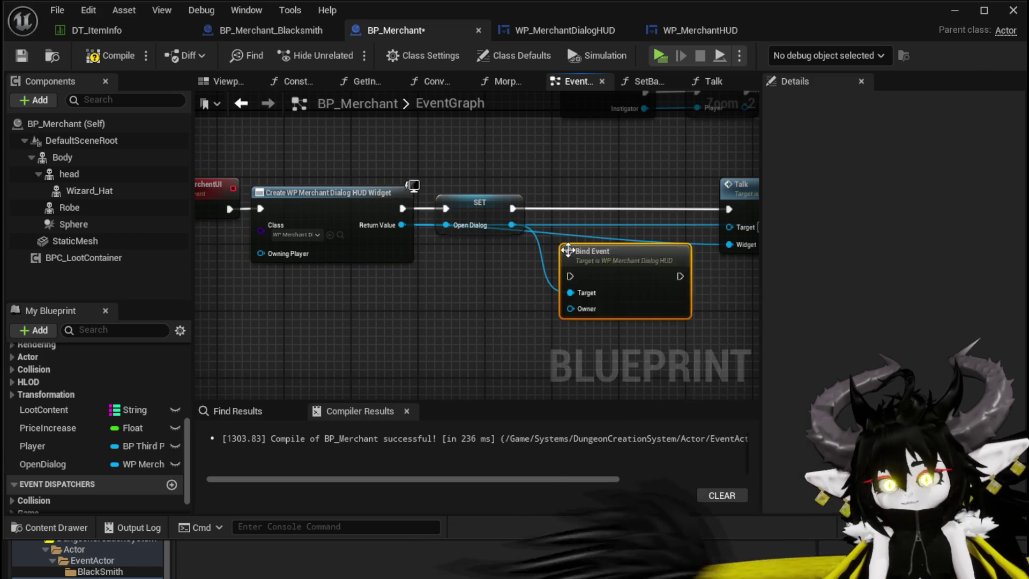
pyautogui.moveTo(580, 249); pyautogui.dragTo(588, 182)
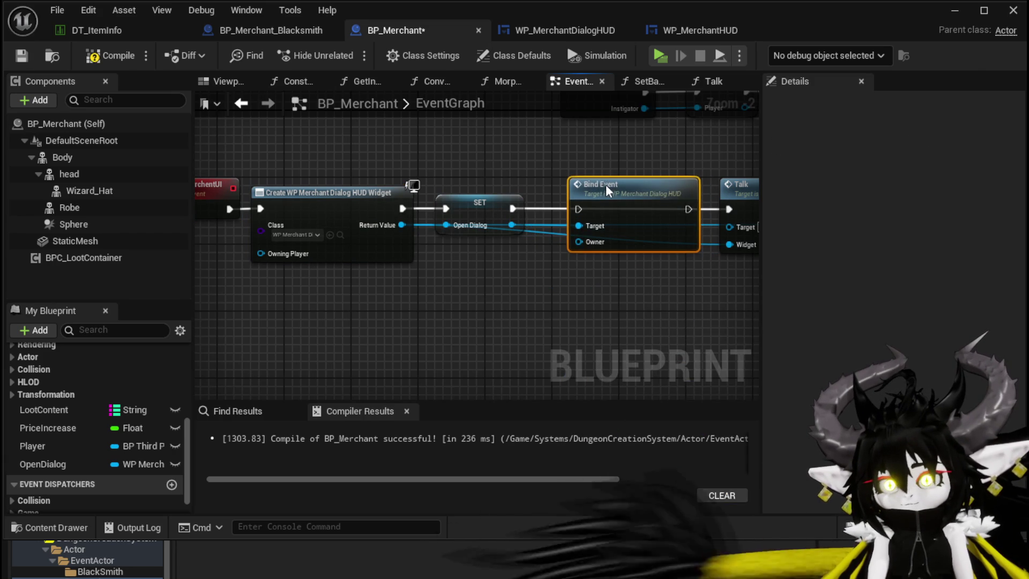
pyautogui.moveTo(513, 209); pyautogui.dragTo(578, 209)
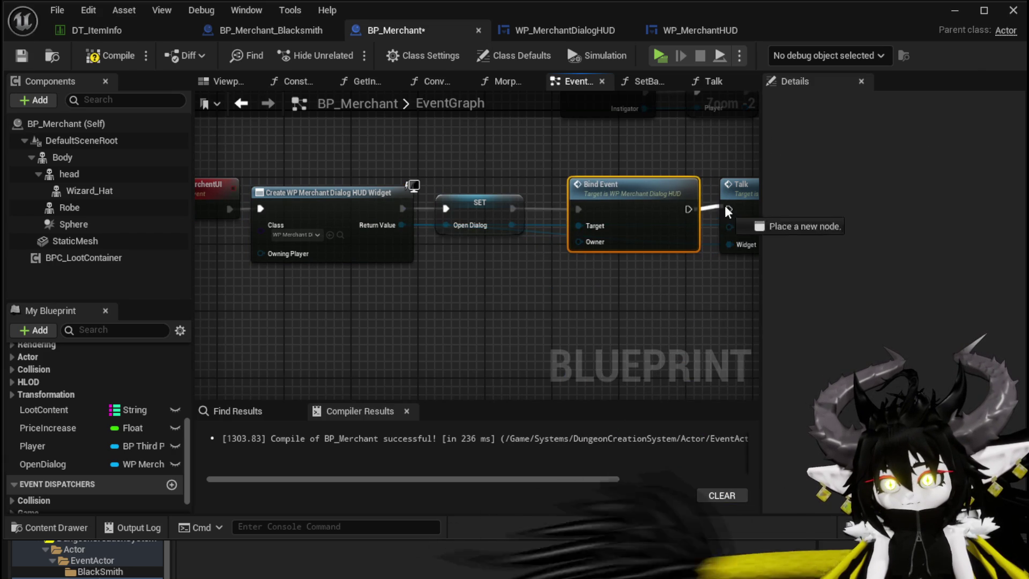
# - Feed the Player variable into Bind Event's Owner input and save BP_Merchant
pyautogui.moveTo(32, 445)
pyautogui.mouseDown()
pyautogui.moveTo(611, 274)
pyautogui.moveTo(557, 279)
pyautogui.mouseUp()
pyautogui.click(574, 285)
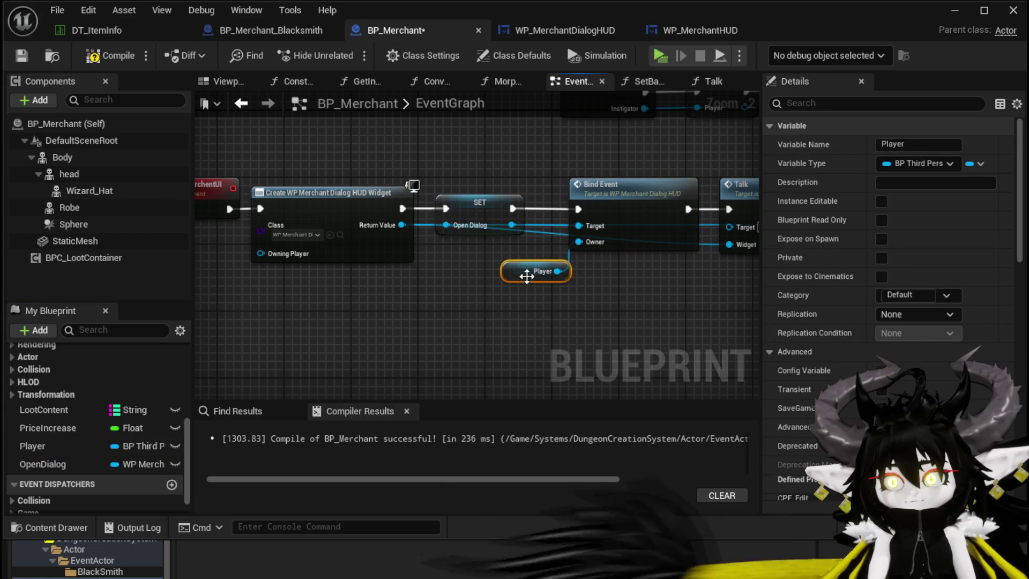
pyautogui.click(504, 301)
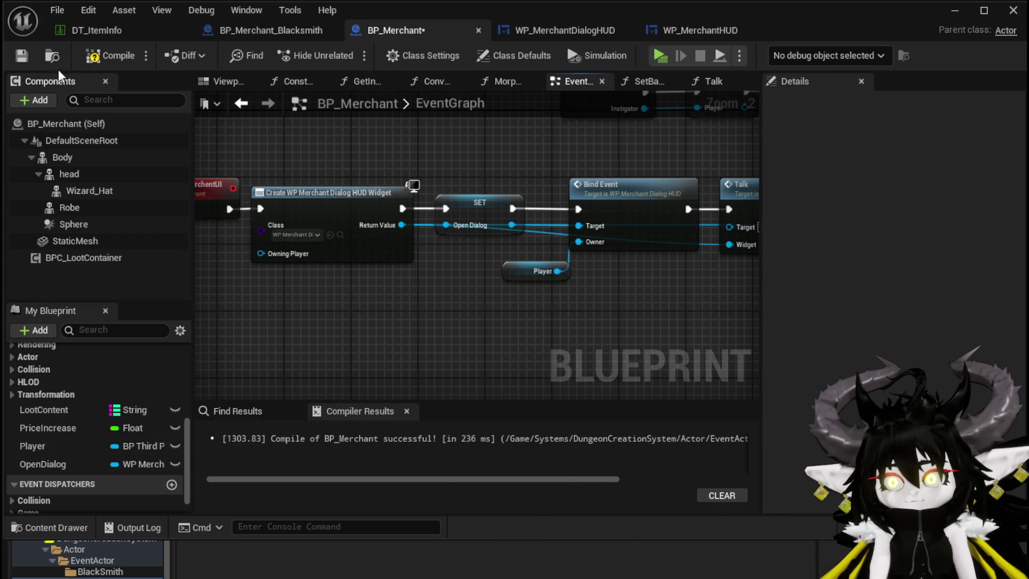
pyautogui.click(22, 57)
pyautogui.click(953, 11)
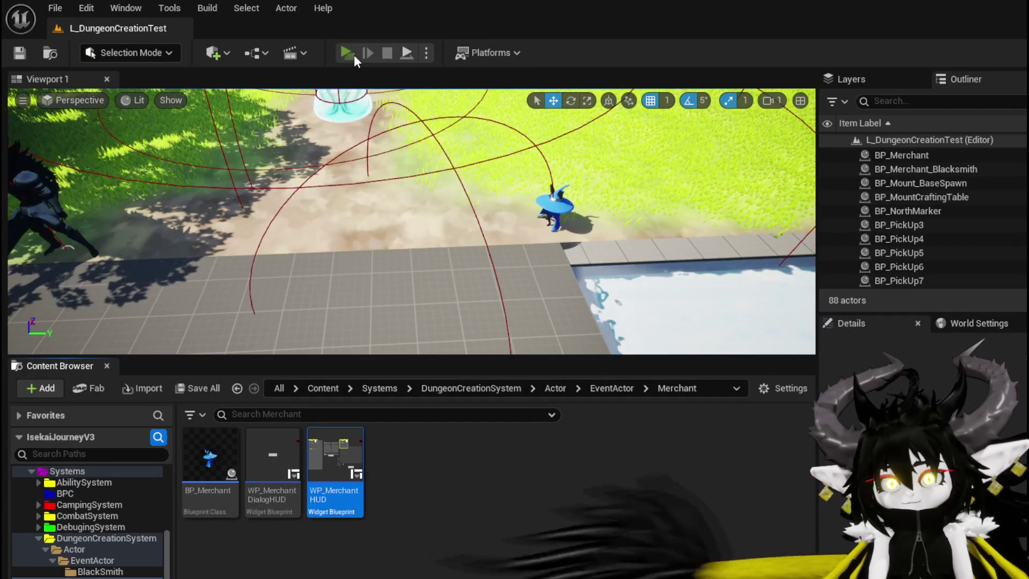
# - Play-test by walking to the blacksmith, pressing E to open trade, then stopping with Esc
pyautogui.click(379, 50)
pyautogui.press('w')
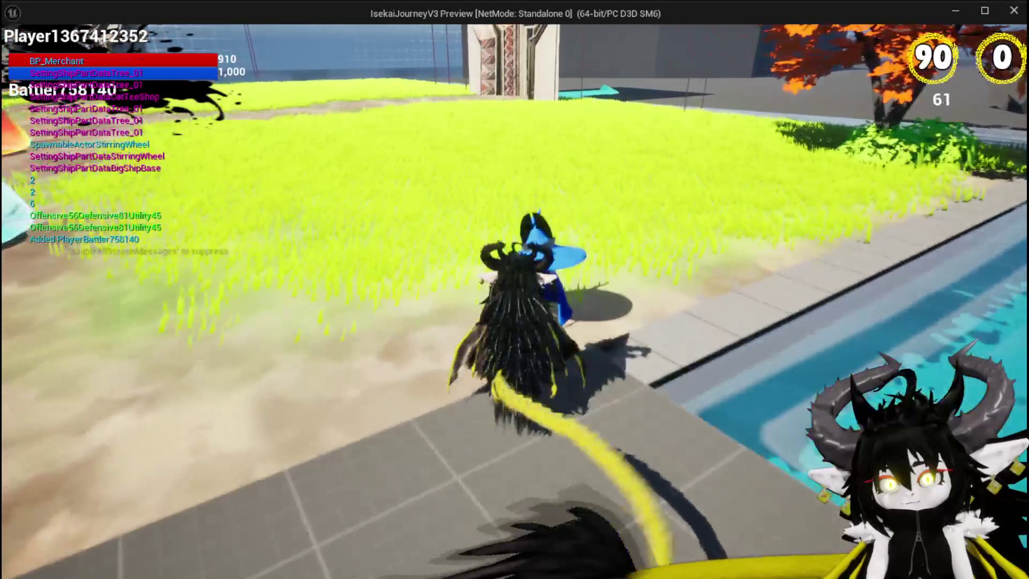
pyautogui.press('w')
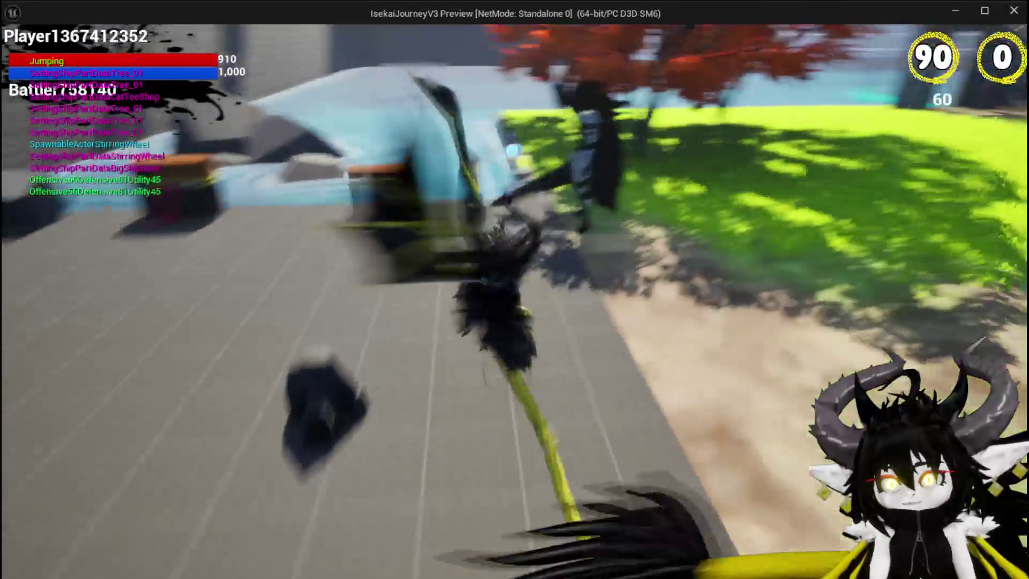
pyautogui.press('space')
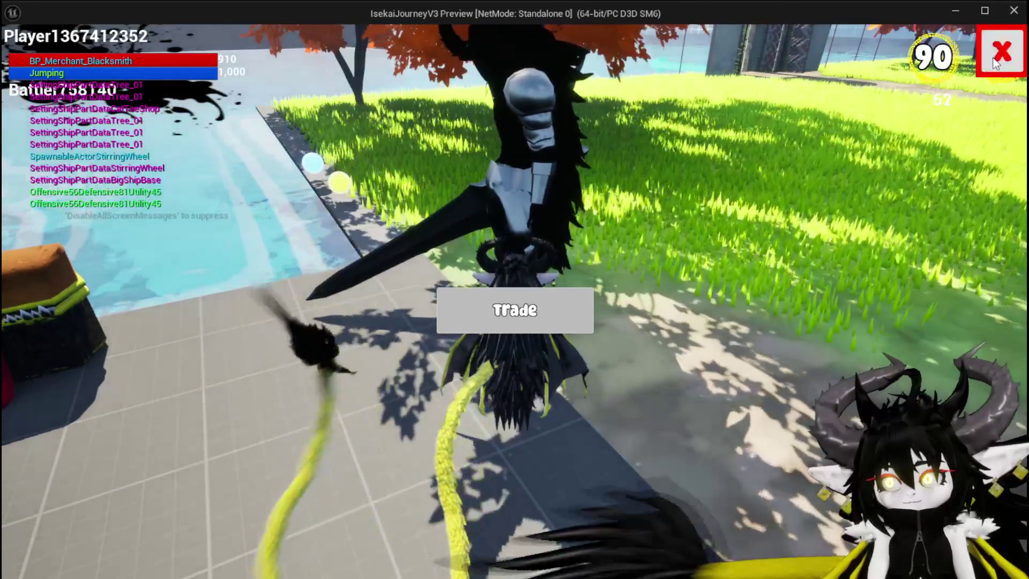
pyautogui.press('s')
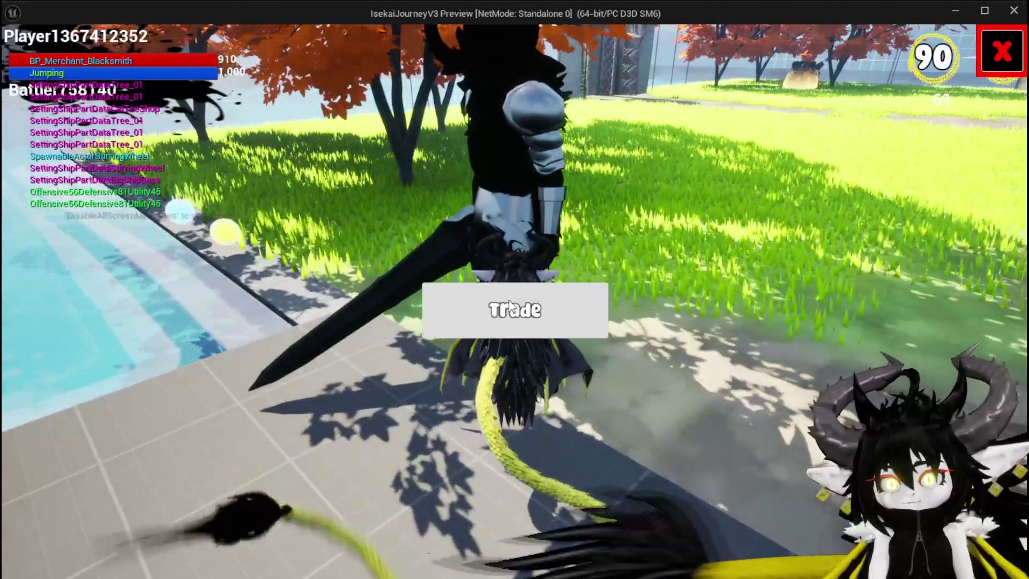
pyautogui.press('e')
pyautogui.press('Escape')
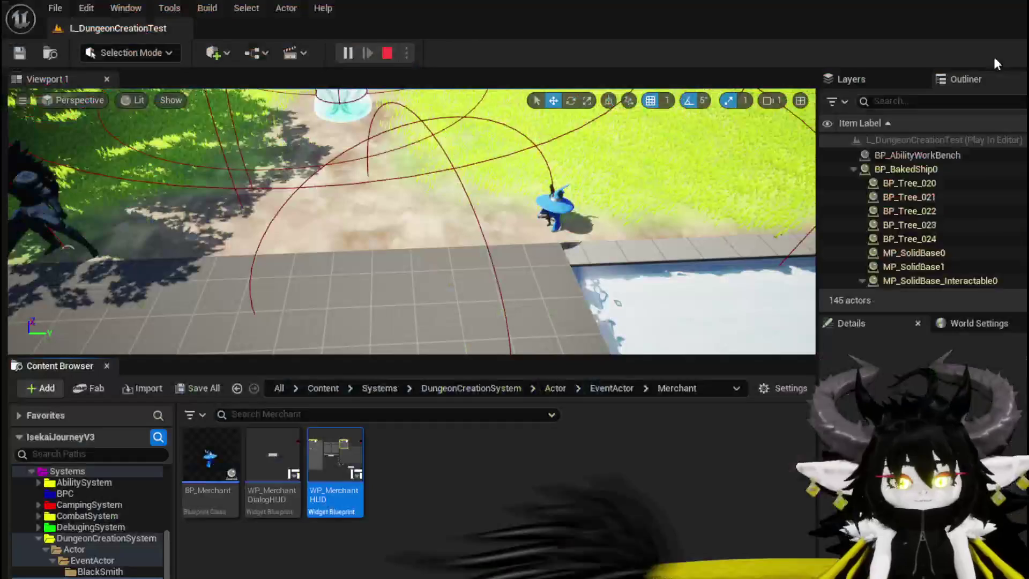
pyautogui.hotkey('ctrl', 's')
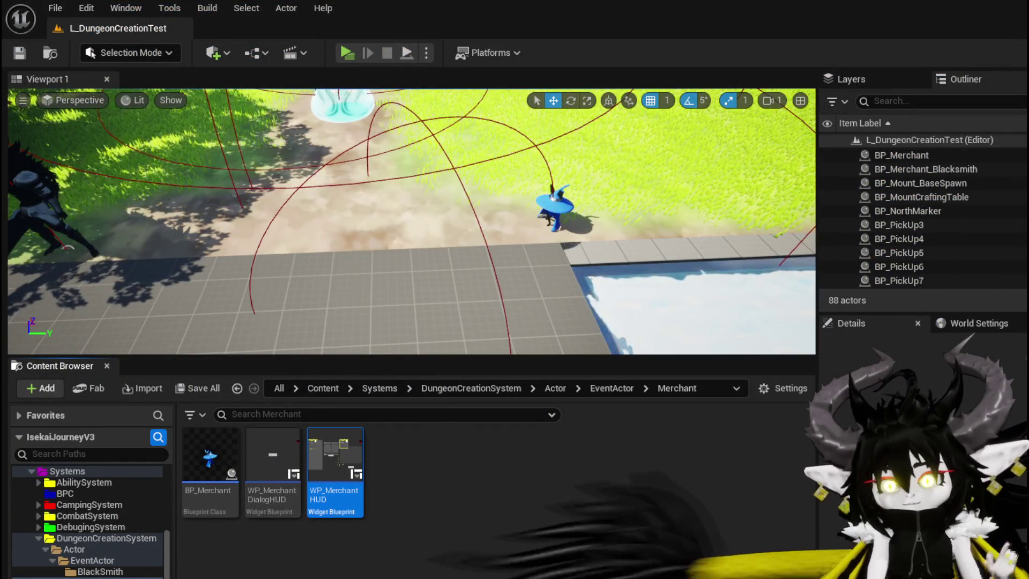
# - Bring up BP_Merchant_Blacksmith's graph, comparing it against the parent BP_Merchant
pyautogui.hotkey('alt', 'Tab')
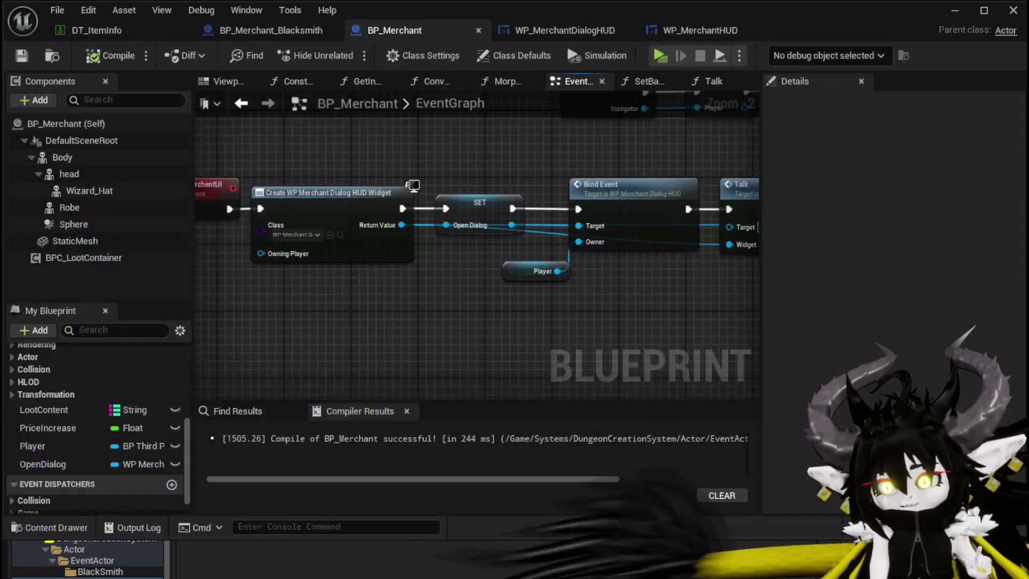
pyautogui.scroll(-4, 436, 322)
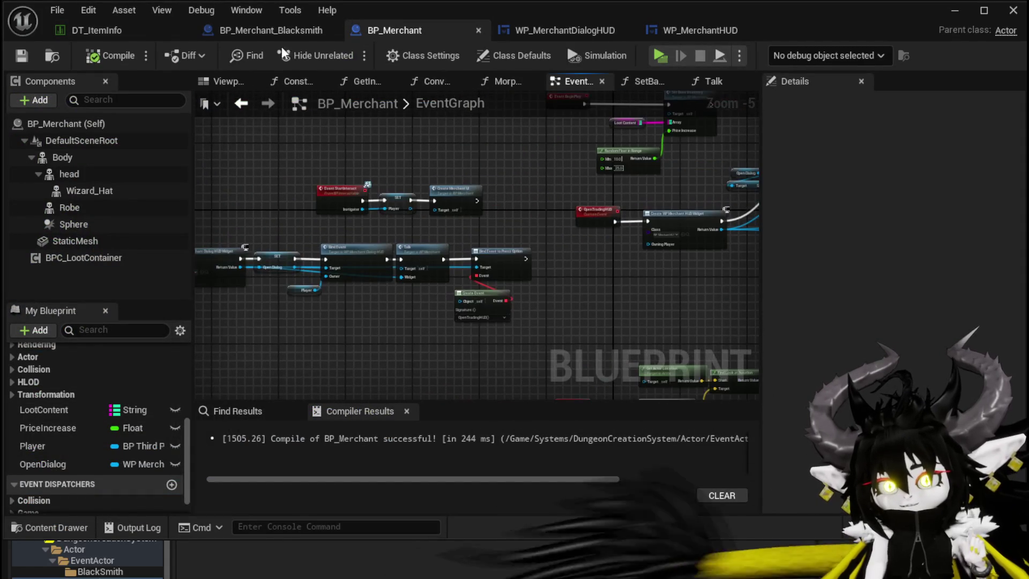
pyautogui.click(278, 33)
pyautogui.scroll(4, 396, 198)
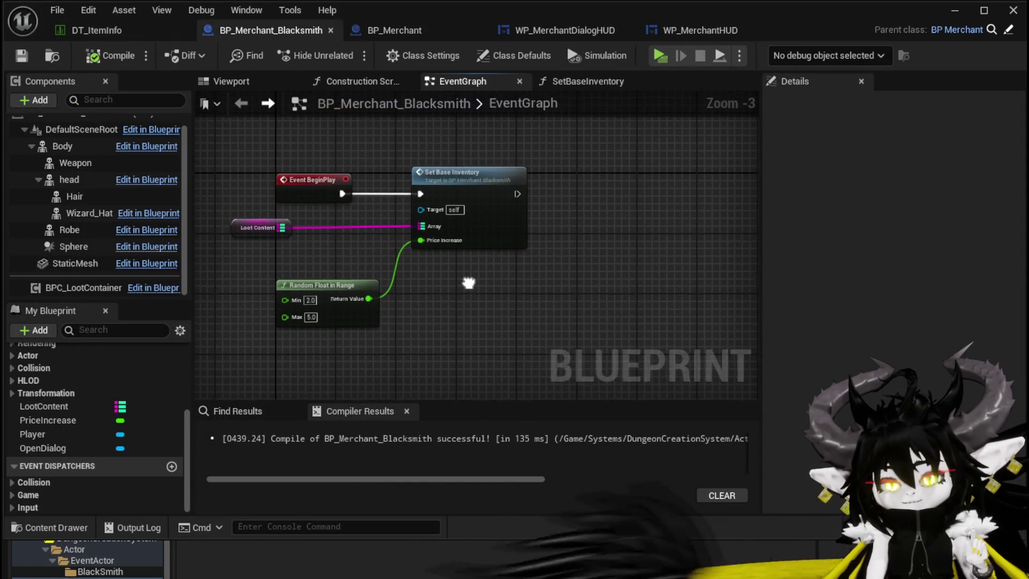
pyautogui.scroll(-3, 482, 155)
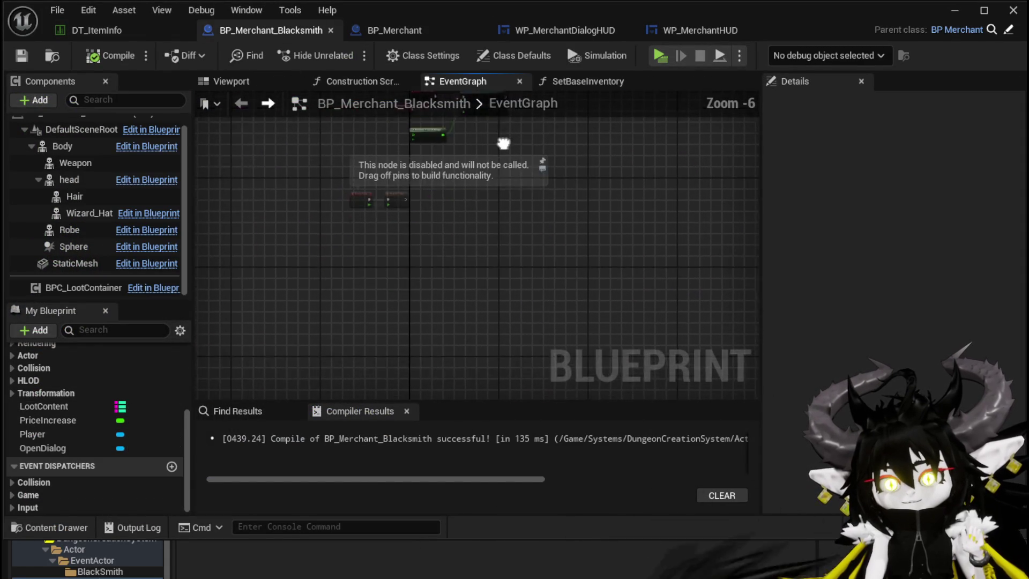
pyautogui.rightClick(397, 271)
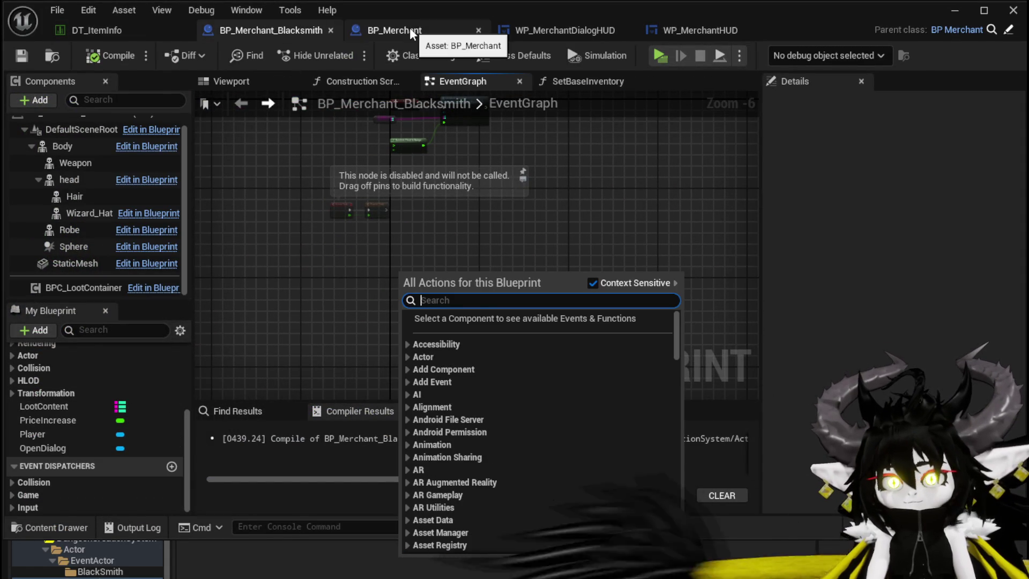
pyautogui.click(394, 30)
pyautogui.scroll(3, 494, 274)
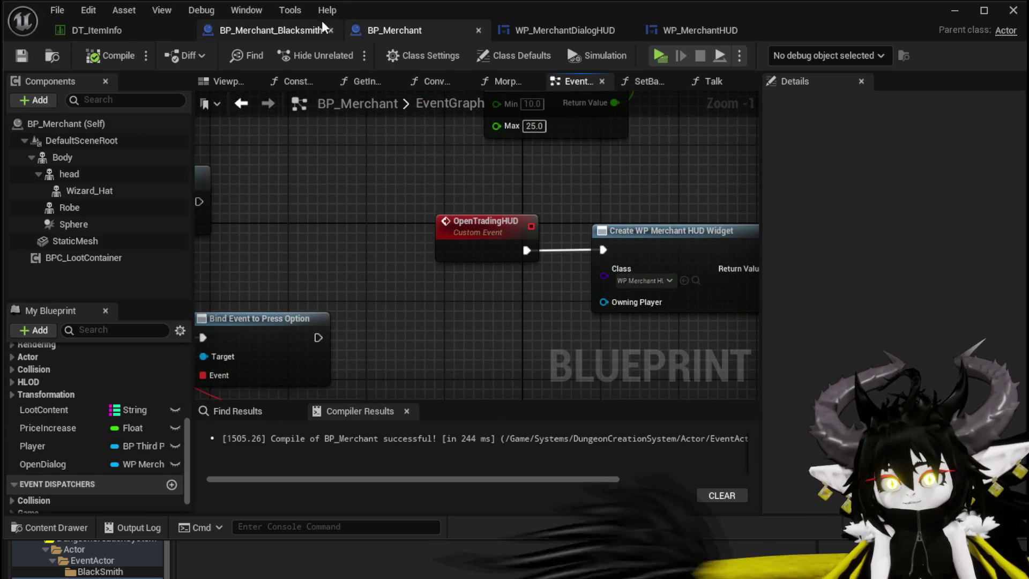
pyautogui.click(318, 31)
# - Add an Event OpenTradingHUD node to the blacksmith graph and save it
pyautogui.rightClick(384, 276)
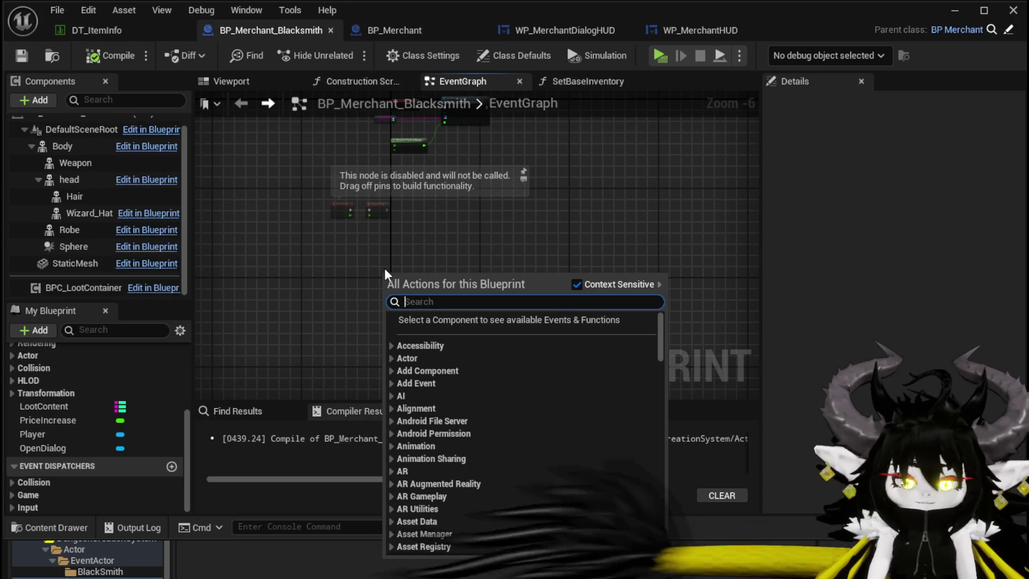
pyautogui.write('OpenTra')
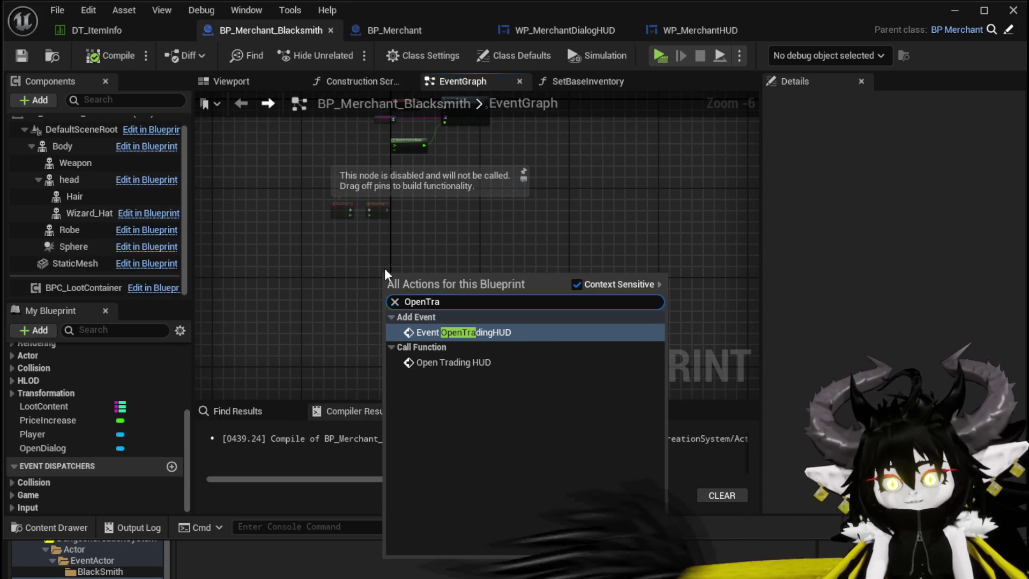
pyautogui.click(475, 332)
pyautogui.scroll(4, 426, 287)
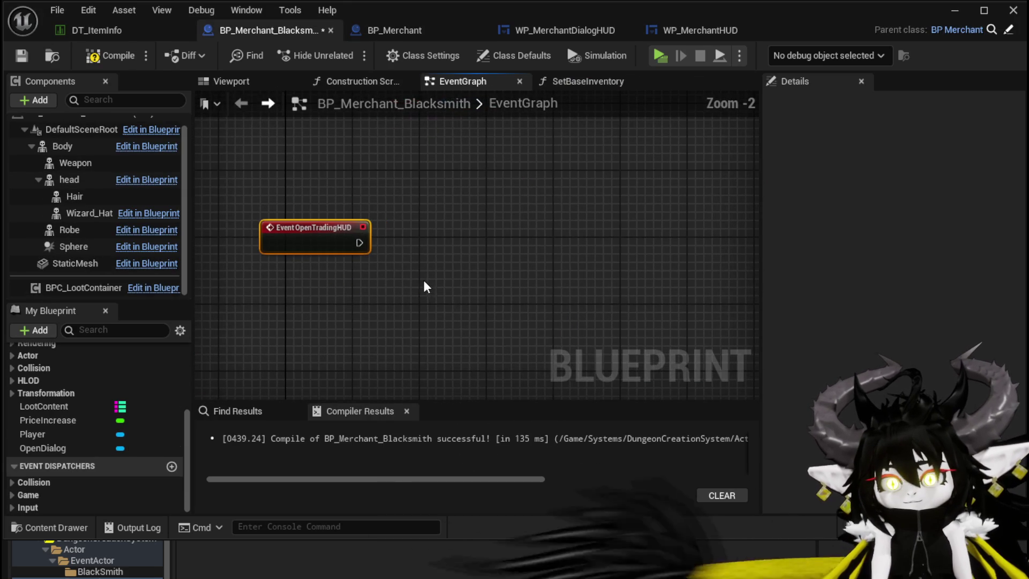
pyautogui.click(22, 56)
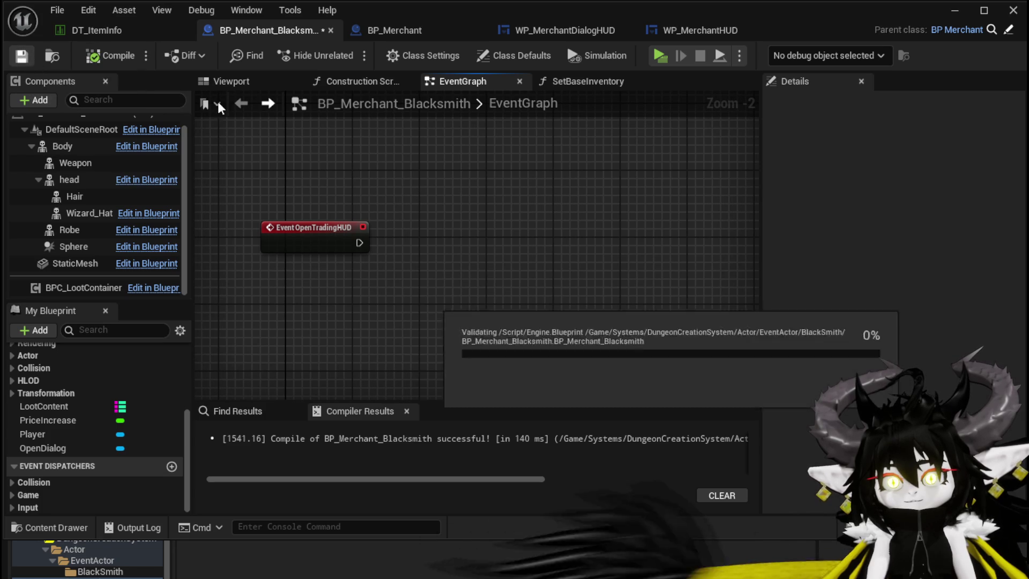
# - In BP_Merchant, box-select the Create Widget, Open Dialog and Add Child nodes
pyautogui.click(565, 30)
pyautogui.click(405, 32)
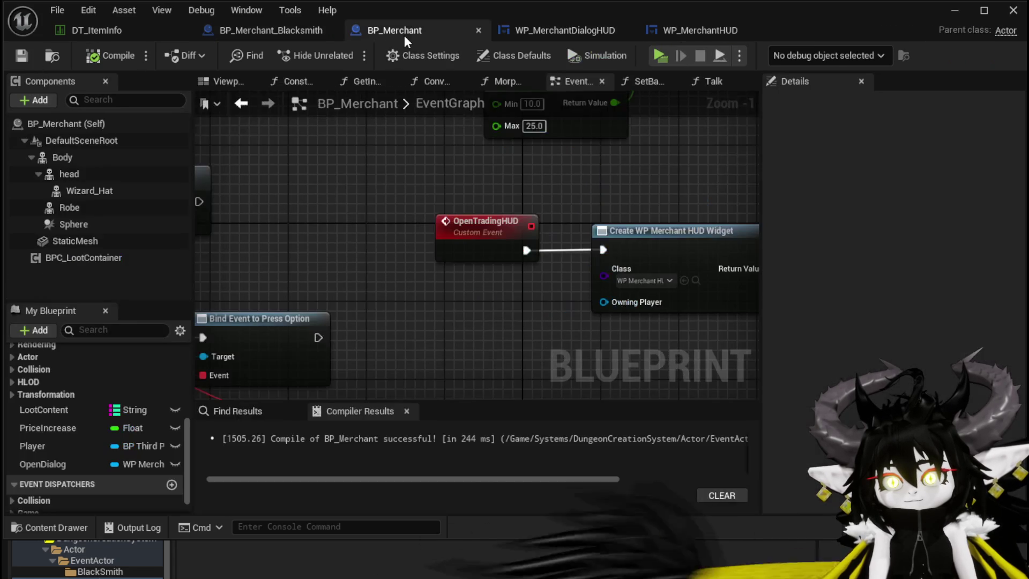
pyautogui.scroll(-1, 403, 342)
pyautogui.moveTo(316, 322)
pyautogui.mouseDown()
pyautogui.moveTo(562, 177)
pyautogui.moveTo(683, 139)
pyautogui.mouseUp()
pyautogui.moveTo(626, 161)
pyautogui.mouseDown()
pyautogui.moveTo(456, 166)
pyautogui.moveTo(197, 147)
pyautogui.mouseUp()
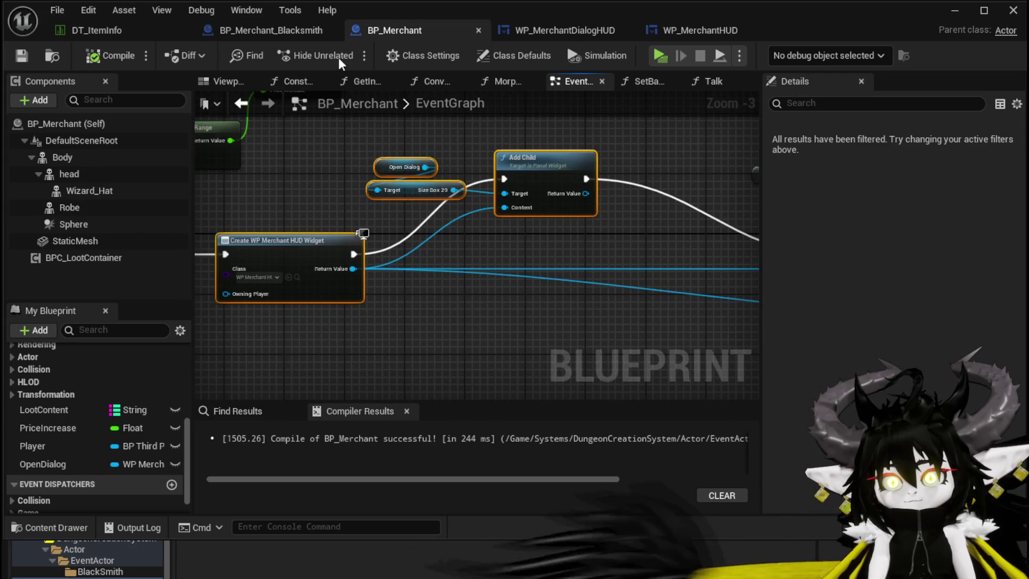
# - Paste the widget nodes into the blacksmith graph and set the class to WP_EquipmentWorkbenchUI
pyautogui.click(259, 33)
pyautogui.hotkey('ctrl', 'v')
pyautogui.click(359, 245)
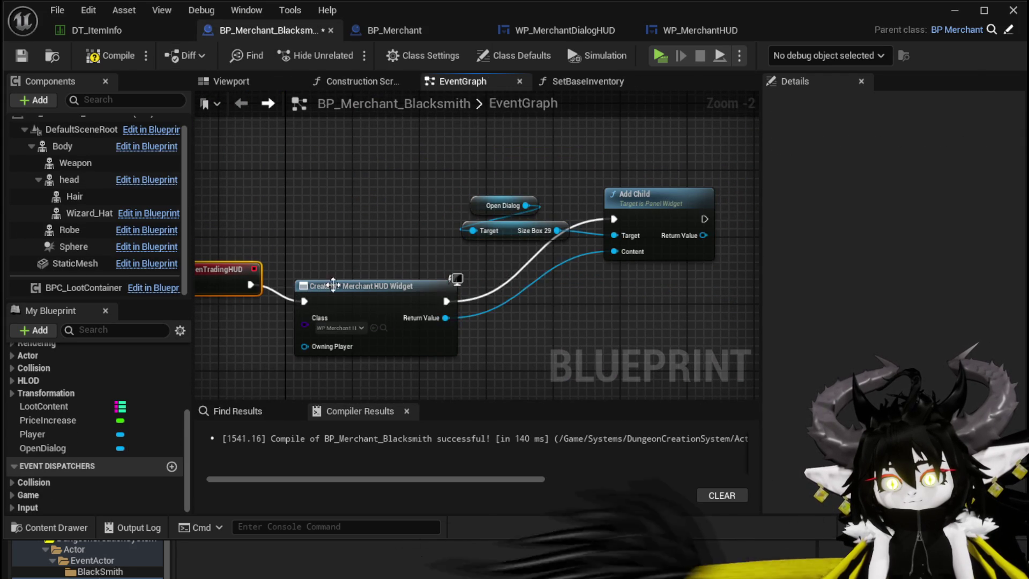
pyautogui.moveTo(323, 311); pyautogui.dragTo(317, 245)
pyautogui.click(300, 277)
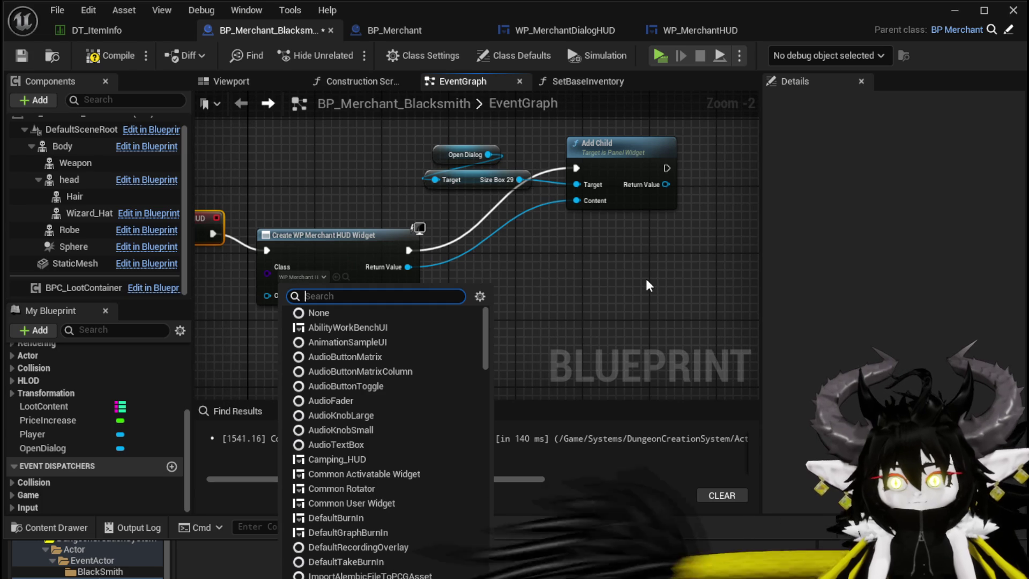
pyautogui.scroll(-3, 402, 375)
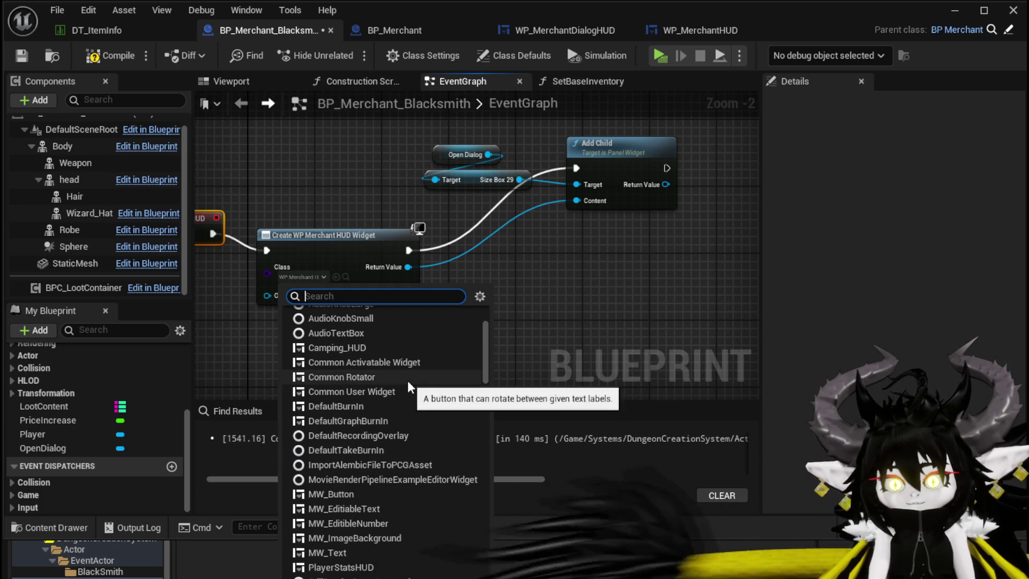
pyautogui.write('Equipment')
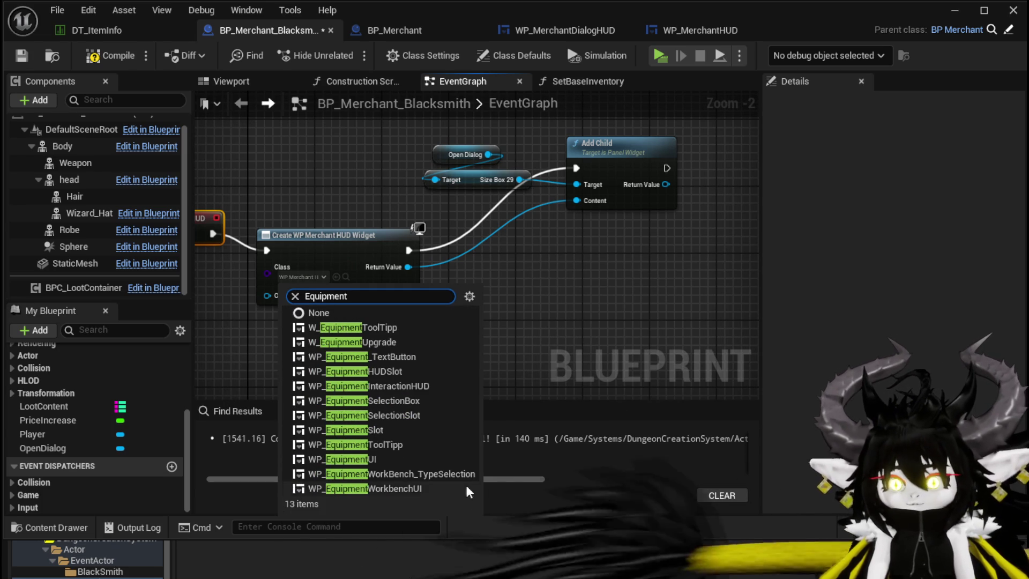
pyautogui.click(423, 488)
# - Call Bind Event on the created workbench widget and open its BindEvent function
pyautogui.moveTo(416, 268); pyautogui.dragTo(545, 279)
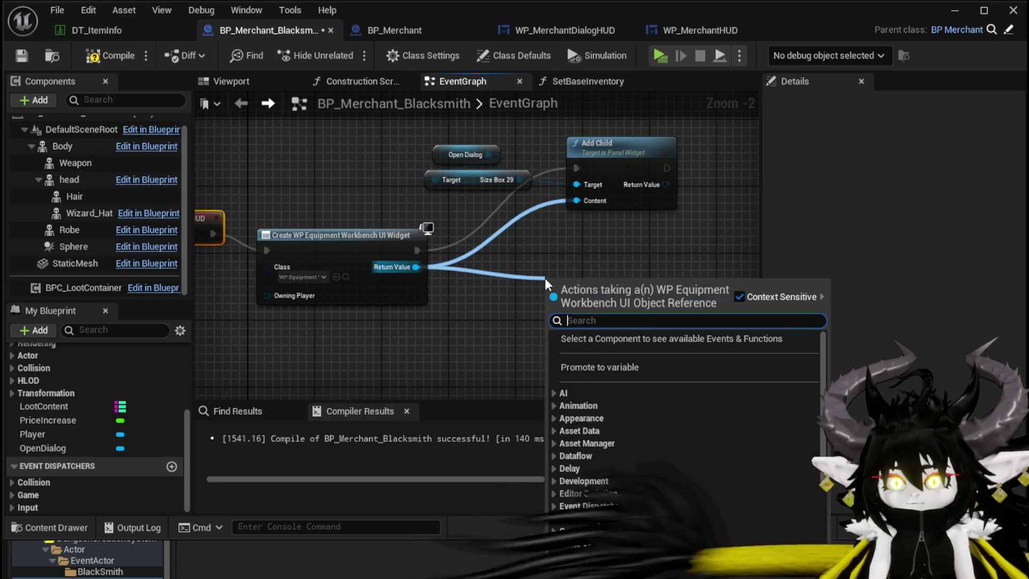
pyautogui.write('Bind')
pyautogui.press('Return')
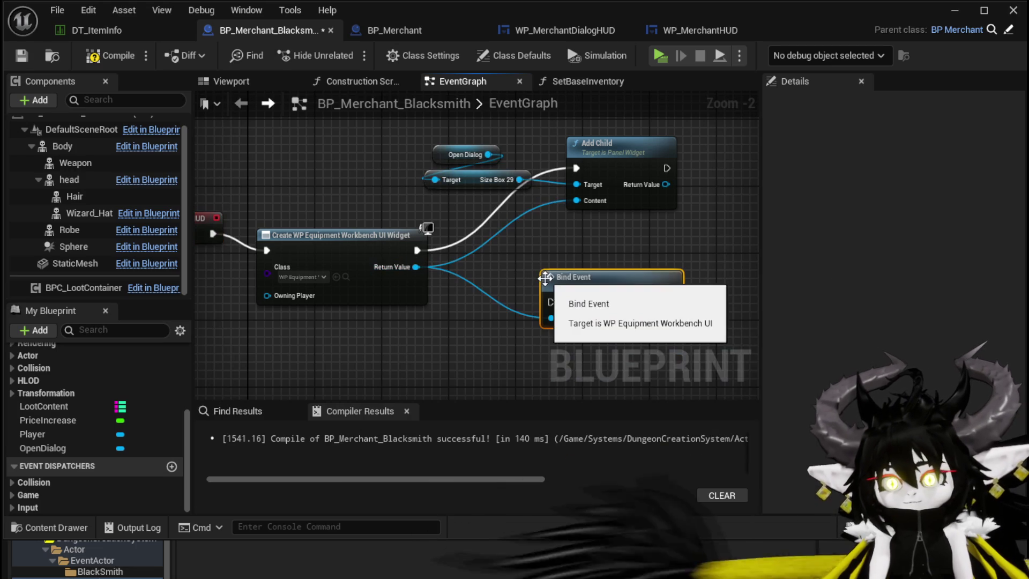
pyautogui.moveTo(471, 280); pyautogui.dragTo(585, 273)
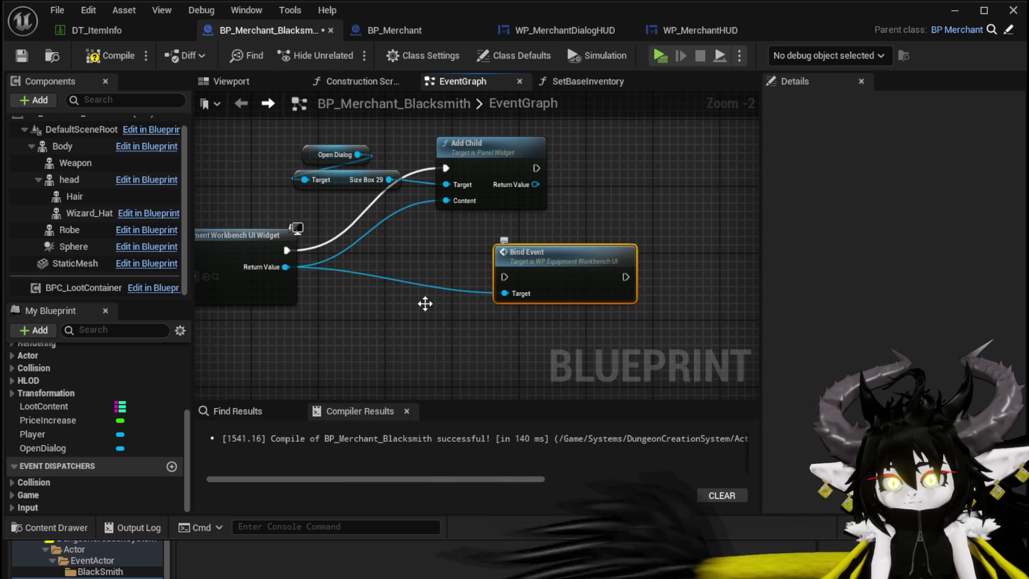
pyautogui.hotkey('alt', 'g')
pyautogui.scroll(-4, 480, 277)
# - Pan and zoom around the workbench widget's BindEvent graph to inspect it
pyautogui.scroll(4, 342, 305)
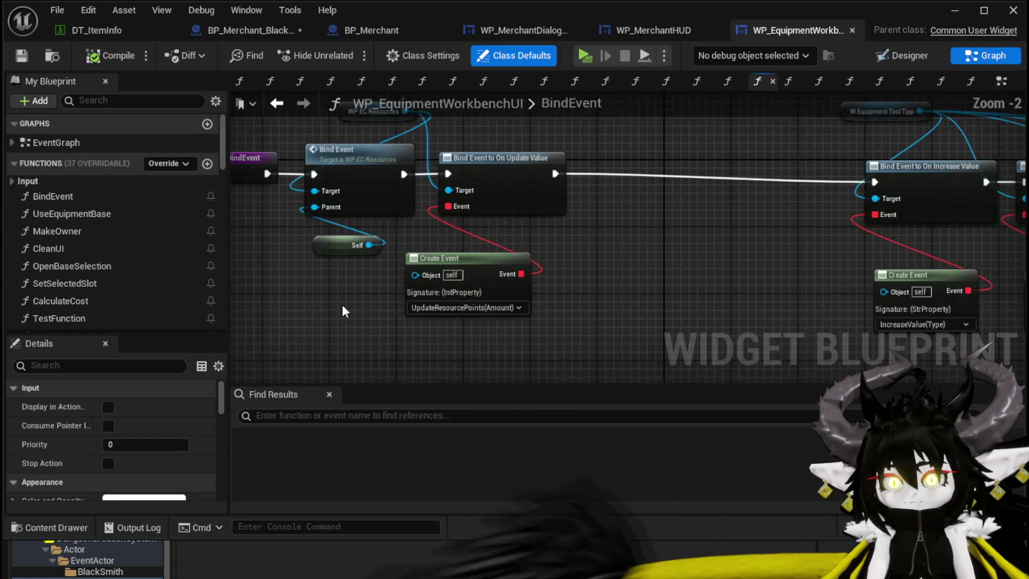
pyautogui.moveTo(342, 305); pyautogui.dragTo(360, 346)
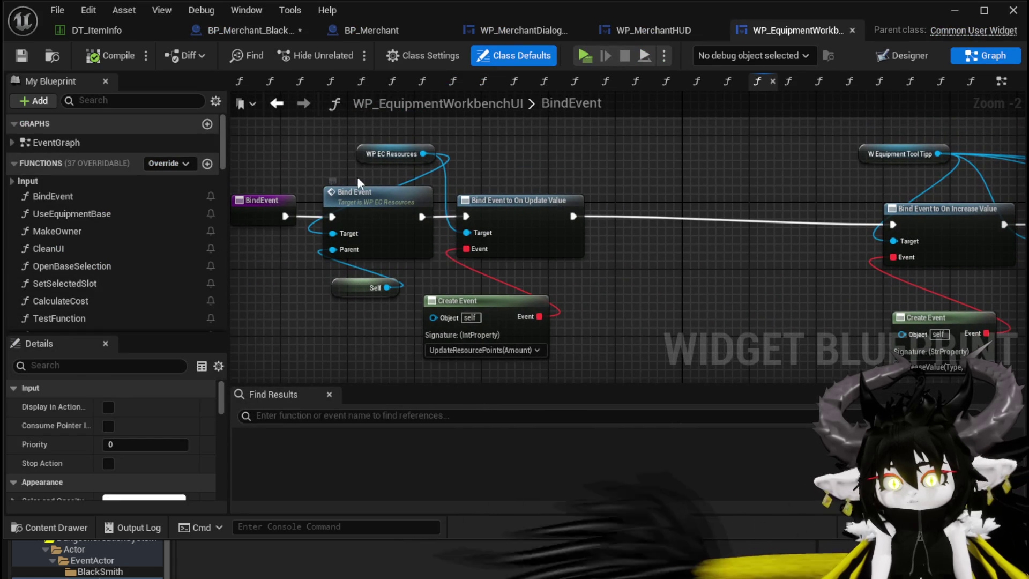
pyautogui.scroll(-10, 134, 276)
pyautogui.scroll(-8, 158, 275)
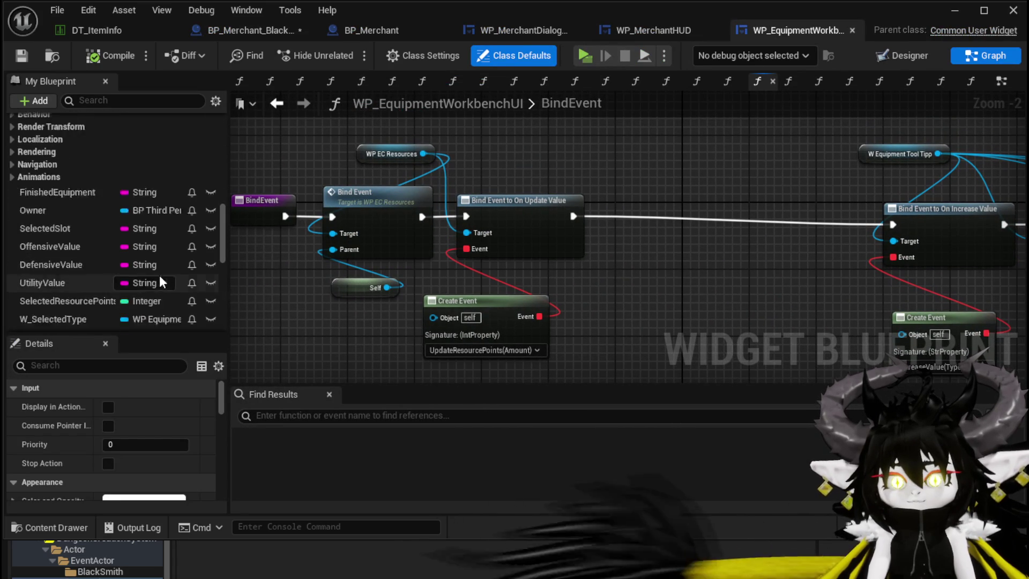
pyautogui.moveTo(503, 165); pyautogui.dragTo(597, 170)
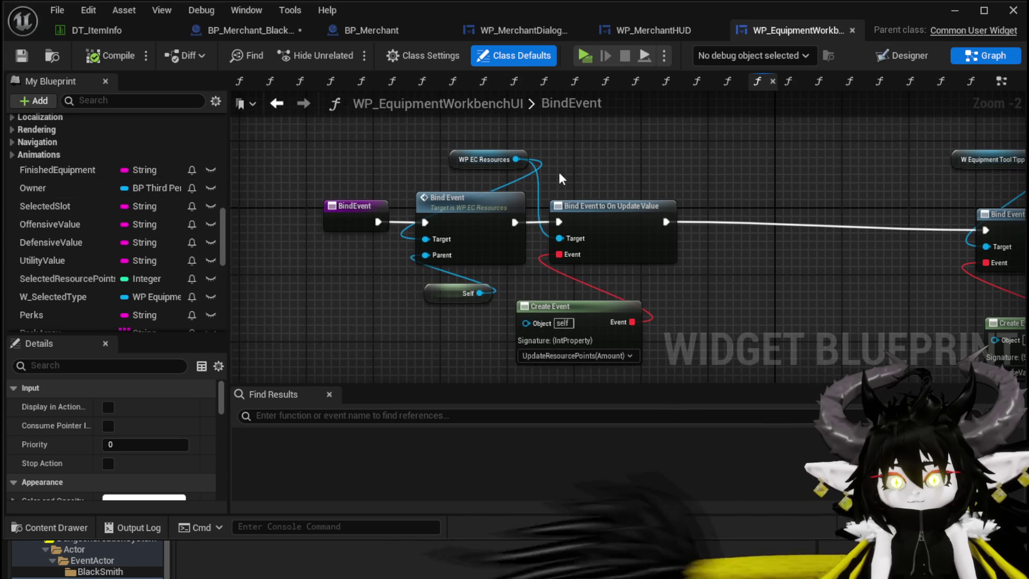
pyautogui.scroll(12, 108, 180)
pyautogui.scroll(5, 108, 180)
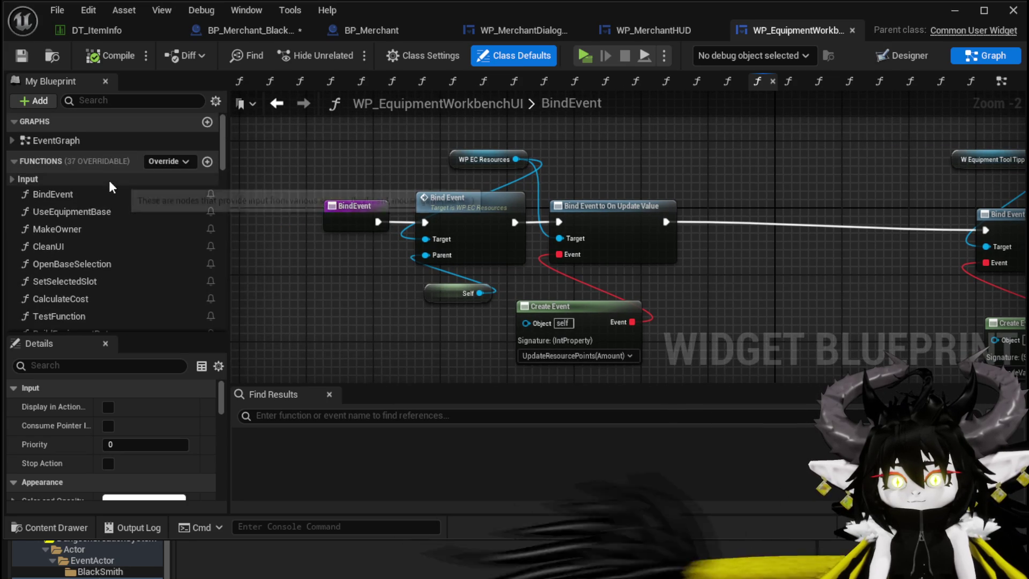
pyautogui.click(98, 202)
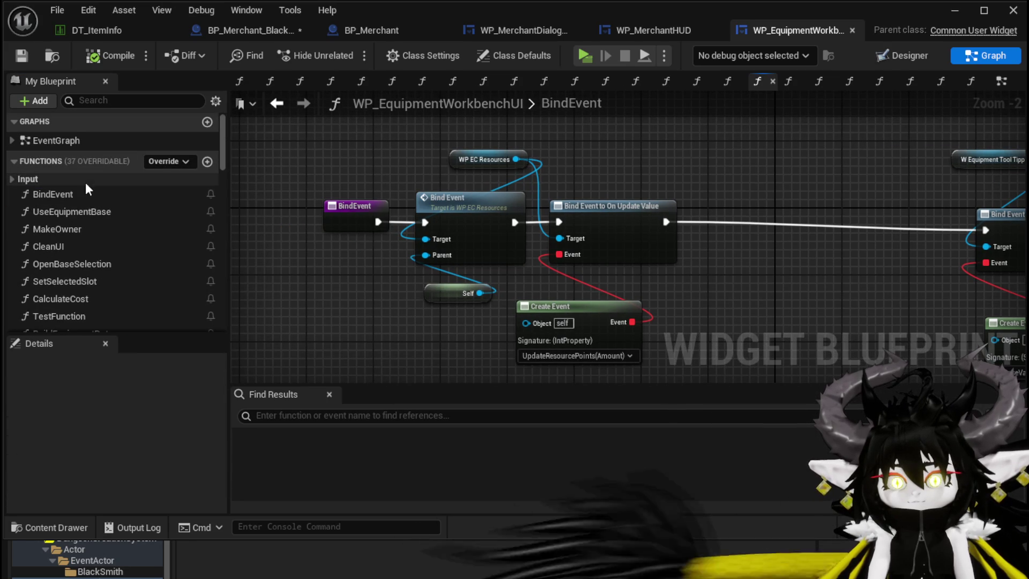
# - Look over the workbench's EventGraph and follow the BindEvent call into its function
pyautogui.click(998, 80)
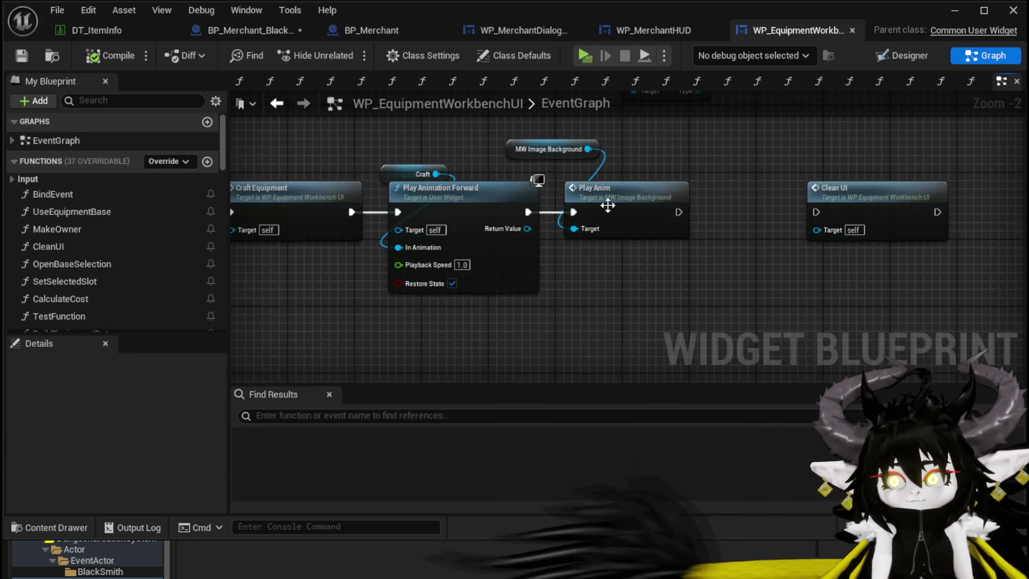
pyautogui.scroll(-10, 387, 180)
pyautogui.scroll(9, 455, 322)
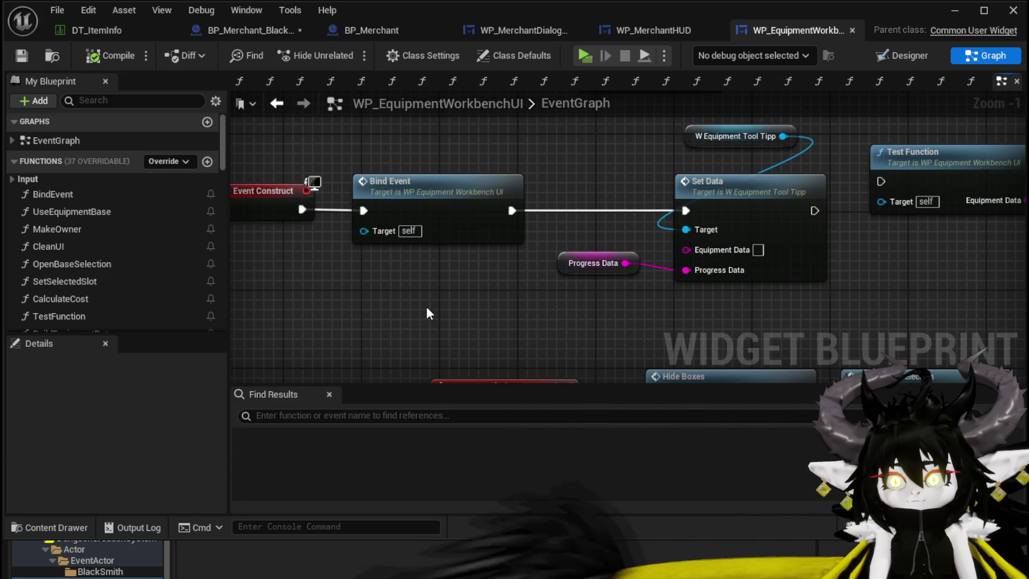
pyautogui.moveTo(462, 283)
pyautogui.mouseDown()
pyautogui.moveTo(328, 315)
pyautogui.moveTo(652, 299)
pyautogui.moveTo(522, 209)
pyautogui.mouseUp()
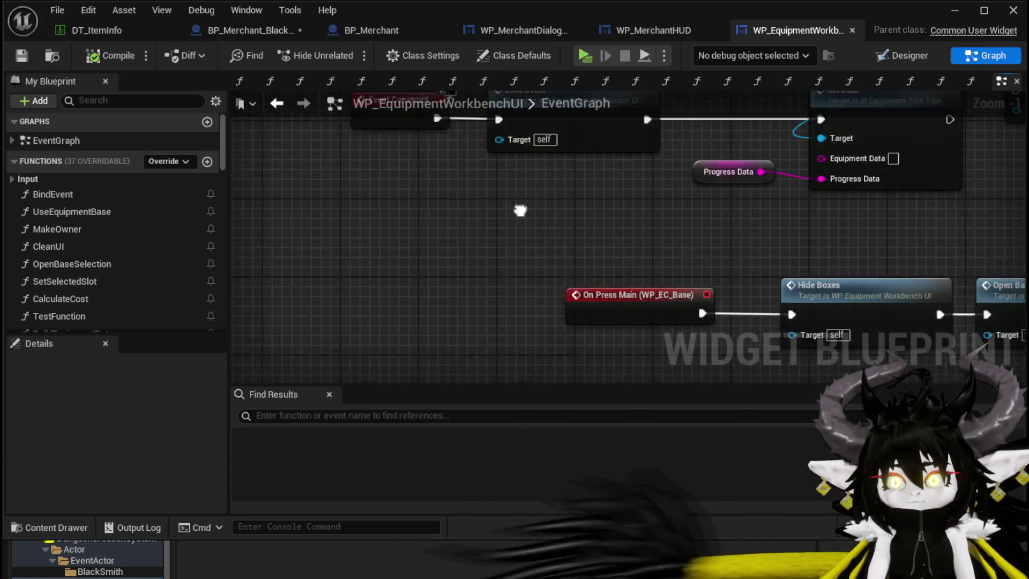
pyautogui.scroll(-3, 506, 202)
pyautogui.scroll(3, 426, 256)
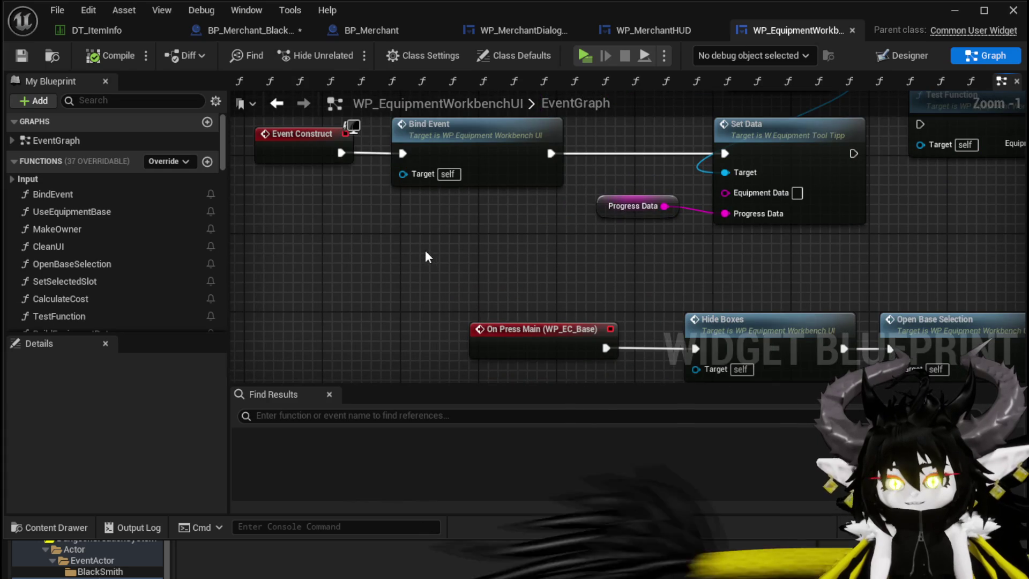
pyautogui.doubleClick(483, 155)
pyautogui.scroll(-1, 486, 220)
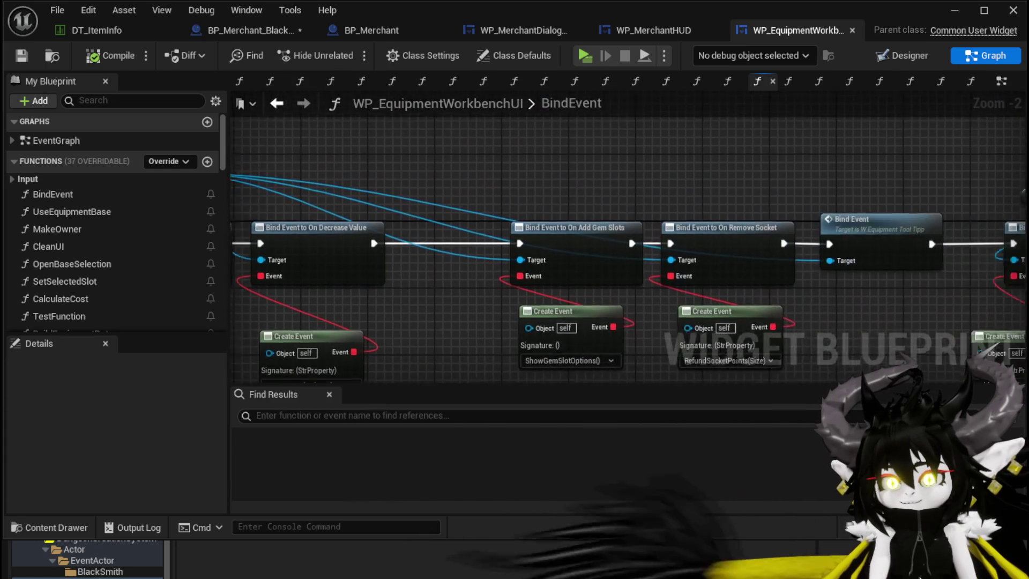
pyautogui.scroll(-3, 745, 168)
pyautogui.moveTo(745, 169); pyautogui.dragTo(737, 265)
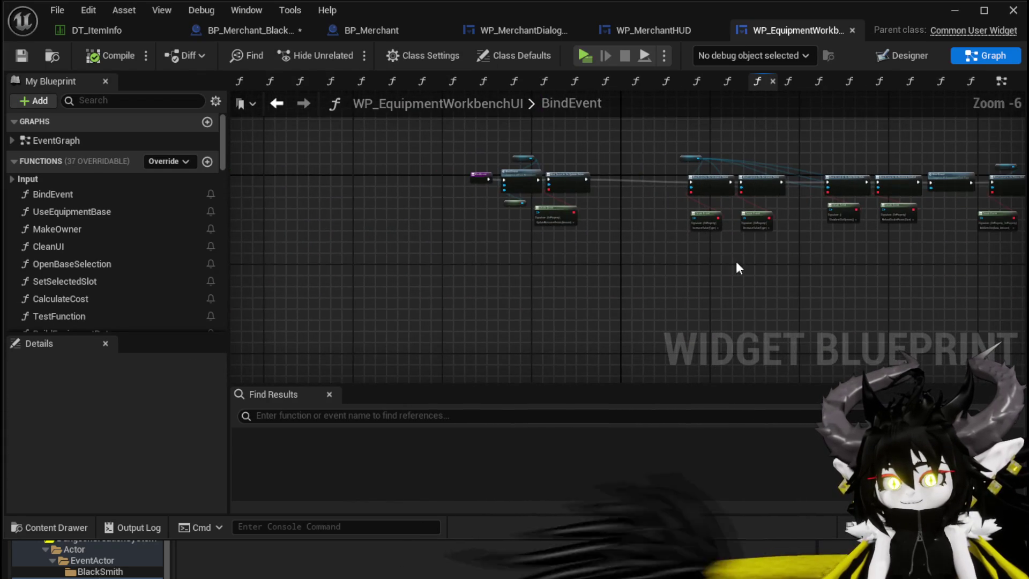
pyautogui.scroll(-15, 114, 302)
pyautogui.write('Set Own')
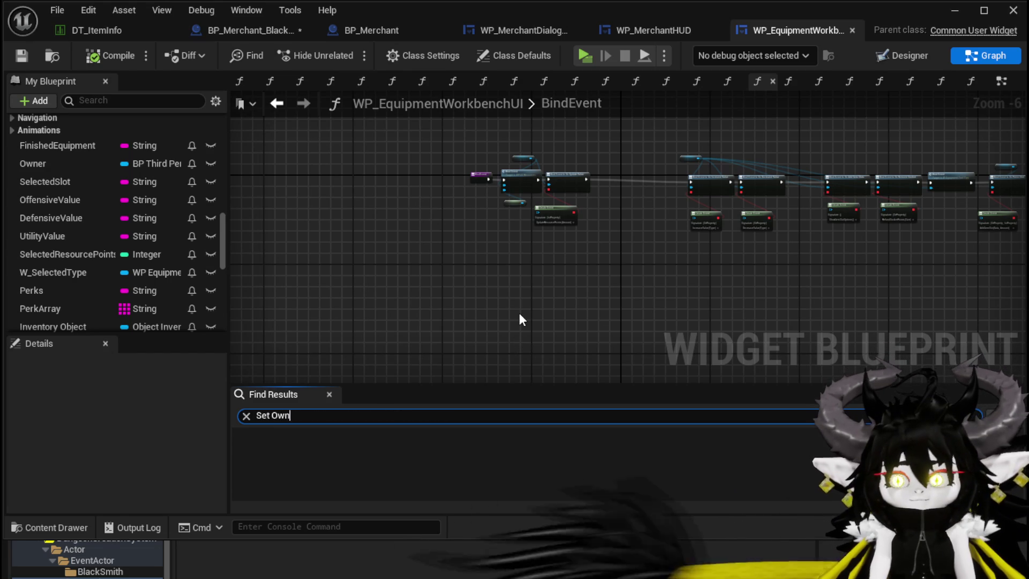
# - Locate where MakeOwner sets Owner, then drag from the blacksmith widget's Return Value
pyautogui.write('er')
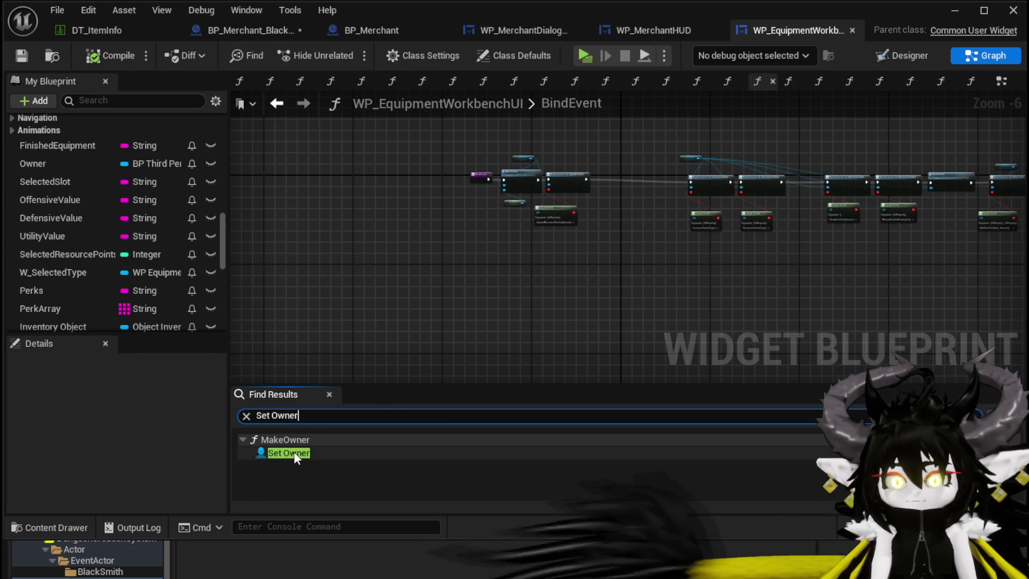
pyautogui.click(294, 453)
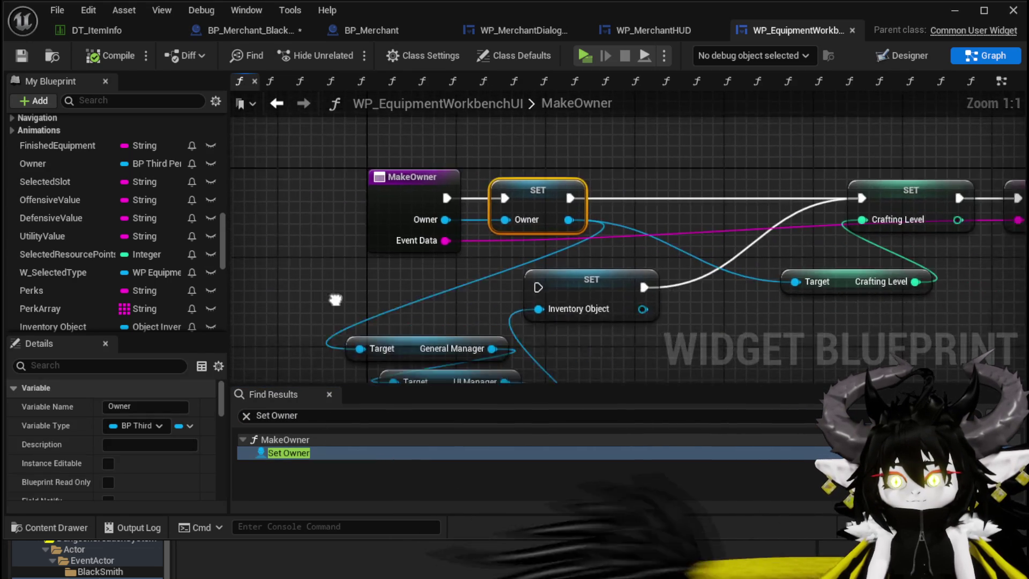
pyautogui.scroll(-3, 268, 275)
pyautogui.moveTo(712, 317); pyautogui.dragTo(749, 315)
pyautogui.click(320, 262)
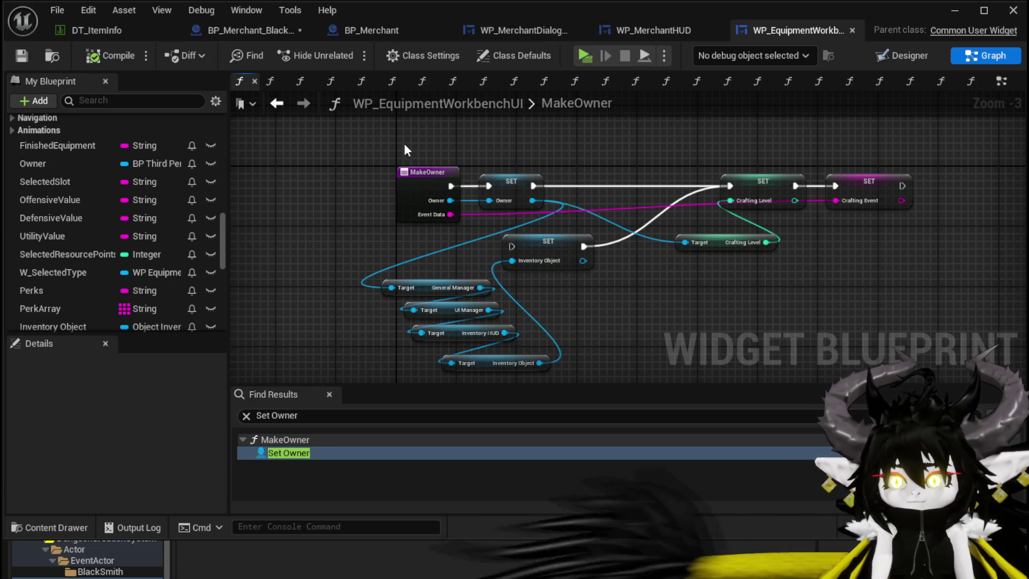
pyautogui.click(424, 173)
pyautogui.scroll(10, 58, 159)
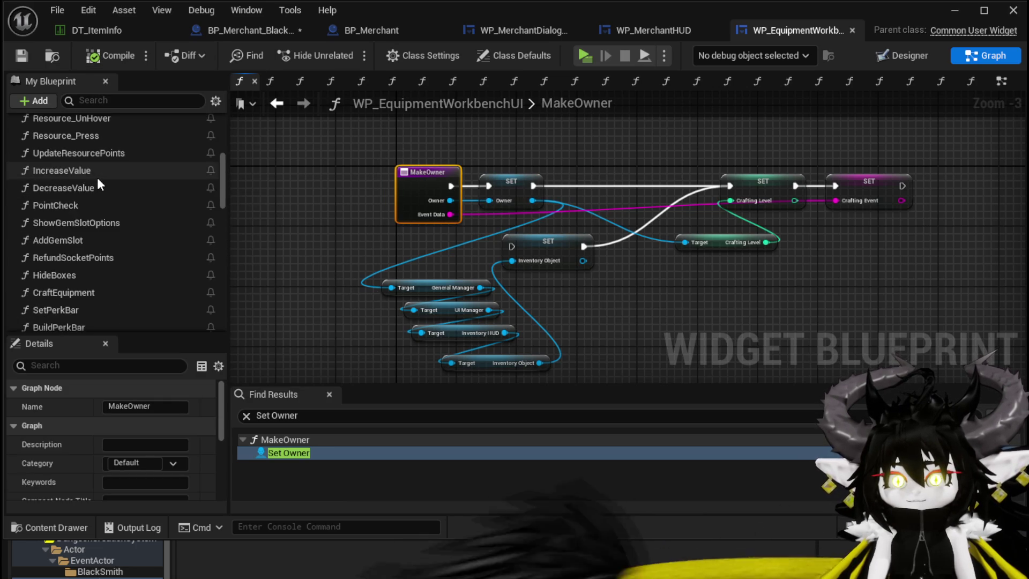
pyautogui.scroll(10, 98, 178)
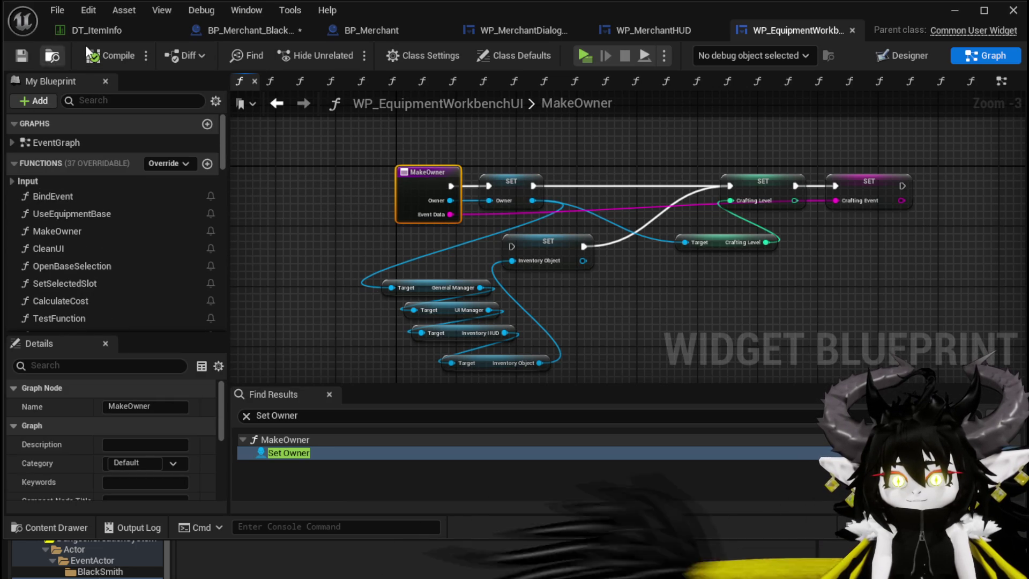
pyautogui.click(257, 31)
pyautogui.moveTo(279, 267); pyautogui.dragTo(438, 307)
# - Add a Make Owner node and wire it between Add Child and Bind Event
pyautogui.write('Make O')
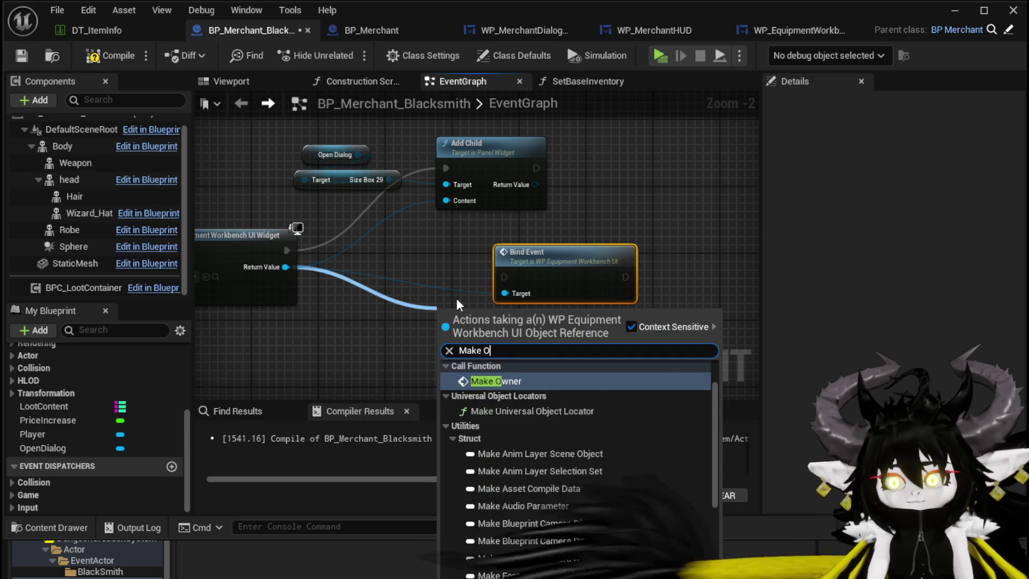
pyautogui.press('Return')
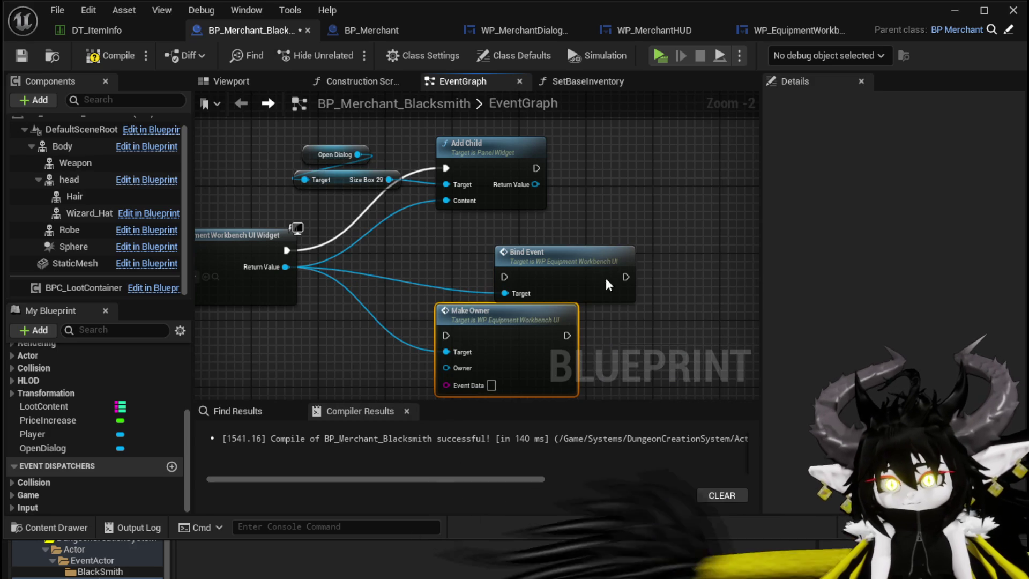
pyautogui.moveTo(608, 285); pyautogui.dragTo(707, 329)
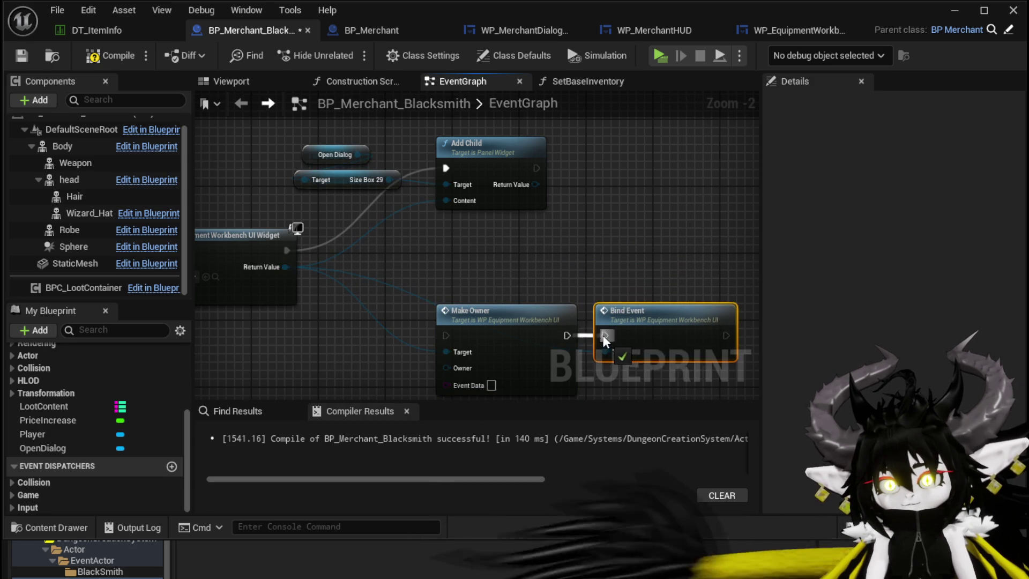
pyautogui.moveTo(632, 336)
pyautogui.mouseDown()
pyautogui.moveTo(734, 175)
pyautogui.moveTo(643, 168)
pyautogui.mouseUp()
pyautogui.moveTo(451, 171); pyautogui.dragTo(450, 168)
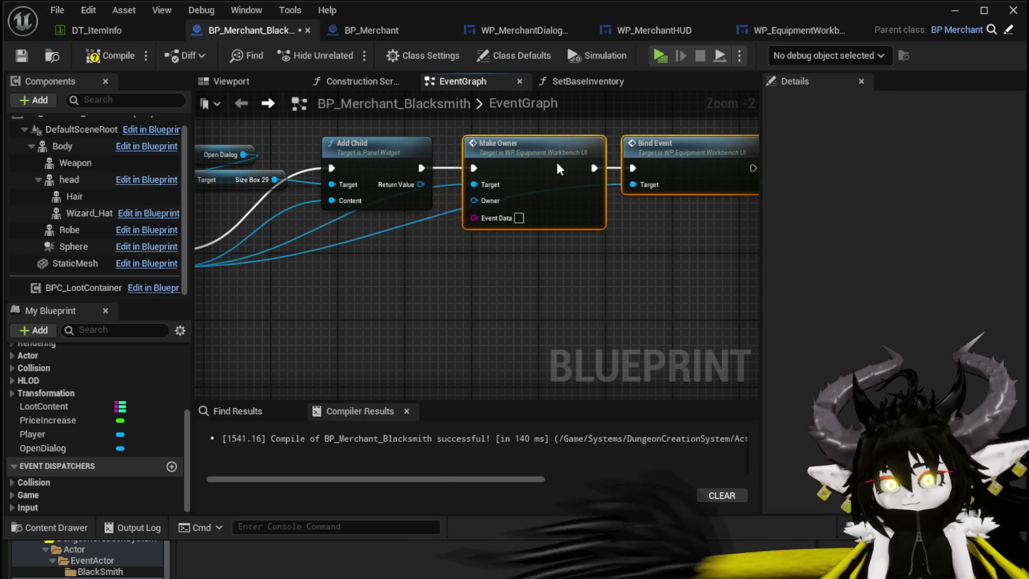
pyautogui.moveTo(473, 221); pyautogui.dragTo(489, 221)
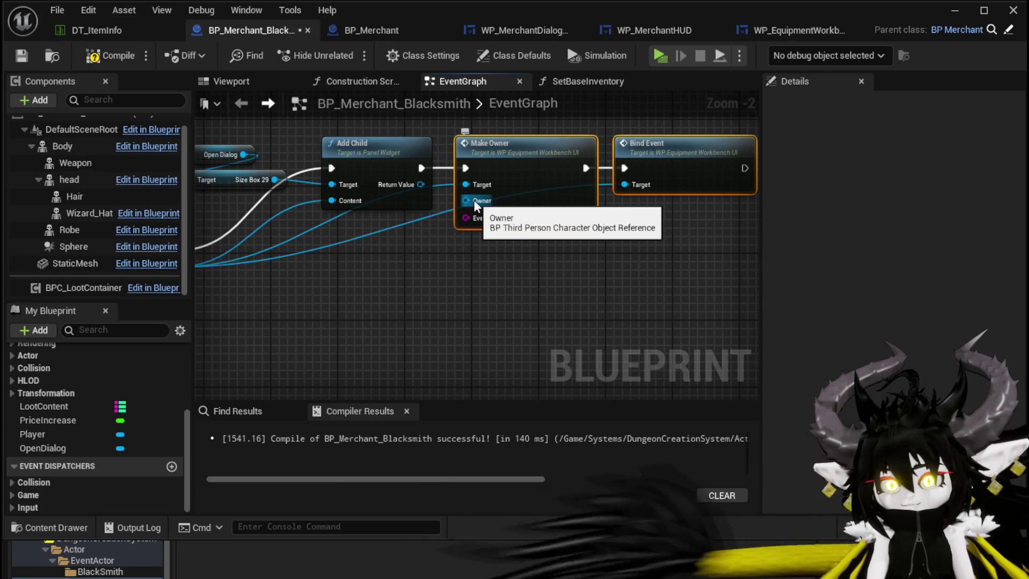
# - Feed a Player getter into Make Owner, then save the workbench and blacksmith blueprints
pyautogui.moveTo(50, 435)
pyautogui.mouseDown()
pyautogui.moveTo(397, 274)
pyautogui.moveTo(399, 288)
pyautogui.mouseUp()
pyautogui.doubleClick(474, 203)
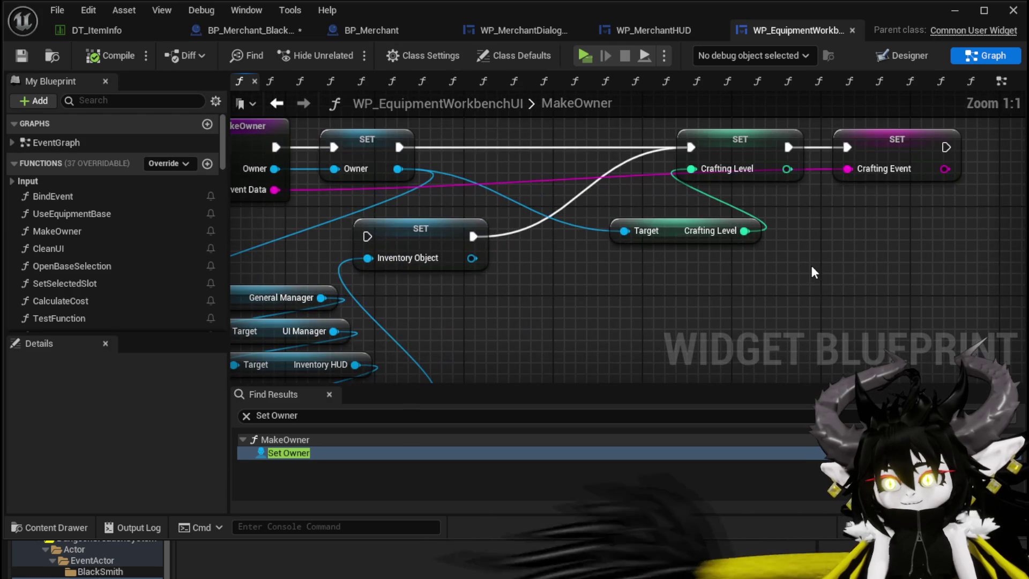
pyautogui.hotkey('ctrl', 's')
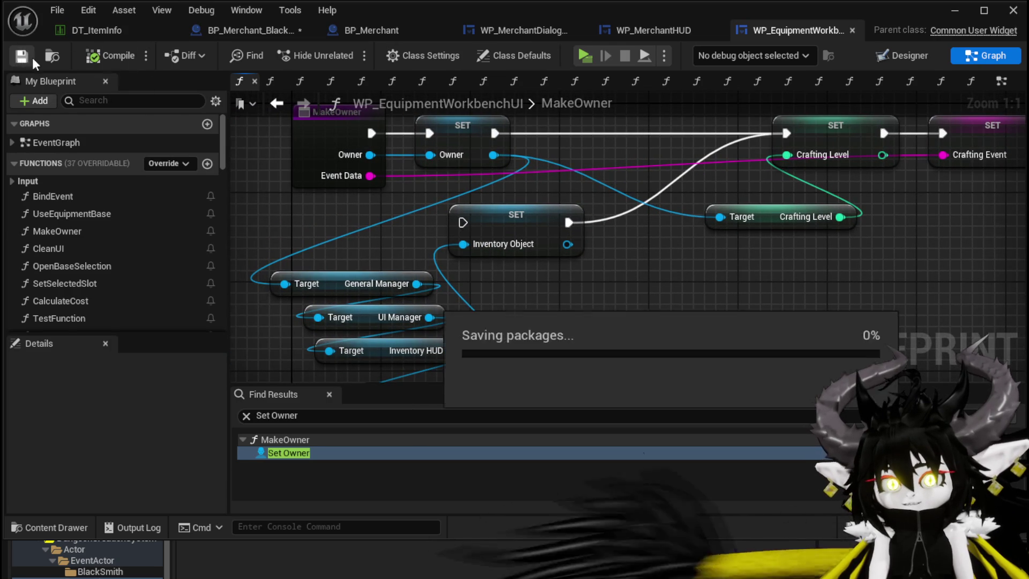
pyautogui.click(249, 28)
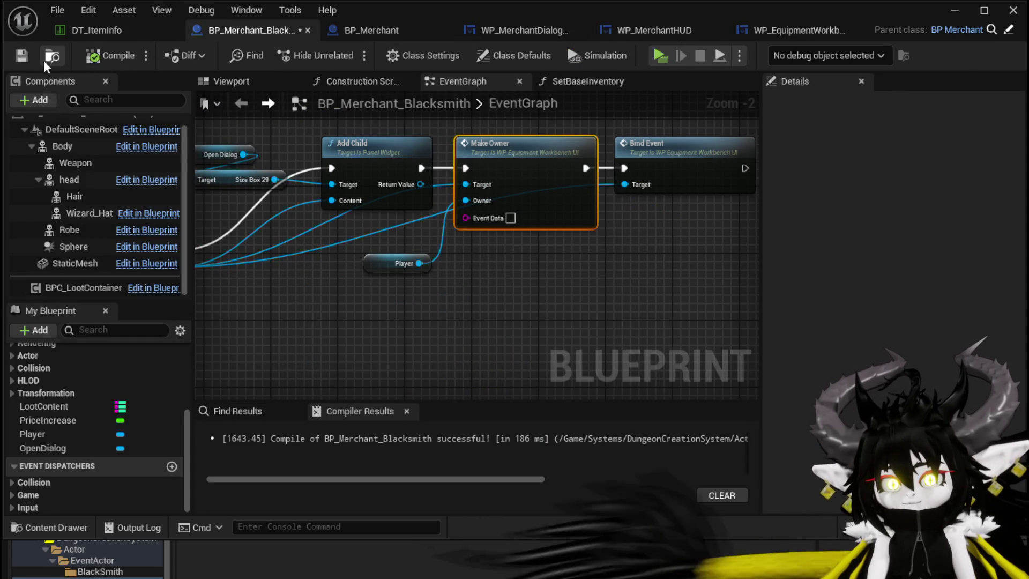
pyautogui.hotkey('ctrl', 's')
pyautogui.click(955, 10)
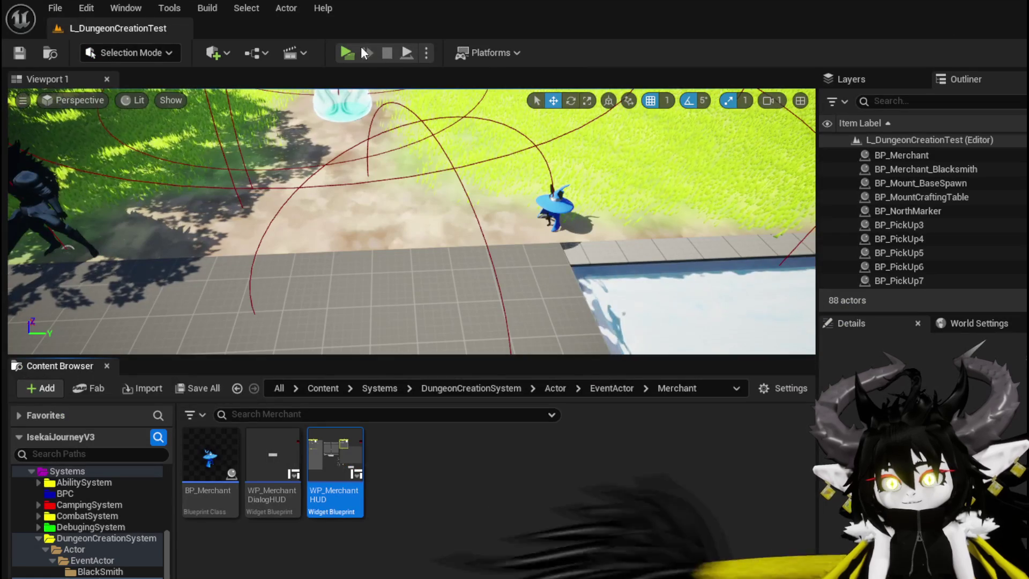
# - In play-test, open the blacksmith's workbench, pick the Head base and add two red resources
pyautogui.hotkey('alt', 'Tab')
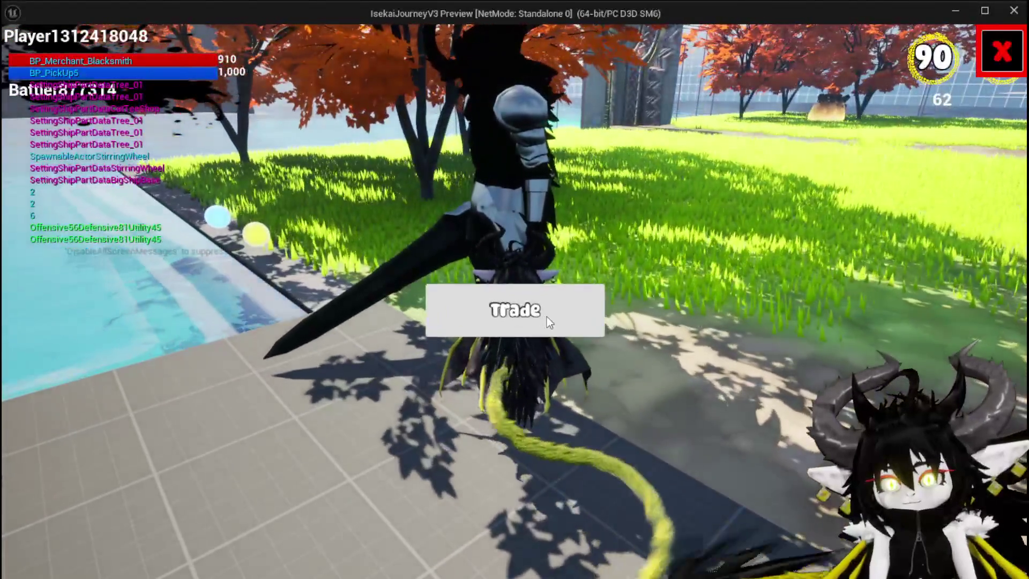
pyautogui.click(547, 317)
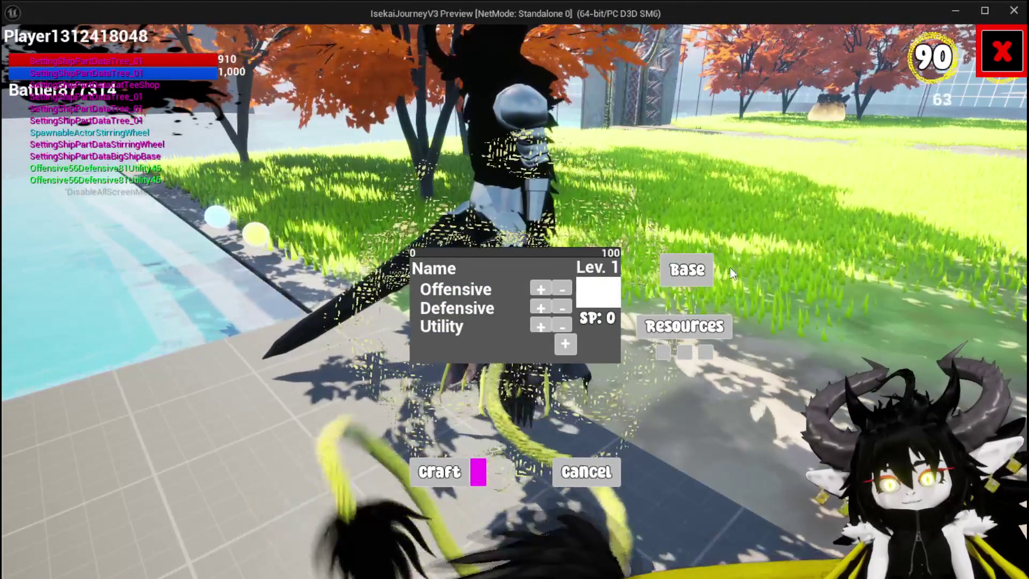
pyautogui.click(698, 269)
pyautogui.click(514, 124)
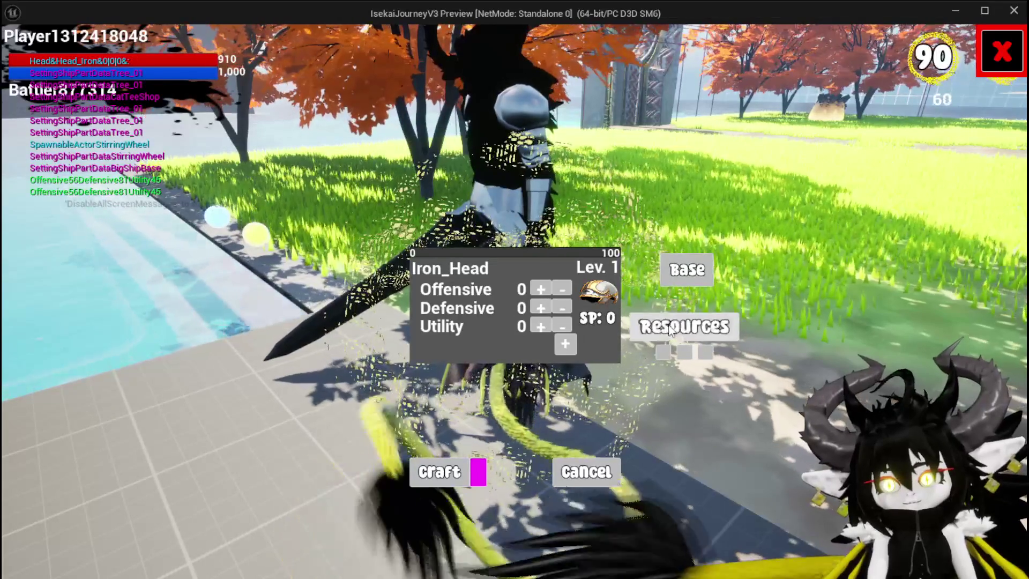
pyautogui.click(684, 326)
pyautogui.click(552, 143)
pyautogui.click(552, 144)
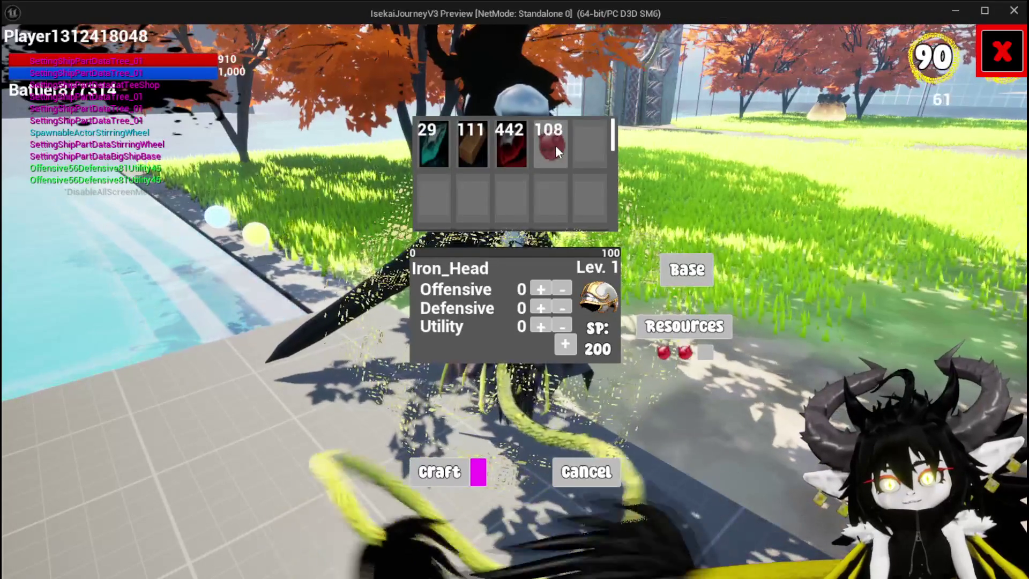
pyautogui.click(552, 143)
# - Add starting points to Offensive, Defensive and Utility, plus three gem slots including a diamond slot
pyautogui.click(541, 289)
pyautogui.click(541, 308)
pyautogui.click(541, 326)
pyautogui.click(541, 326)
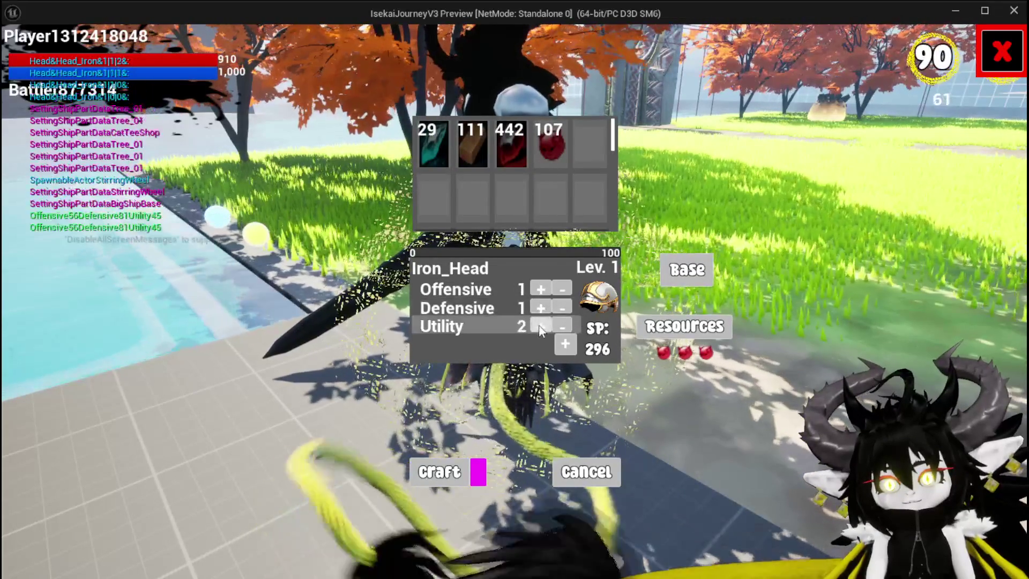
pyautogui.click(541, 326)
pyautogui.click(565, 344)
pyautogui.click(515, 399)
pyautogui.click(568, 399)
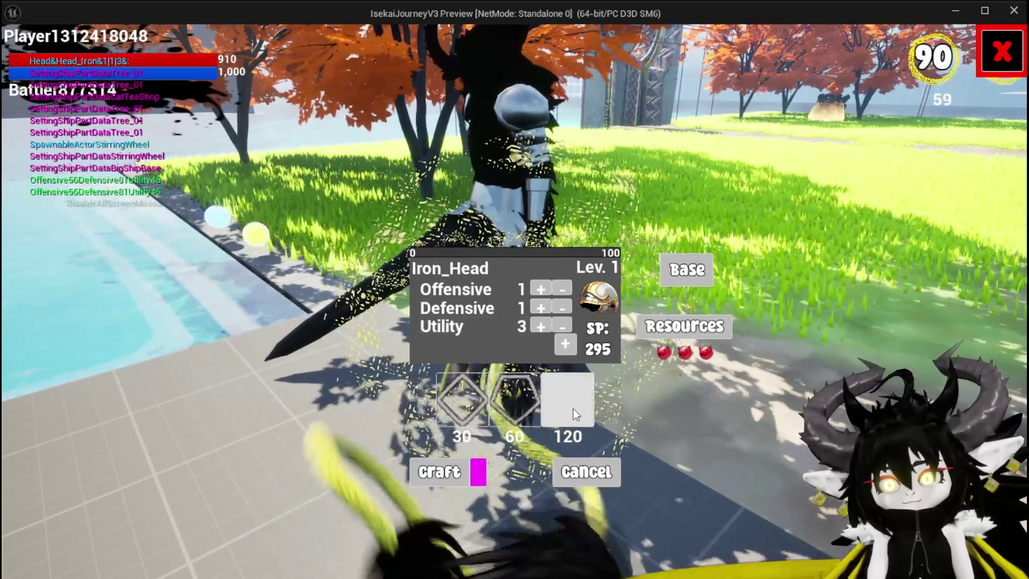
pyautogui.click(461, 399)
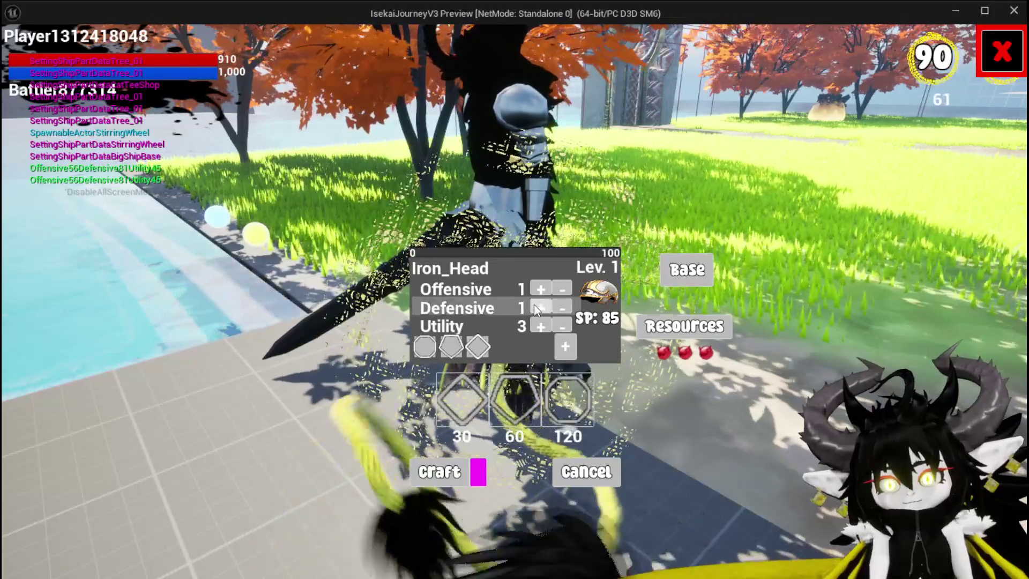
# - Raise Defensive to 38 and Utility to 51, then craft the Iron_Head
pyautogui.click(539, 308)
pyautogui.click(539, 308)
pyautogui.click(538, 308)
pyautogui.click(540, 326)
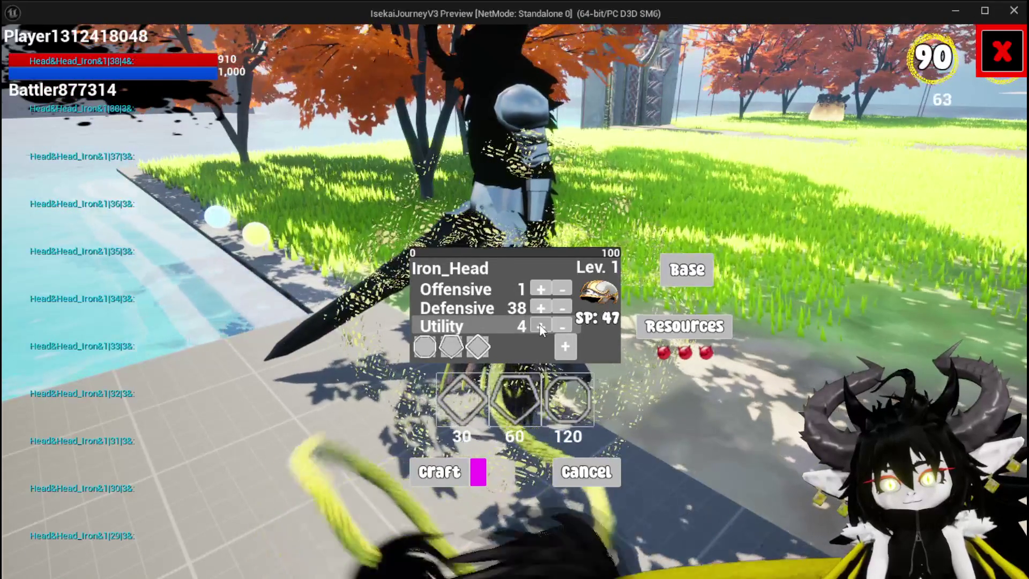
pyautogui.click(540, 326)
pyautogui.click(540, 326)
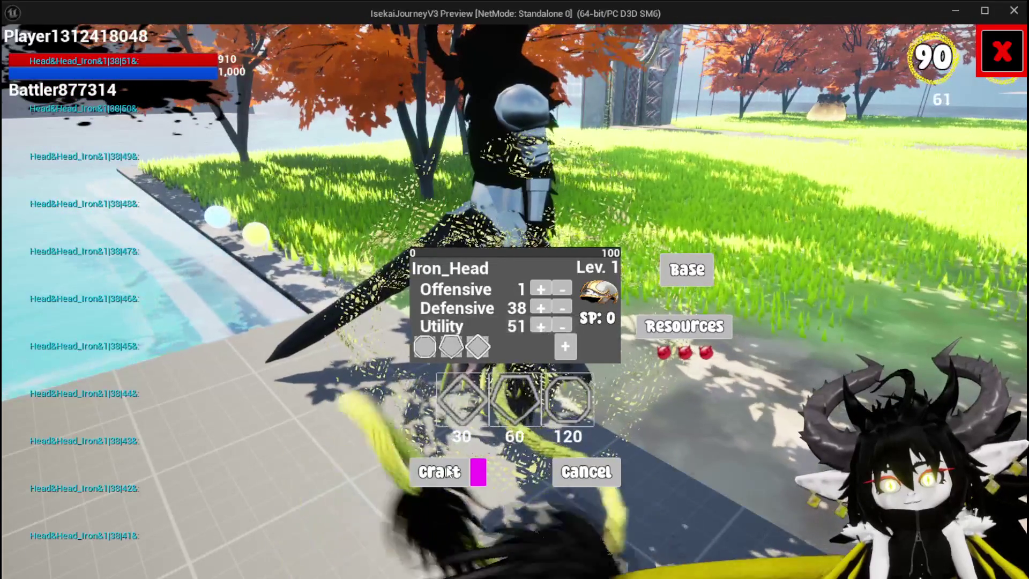
pyautogui.click(447, 485)
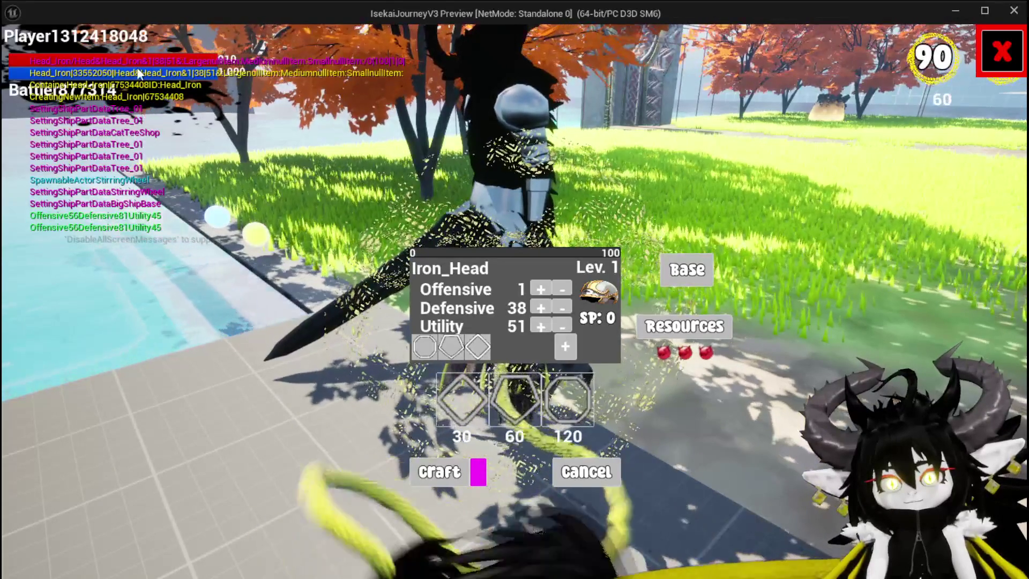
pyautogui.click(1002, 52)
# - Check the equipment and inventory menu for the crafted Iron_Head helmet
pyautogui.press('Tab')
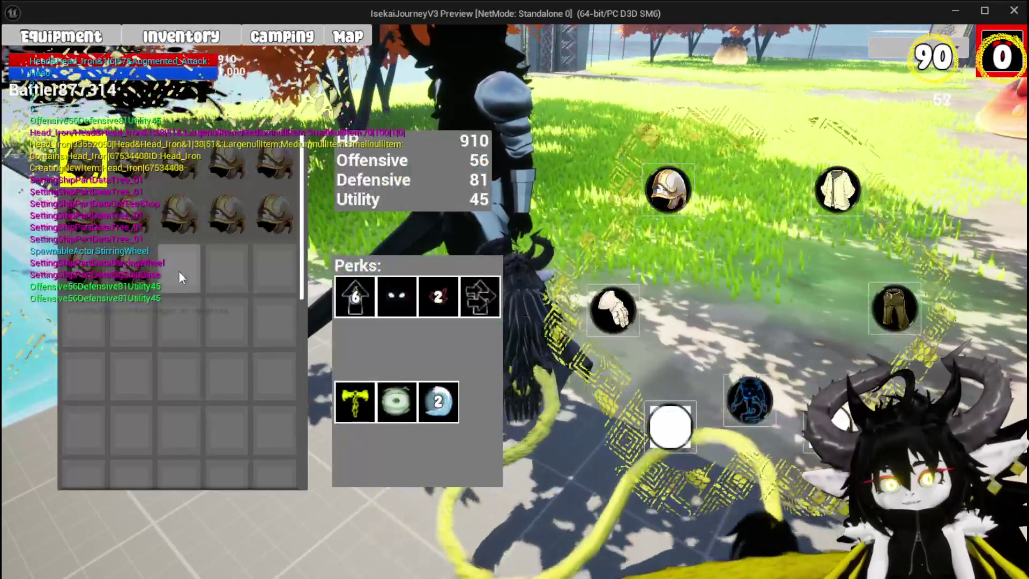
pyautogui.moveTo(127, 278)
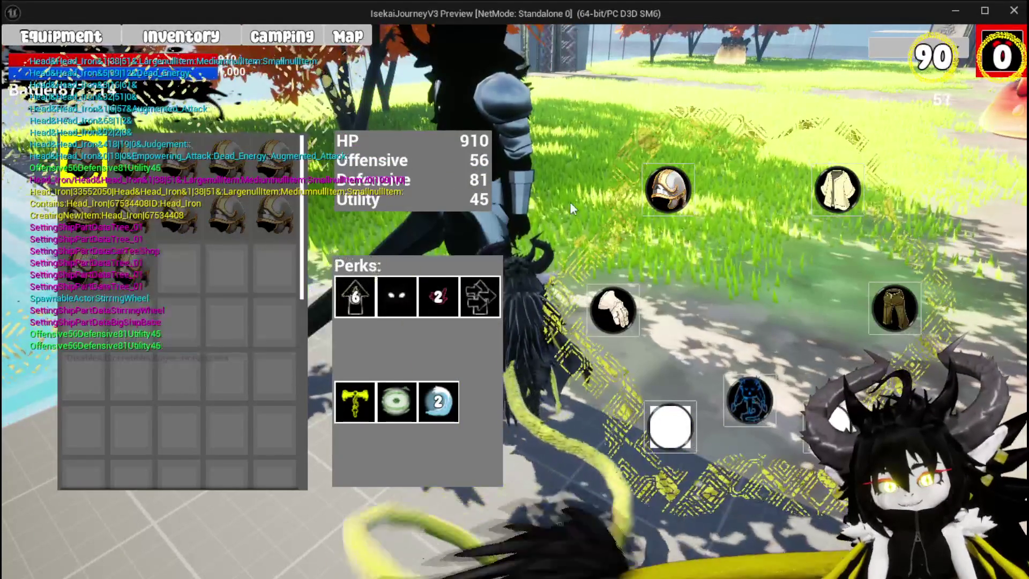
pyautogui.click(1006, 54)
# - Visit the blue-hatted merchant's trade window, then stop the play-test with Escape
pyautogui.press('w')
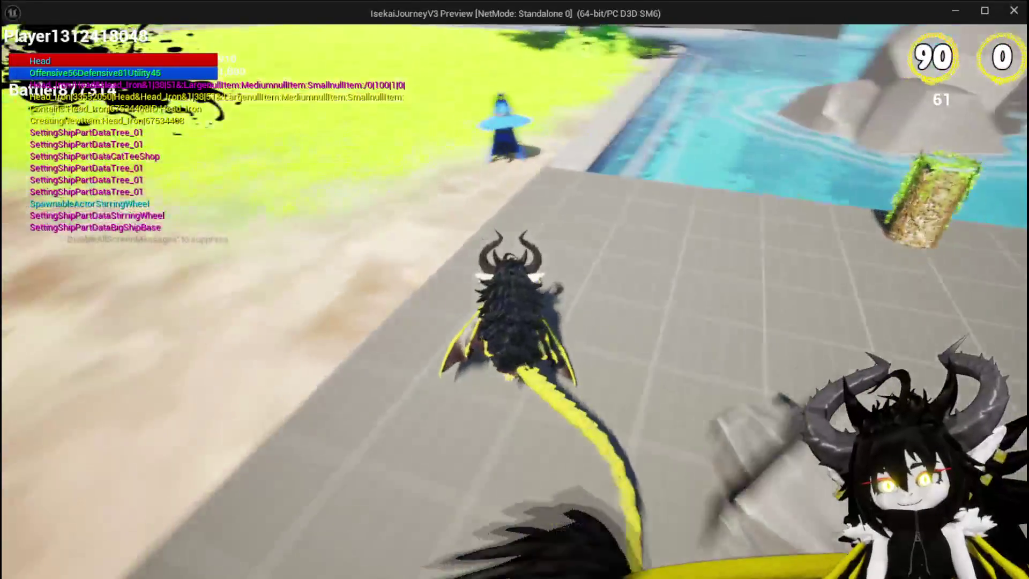
pyautogui.press('e')
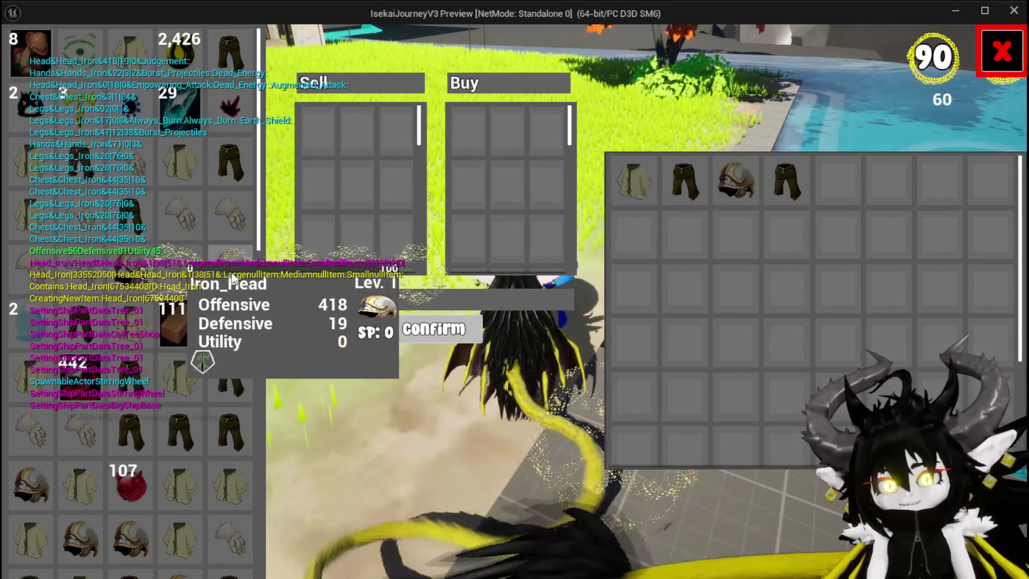
pyautogui.click(1003, 52)
pyautogui.press('w')
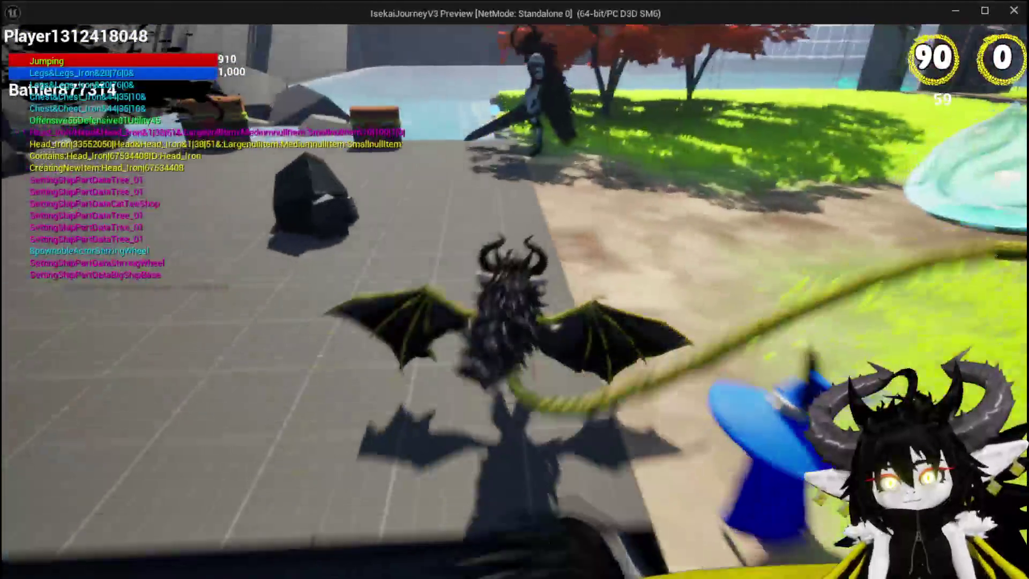
pyautogui.press('space')
pyautogui.press('space')
pyautogui.press('space')
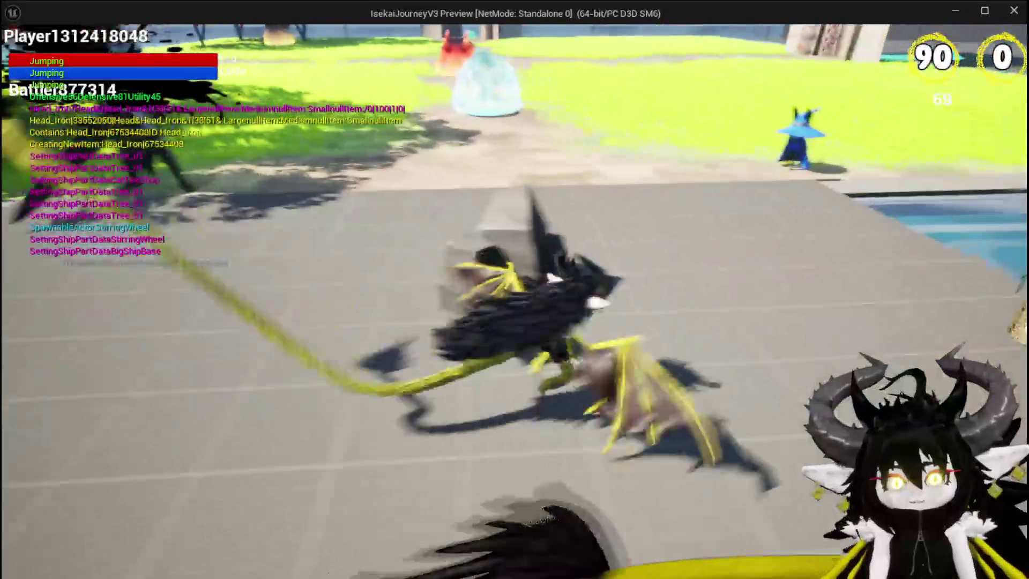
pyautogui.press('Escape')
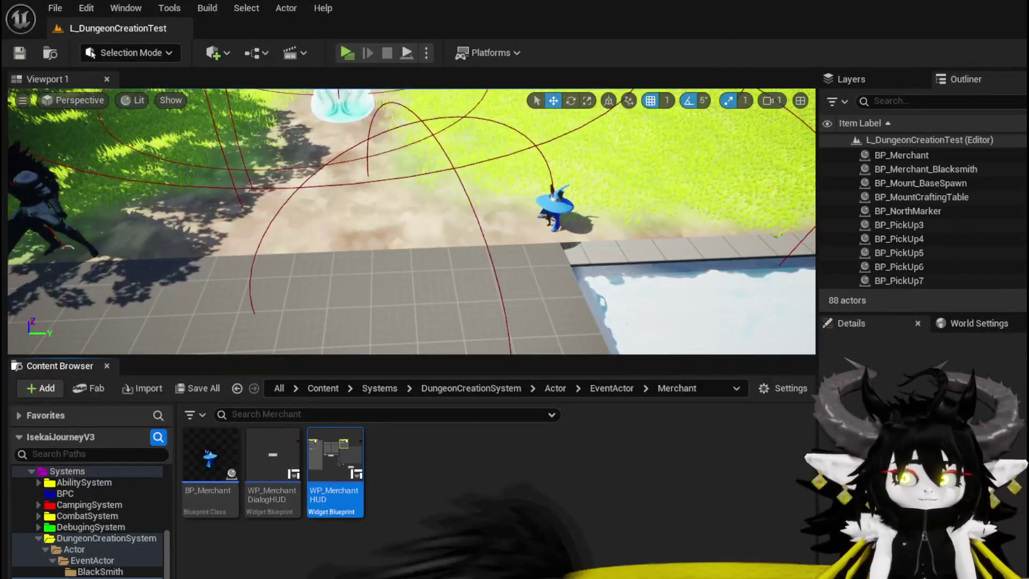
# - Save the L_DungeonCreationTest level and start a new standalone play-test
pyautogui.click(14, 57)
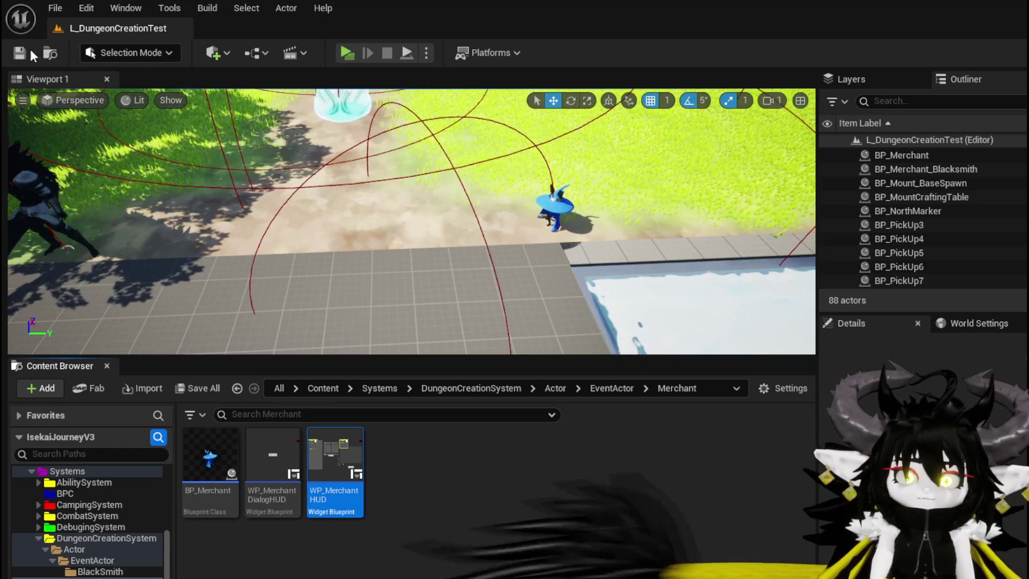
pyautogui.click(346, 53)
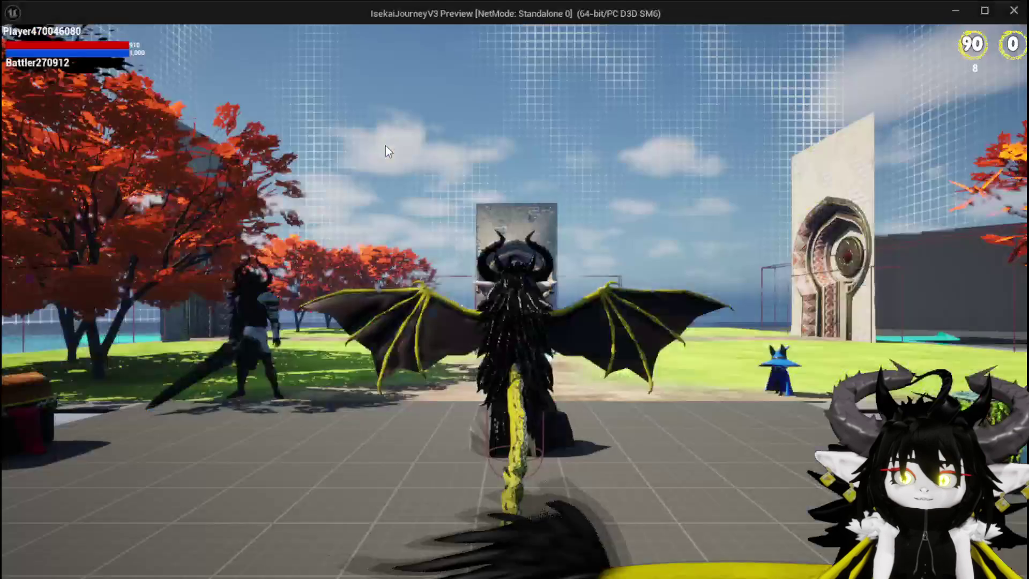
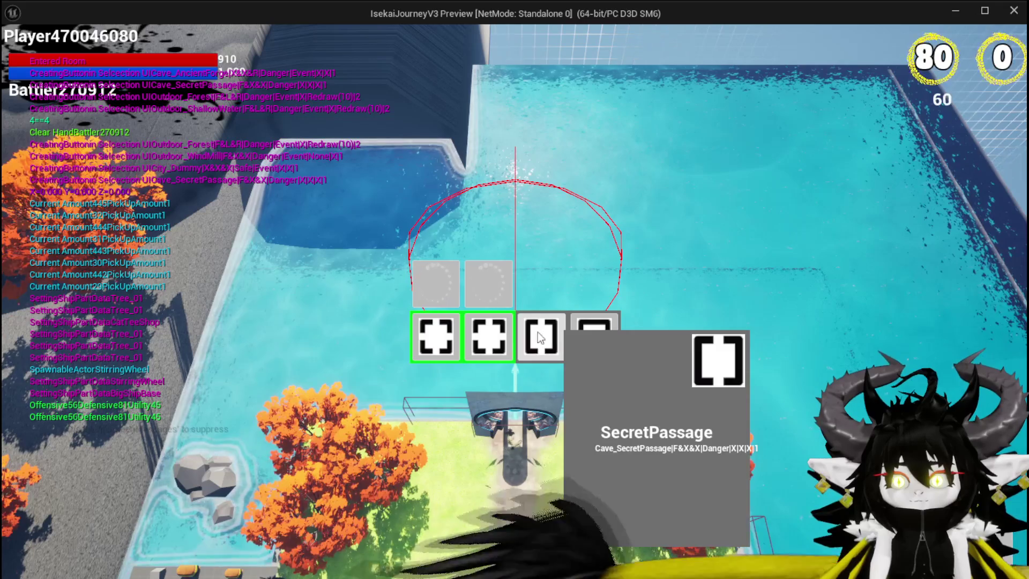
# - Choose a room card, pick another from the new set, and confirm entry into the merchant's city room
pyautogui.moveTo(509, 333)
pyautogui.click(490, 294)
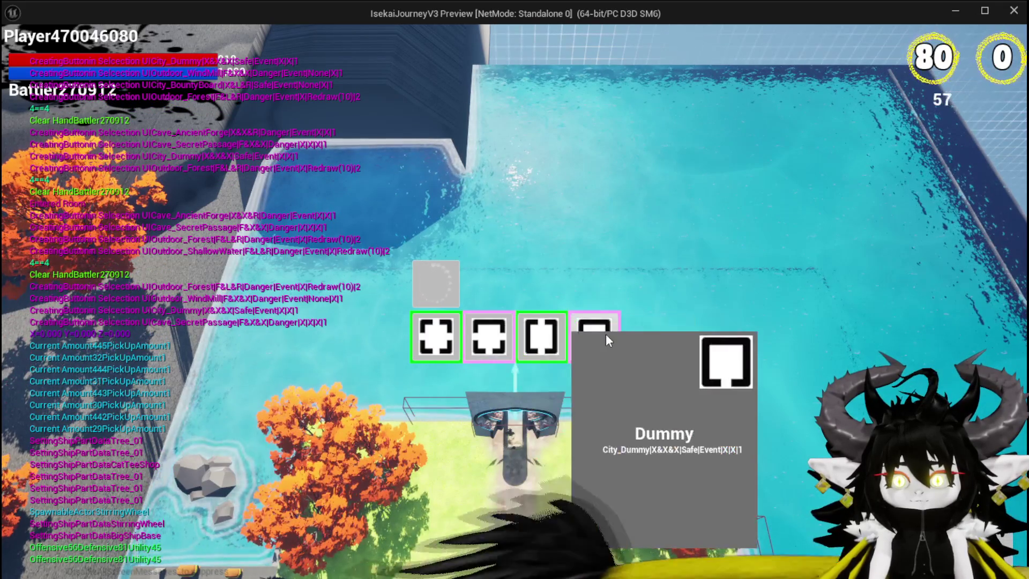
pyautogui.click(435, 298)
pyautogui.click(533, 330)
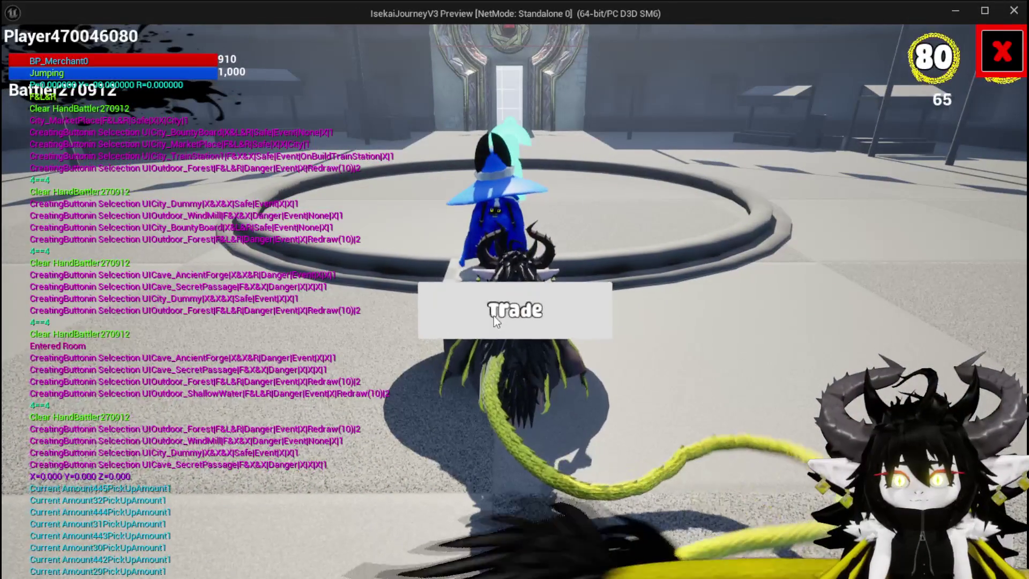
pyautogui.click(494, 316)
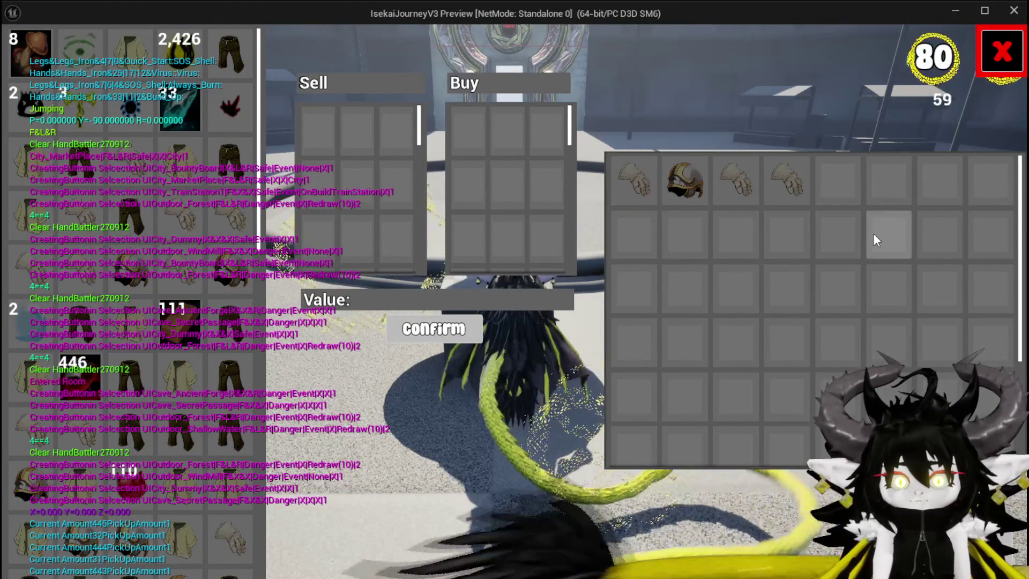
pyautogui.scroll(-10, 251, 225)
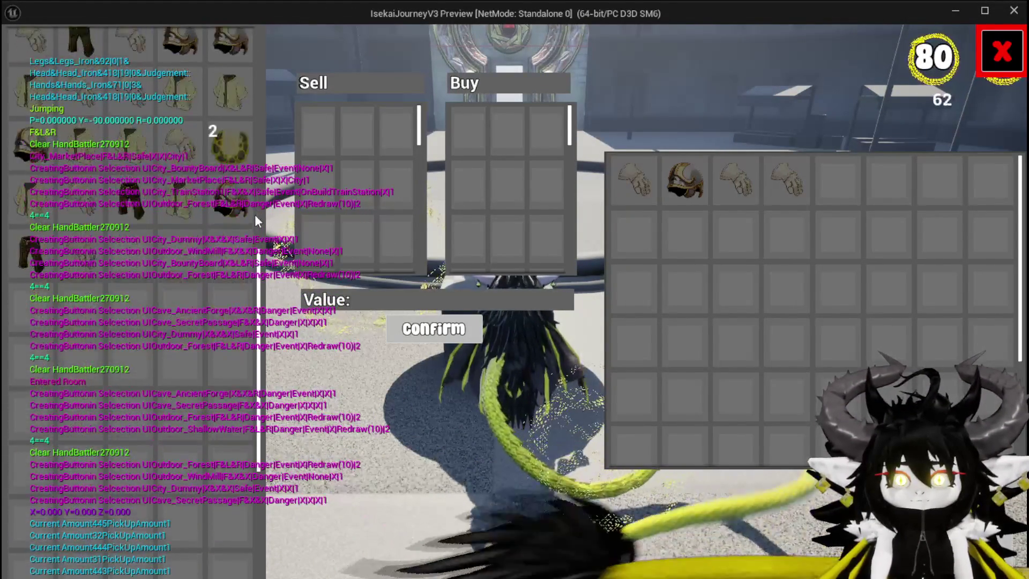
pyautogui.scroll(-5, 255, 215)
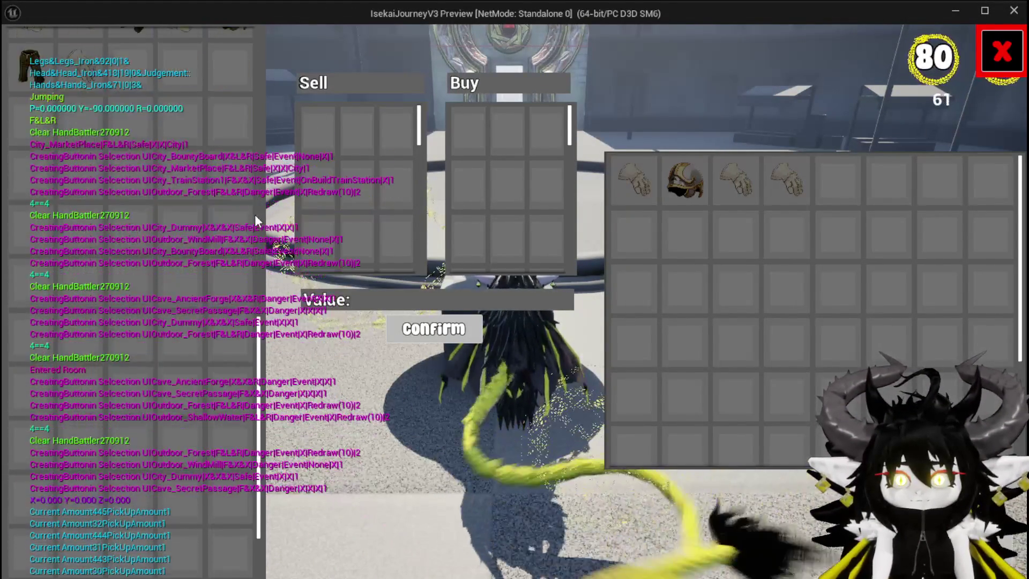
pyautogui.click(997, 50)
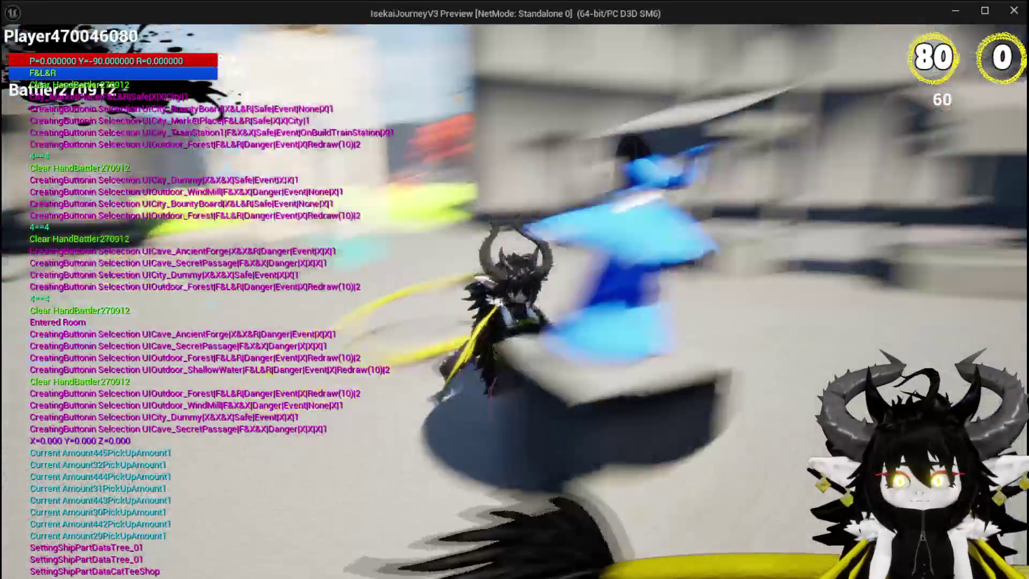
# - Jump and run the character through the doorway and gate, then choose the AncientForge room
pyautogui.press('space')
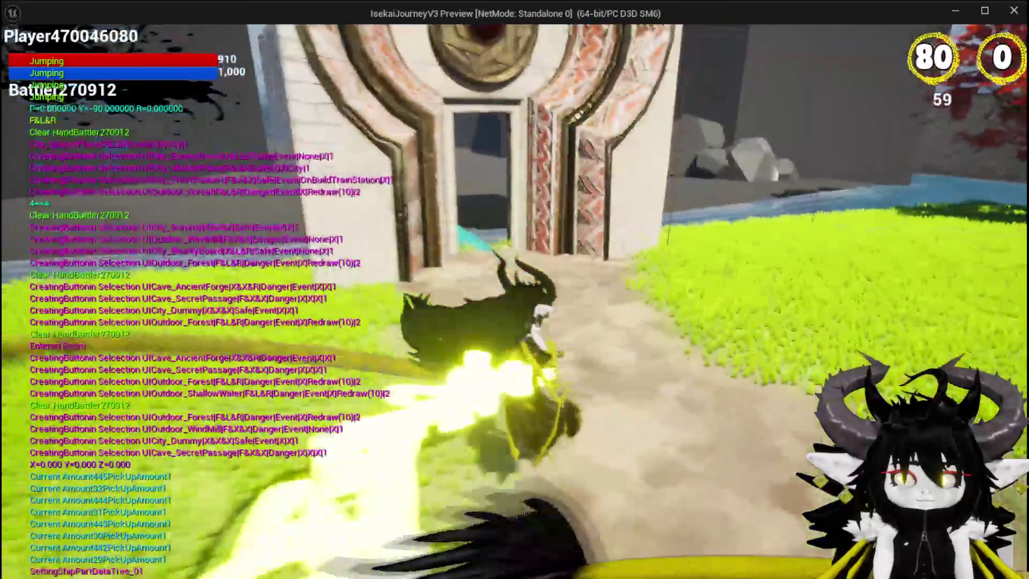
pyautogui.press('w')
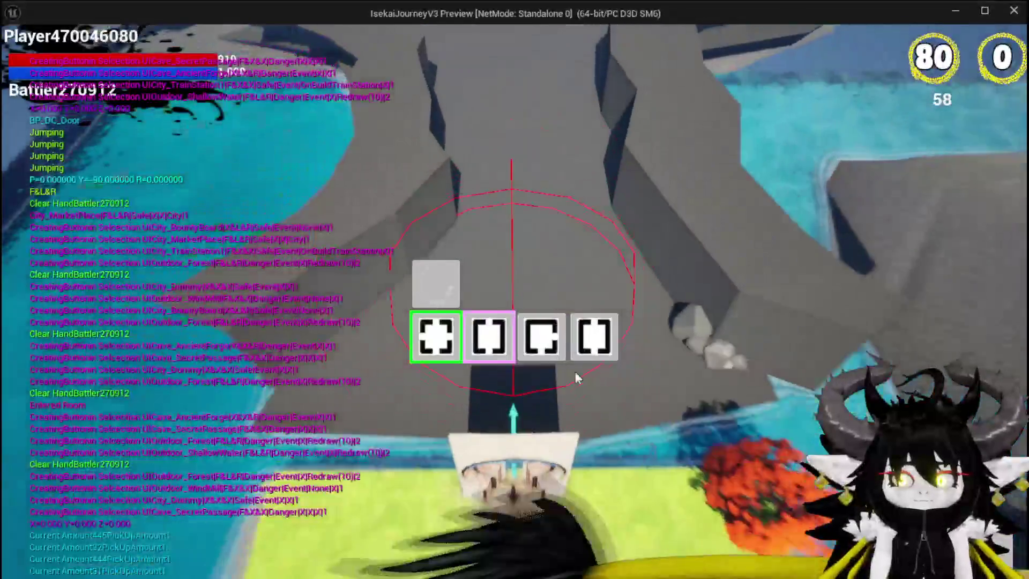
pyautogui.click(541, 339)
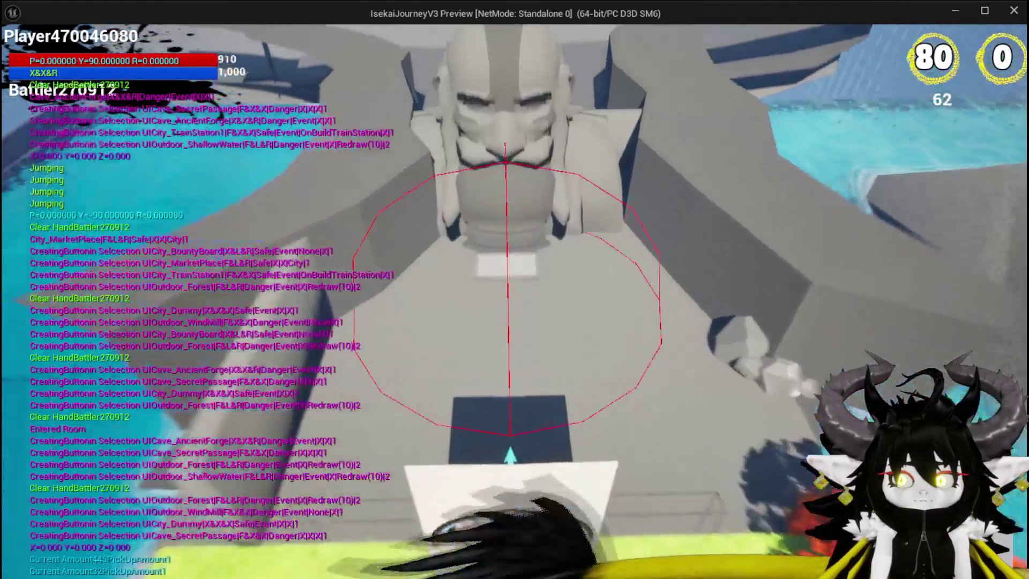
# - Run and jump through the blue-framed doorway into the castle courtyard and past the riverside chests
pyautogui.press('w')
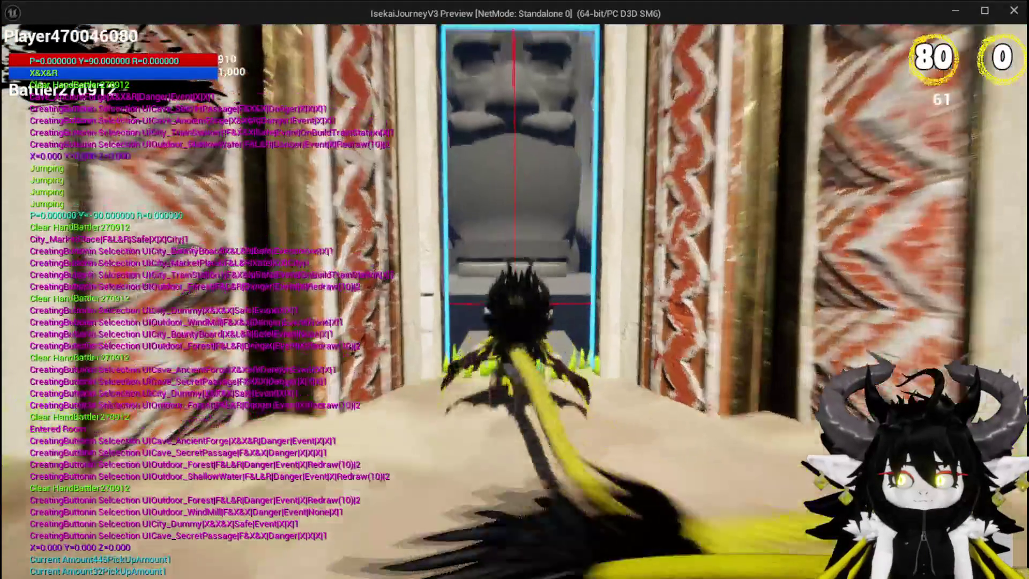
pyautogui.press('w')
pyautogui.press('space')
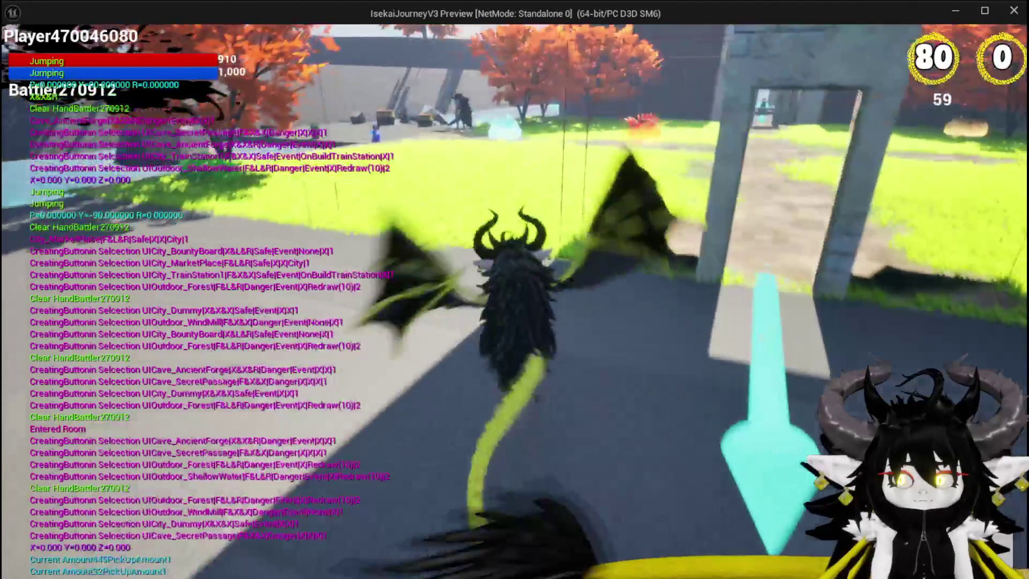
pyautogui.press('w')
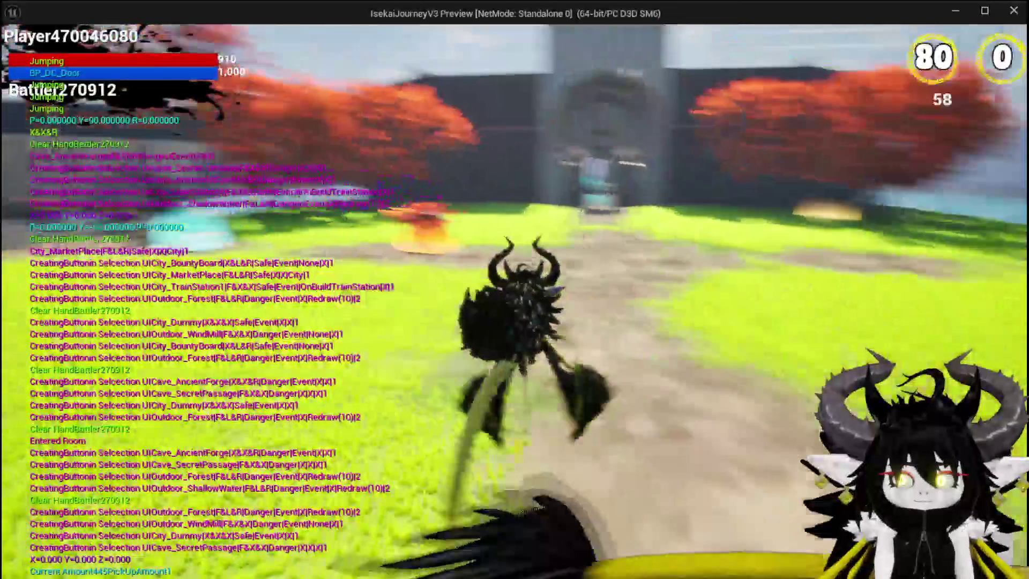
pyautogui.press('w')
pyautogui.press('space')
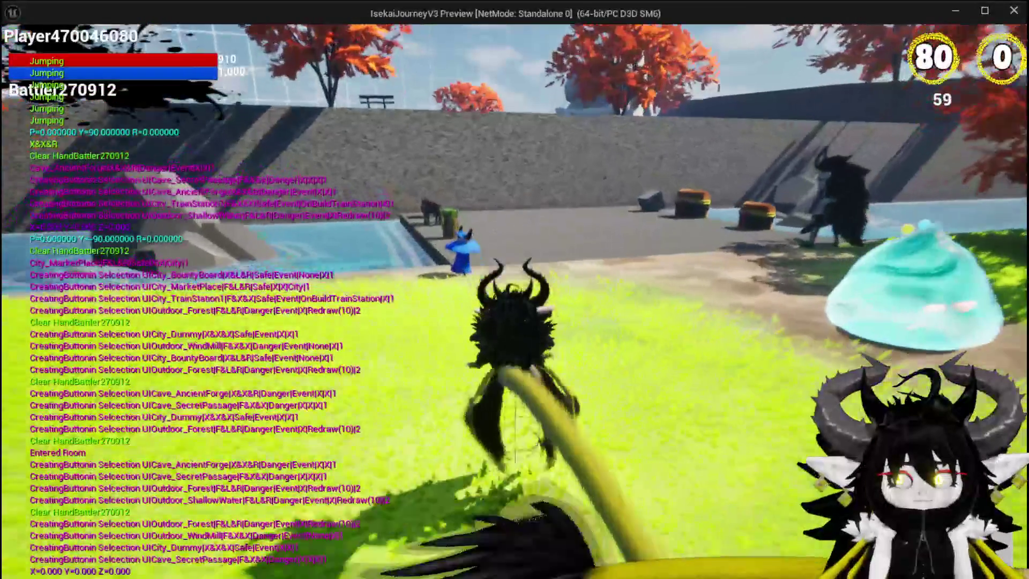
pyautogui.press('w')
pyautogui.press('space')
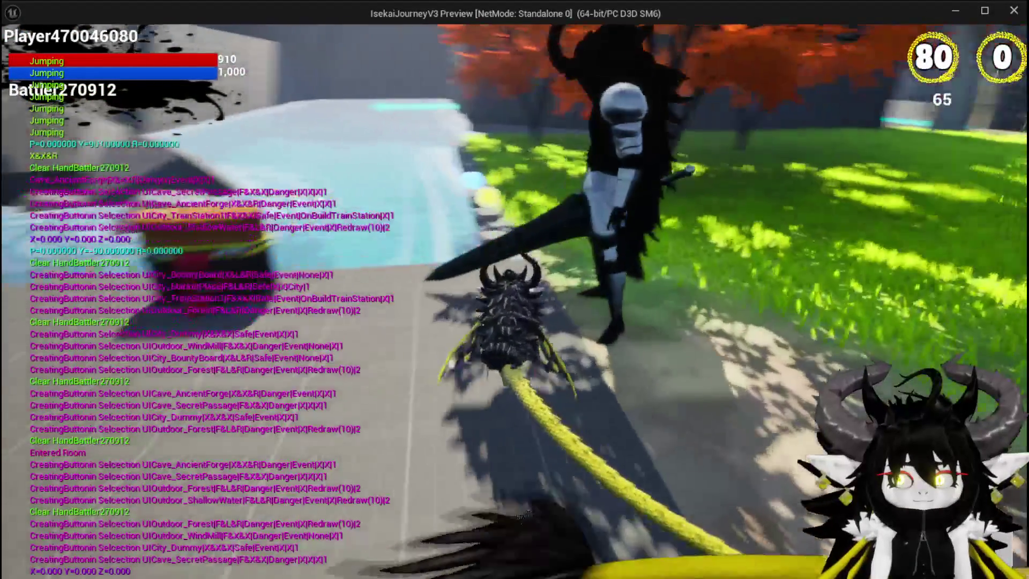
# - Run and double-jump past the orange tree toward the stone portal and the blacksmith merchant
pyautogui.press('w')
pyautogui.press('space')
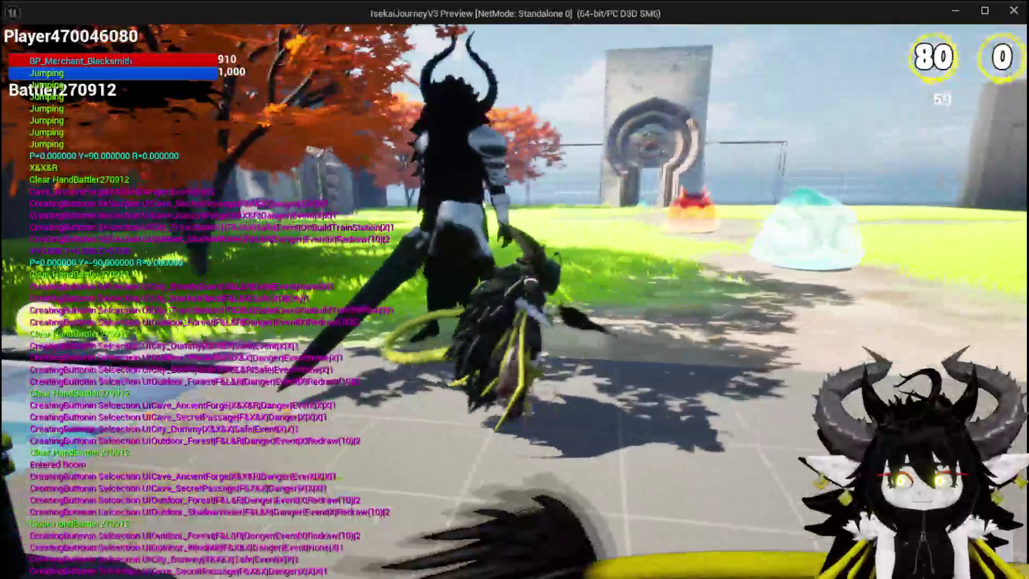
pyautogui.press('w')
pyautogui.press('space')
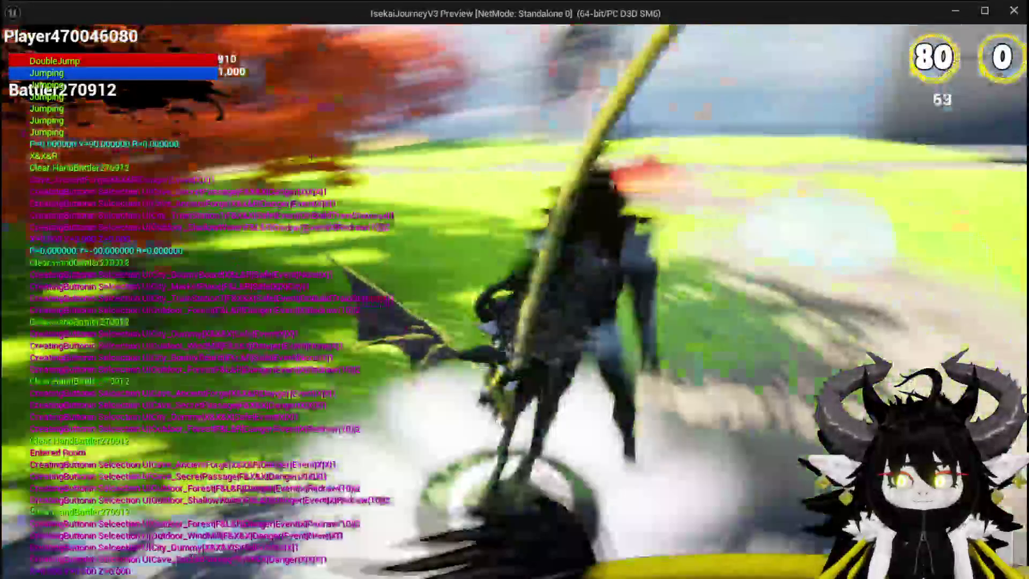
pyautogui.press('space')
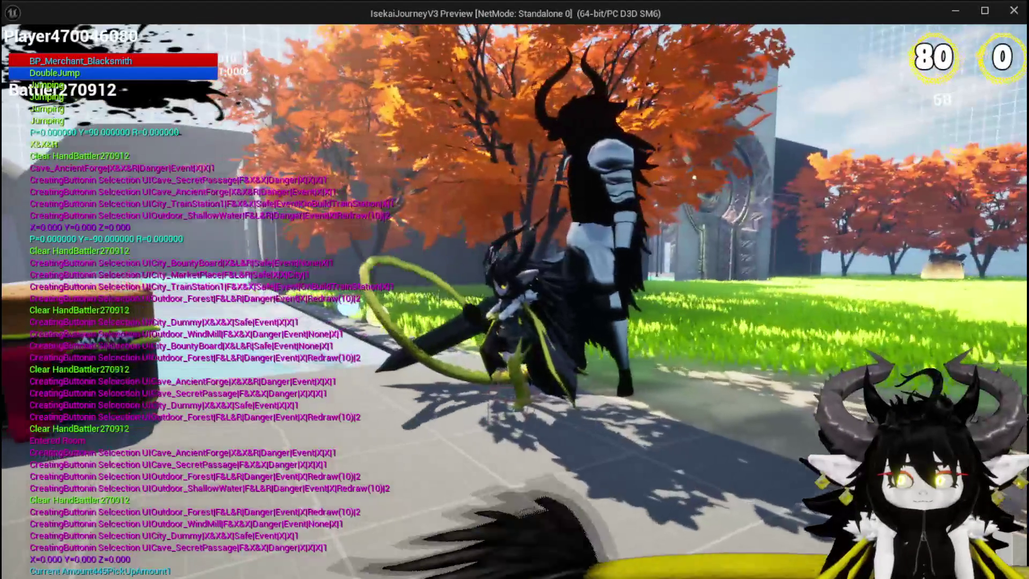
pyautogui.press('w')
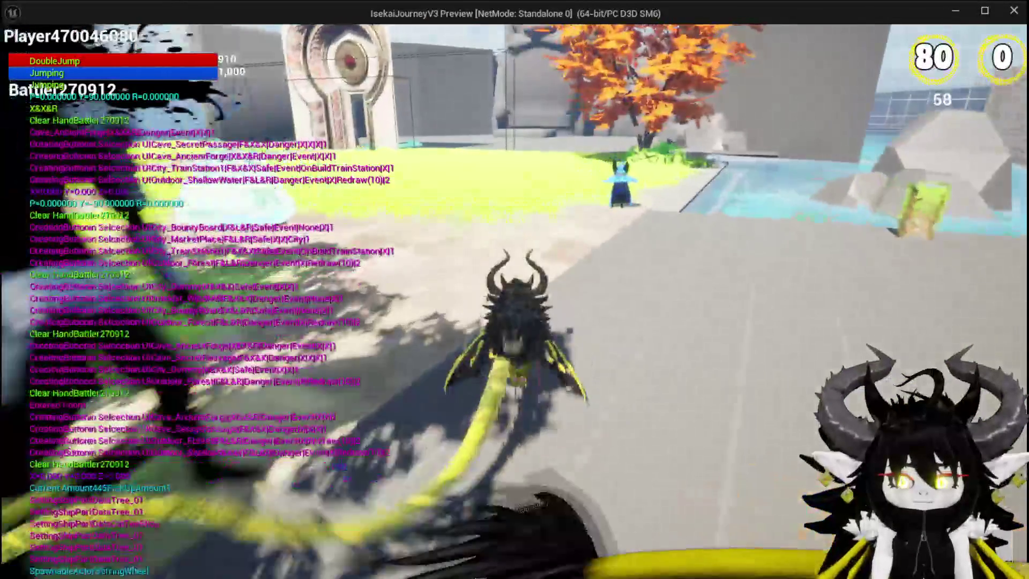
pyautogui.press('w')
pyautogui.press('space')
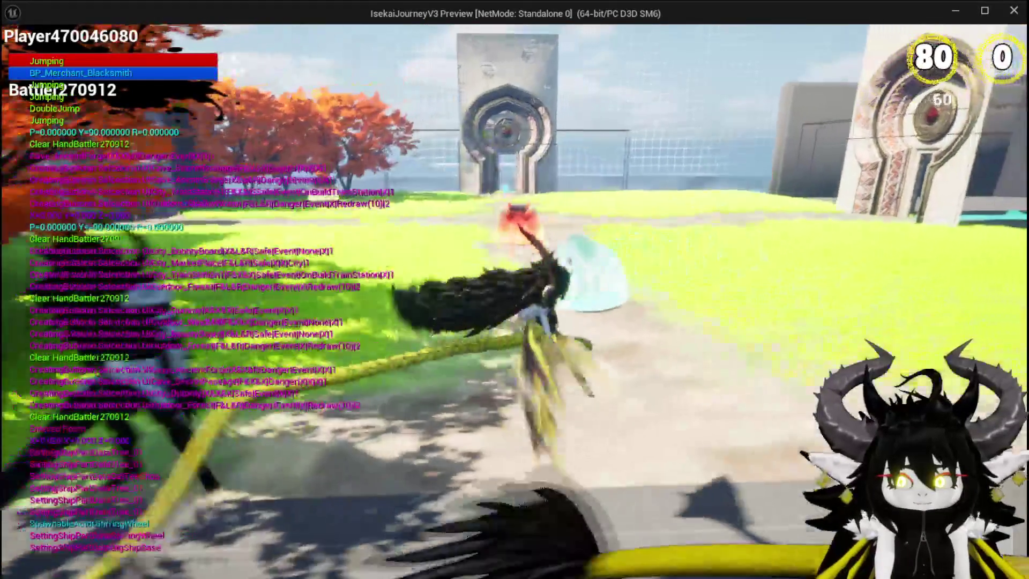
pyautogui.press('w')
pyautogui.press('space')
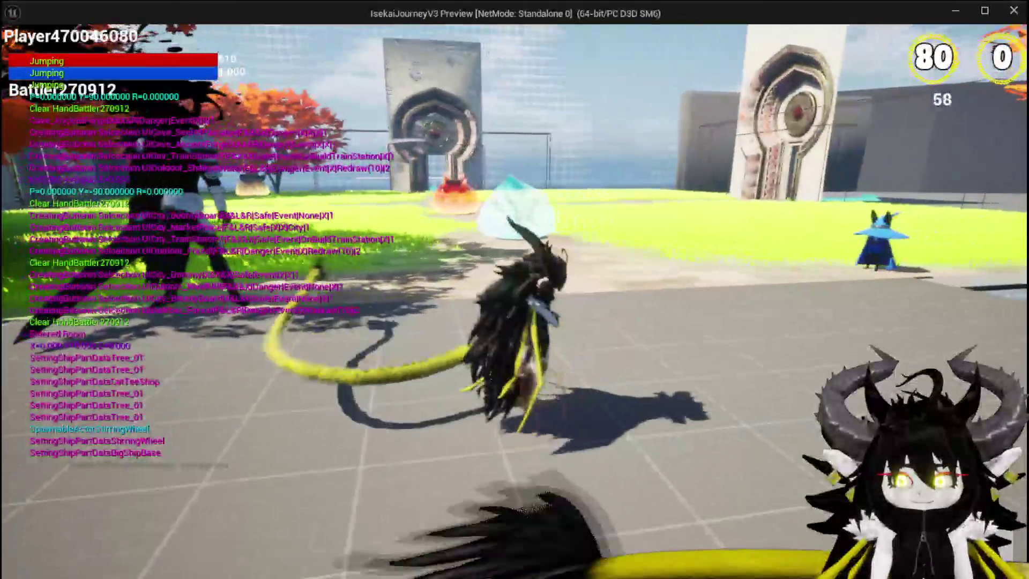
# - Roam from the merchant to the pool and past the blue slime, then switch back to the editor
pyautogui.press('w')
pyautogui.press('d')
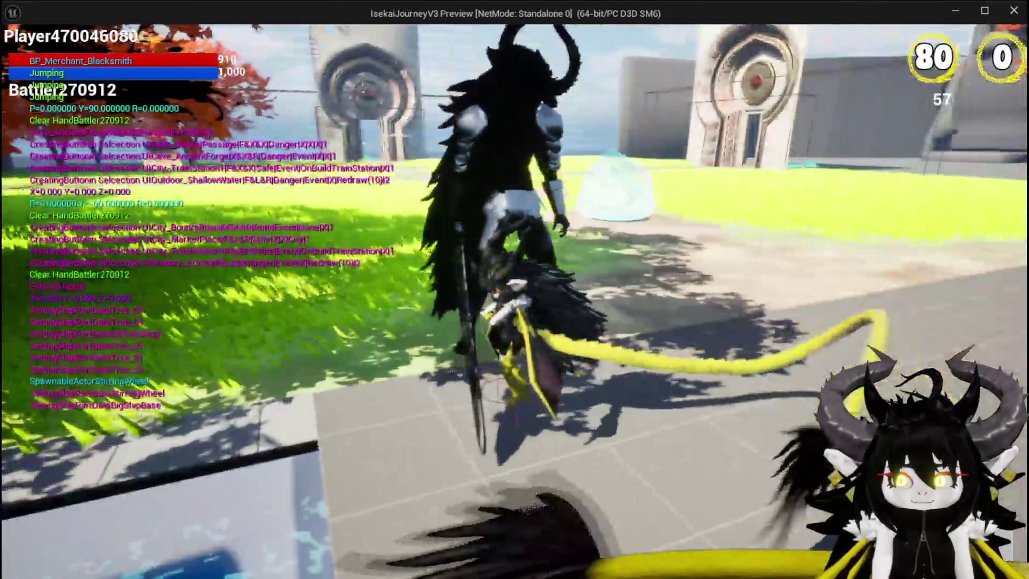
pyautogui.press('w')
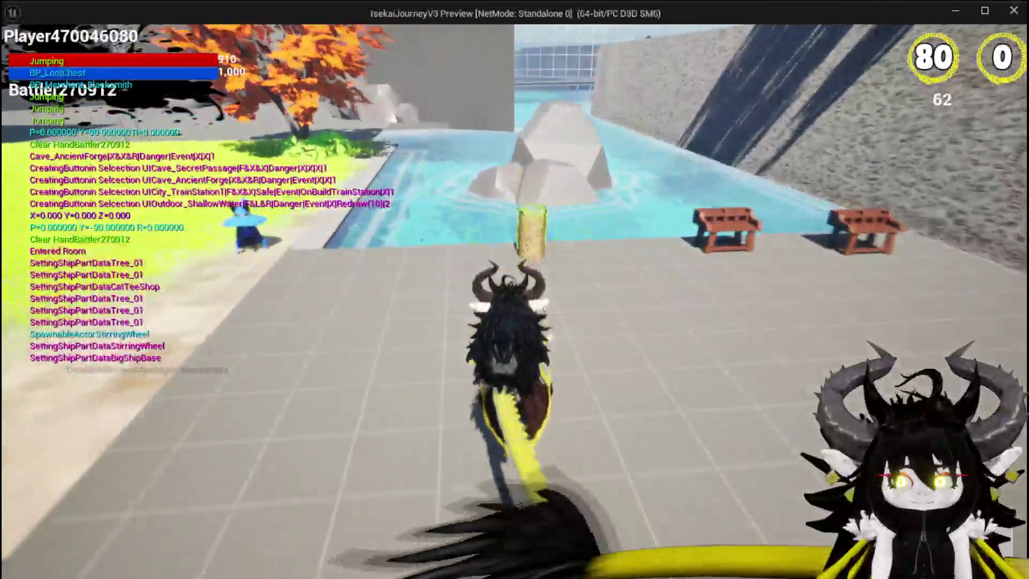
pyautogui.press('w')
pyautogui.press('a')
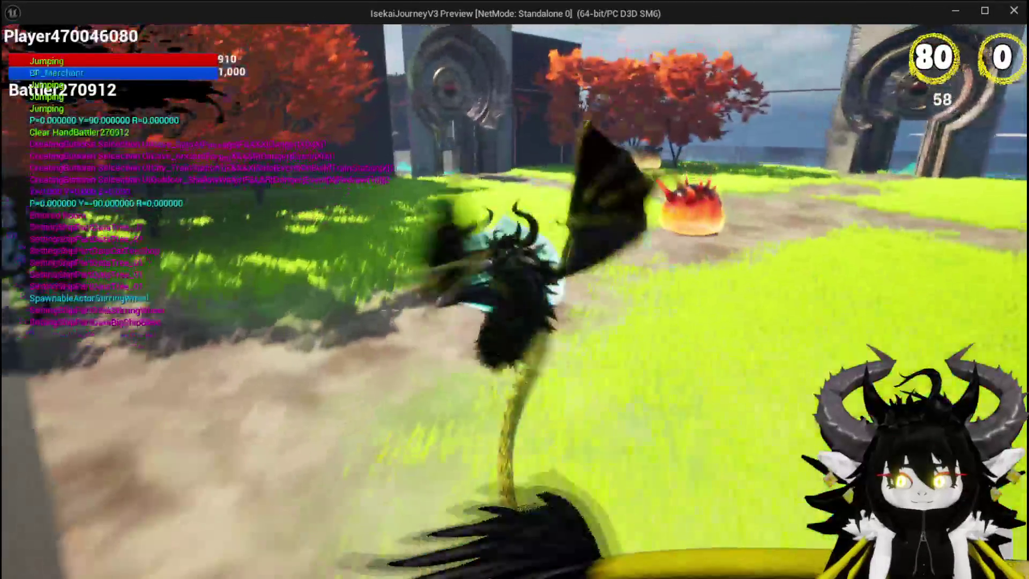
pyautogui.press('w')
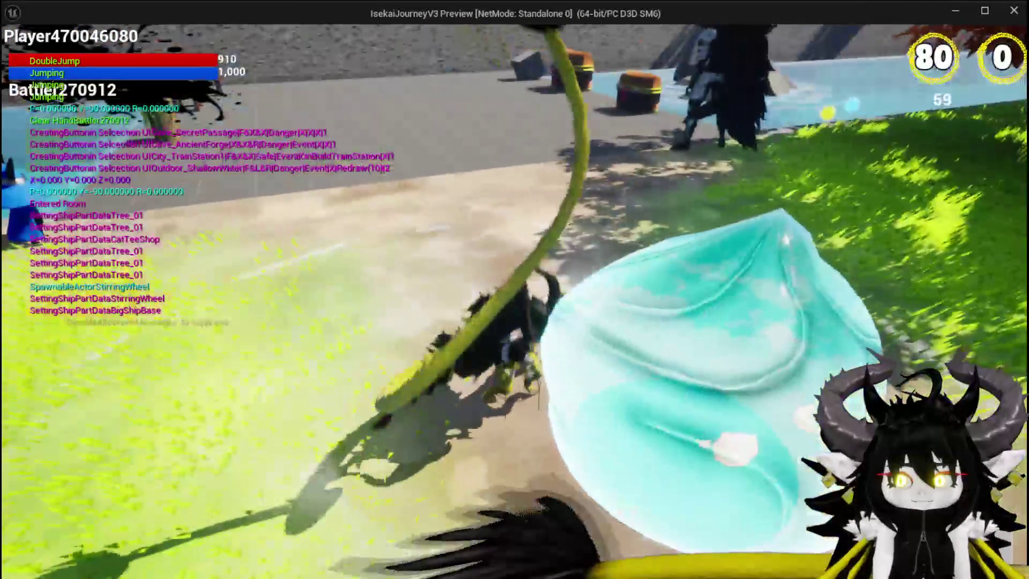
pyautogui.press('w')
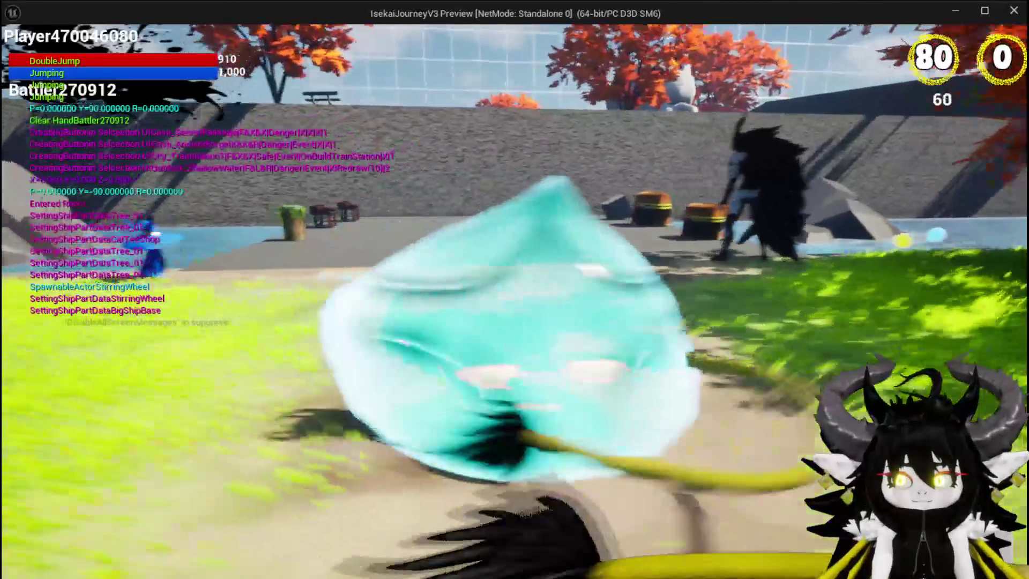
pyautogui.hotkey('alt', 'Tab')
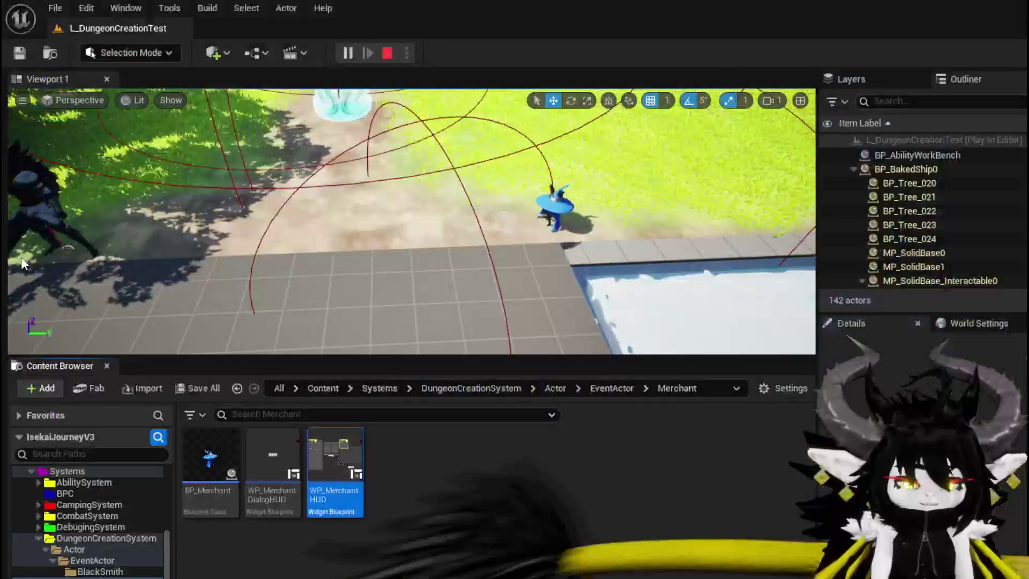